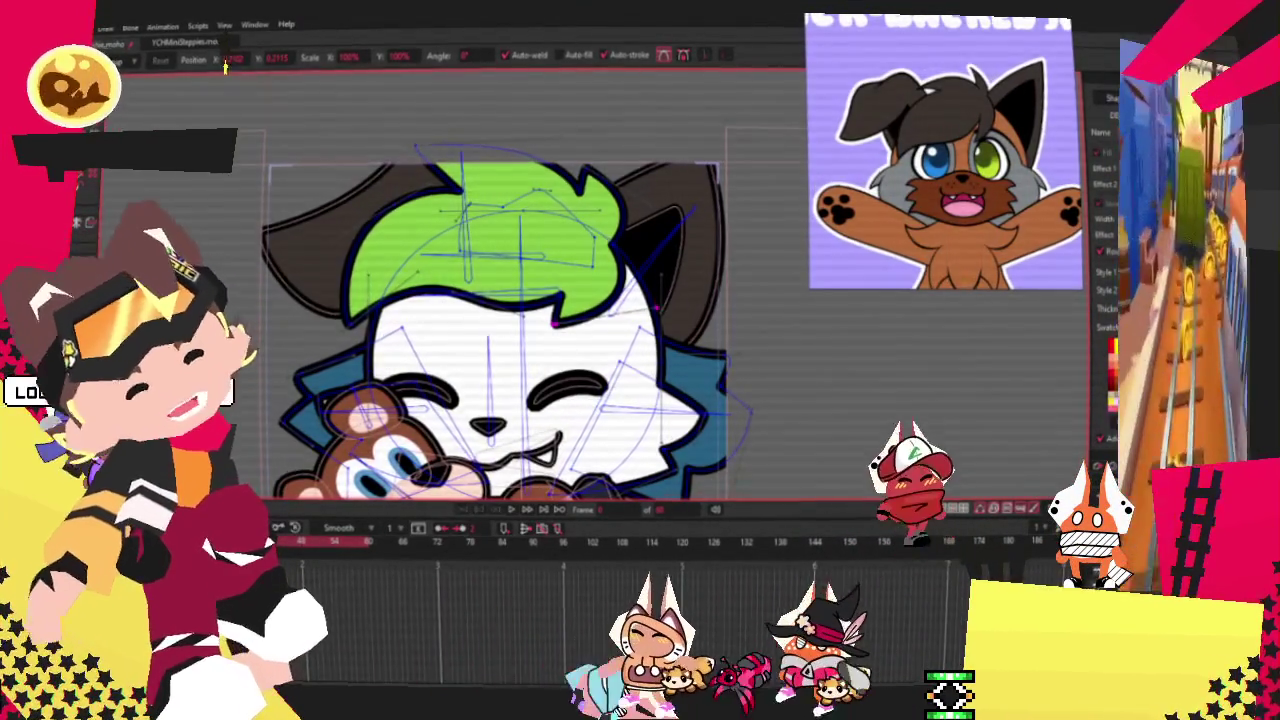
Zoom in on the hair and drag the top spike's tip up, then back down and right.
{"action": "scroll", "coordinate": [450, 175], "scroll_direction": "up", "scroll_amount": 1}
{"action": "scroll", "coordinate": [450, 175], "scroll_direction": "up", "scroll_amount": 2}
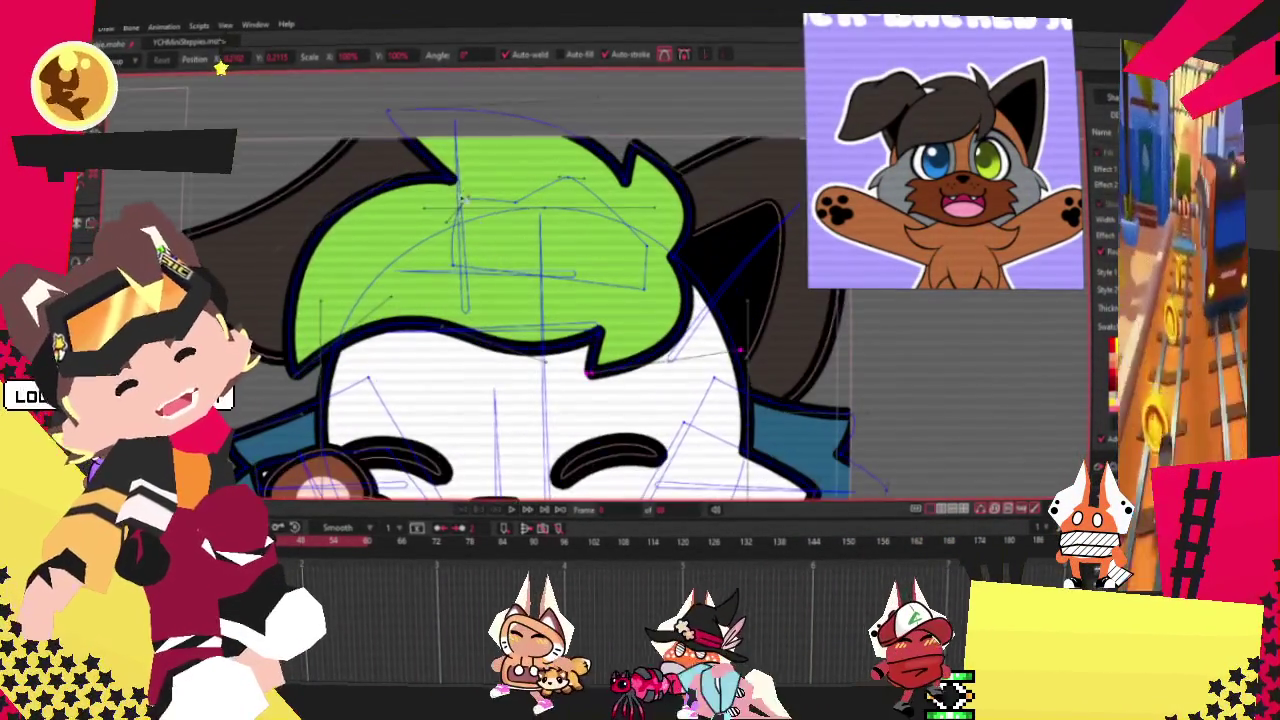
{"action": "left_click_drag", "start_coordinate": [450, 176], "coordinate": [452, 105]}
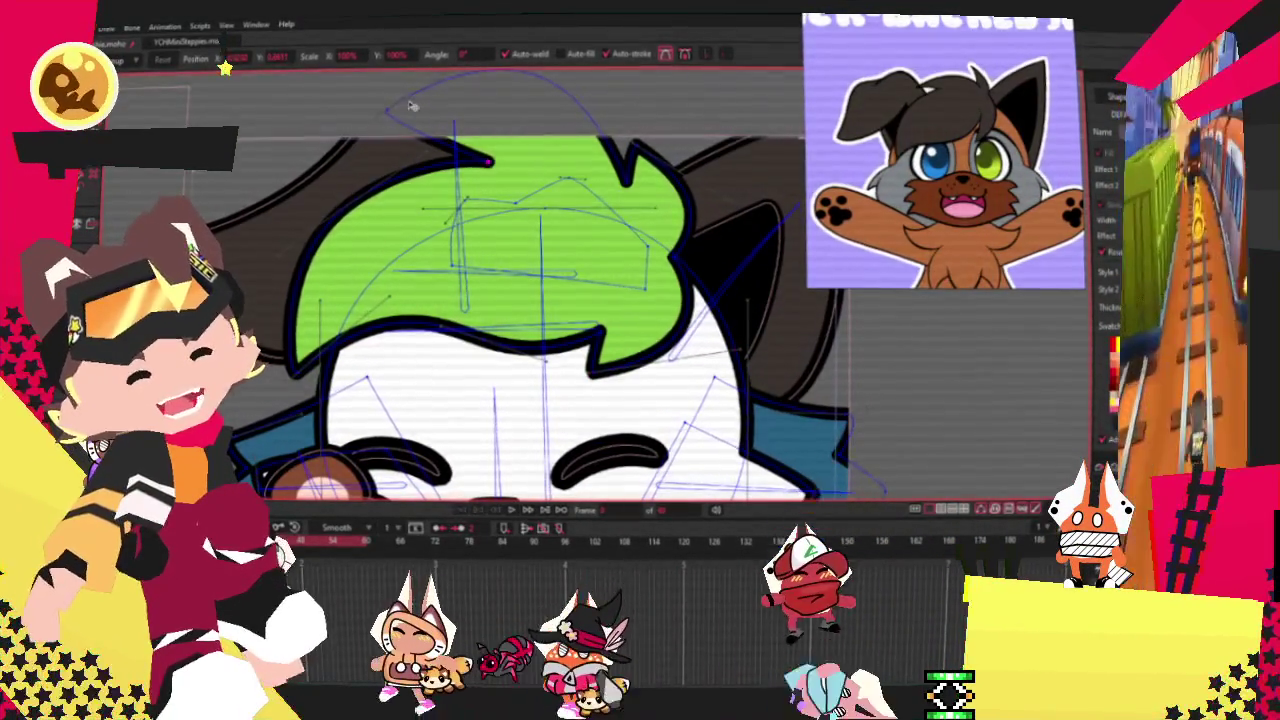
{"action": "left_click_drag", "start_coordinate": [452, 105], "coordinate": [488, 166]}
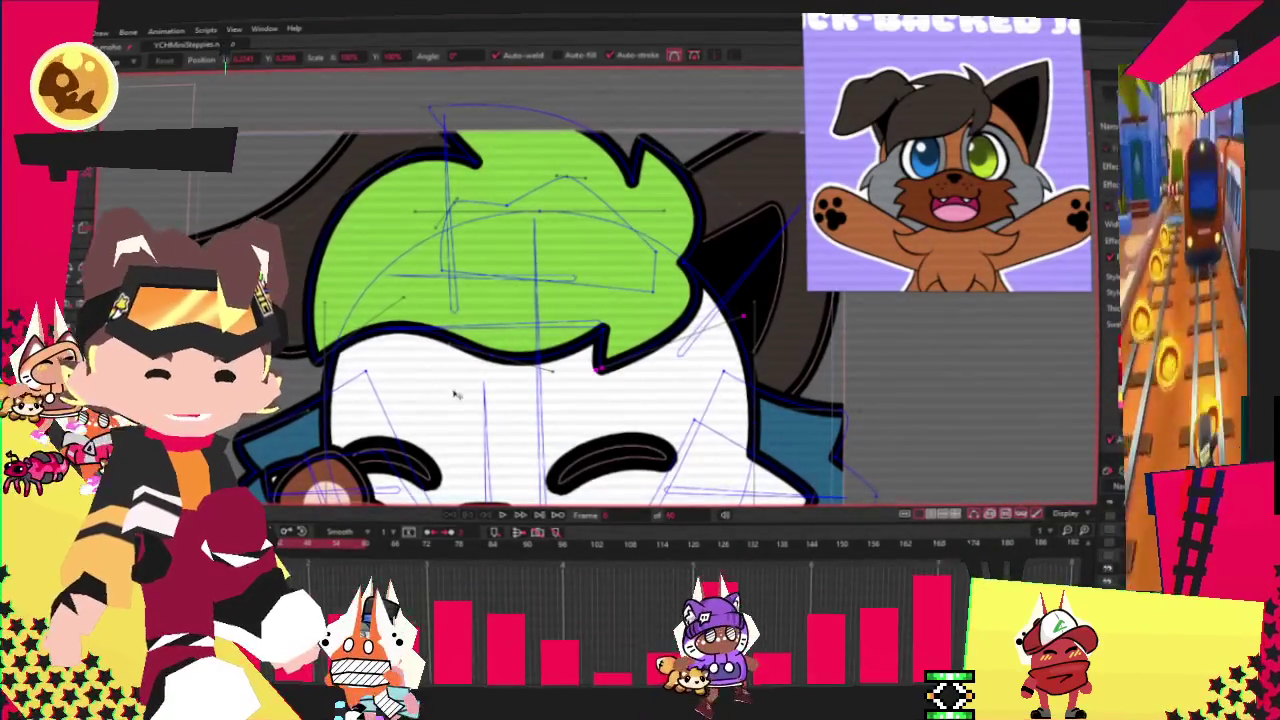
{"action": "scroll", "coordinate": [436, 378], "scroll_direction": "up", "scroll_amount": 2}
{"action": "scroll", "coordinate": [600, 280], "scroll_direction": "up", "scroll_amount": 2}
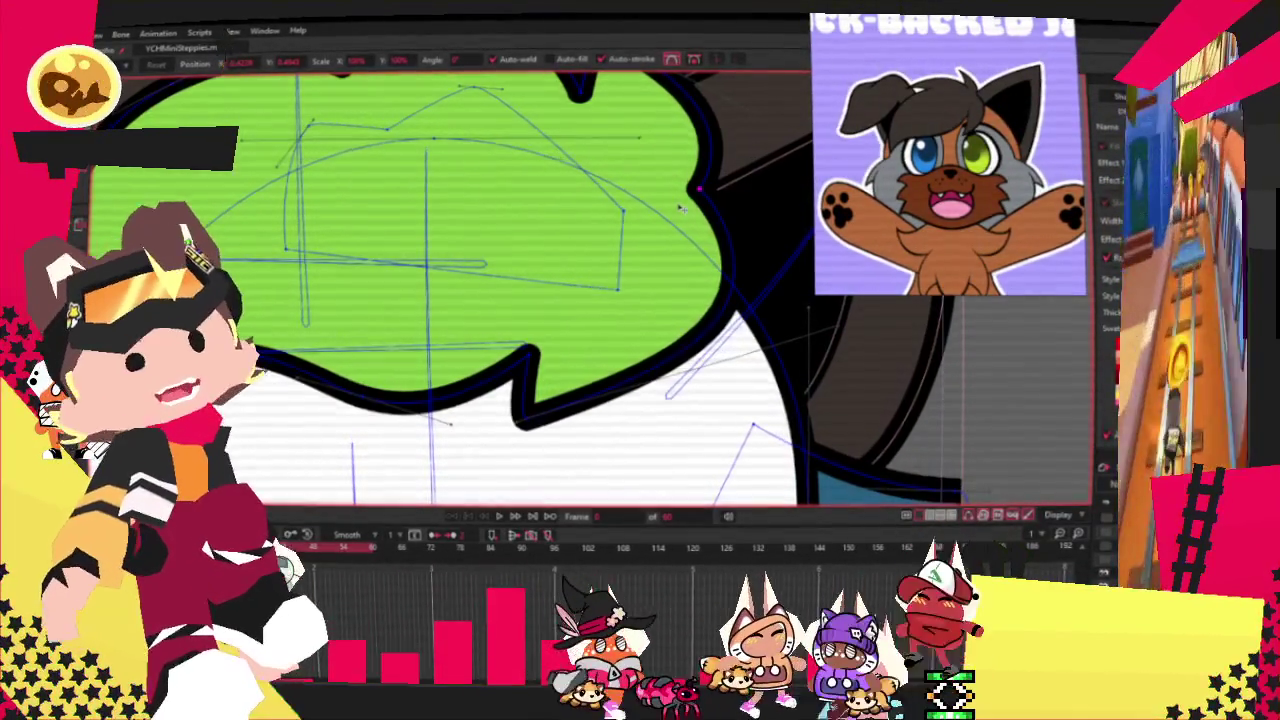
{"action": "scroll", "coordinate": [670, 205], "scroll_direction": "down", "scroll_amount": 1}
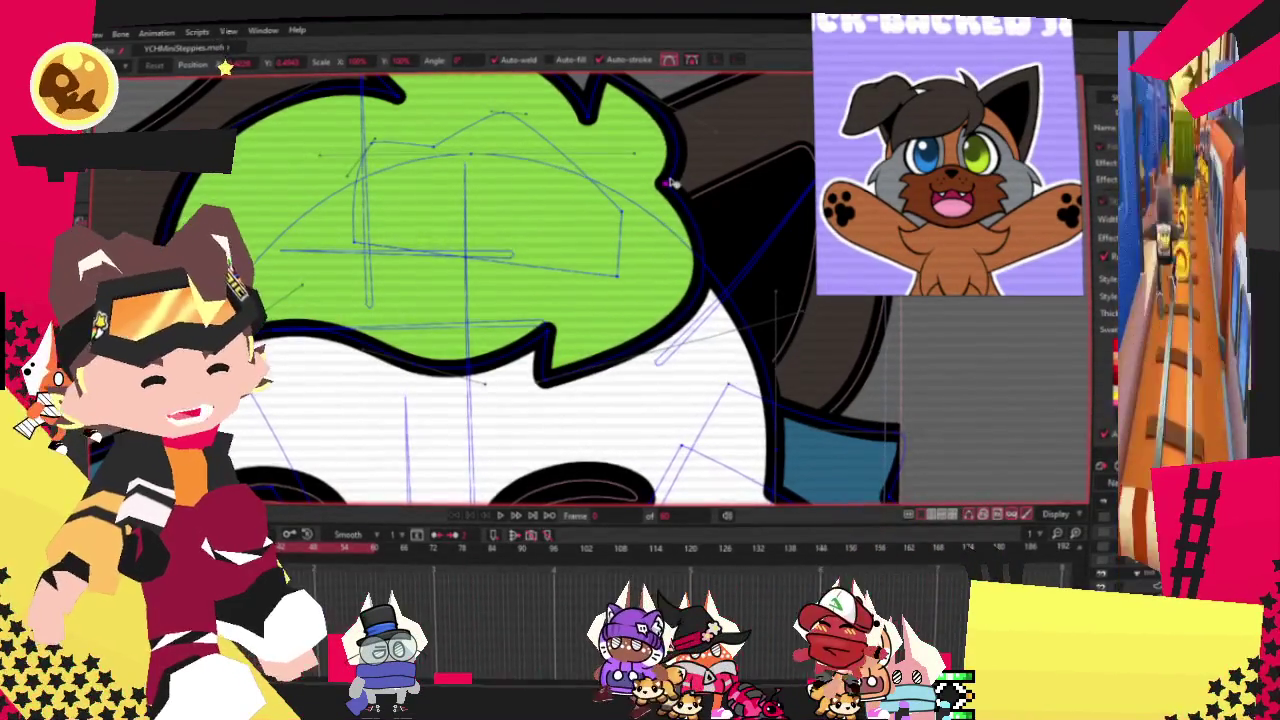
{"action": "scroll", "coordinate": [672, 184], "scroll_direction": "down", "scroll_amount": 5}
{"action": "scroll", "coordinate": [636, 145], "scroll_direction": "up", "scroll_amount": 5}
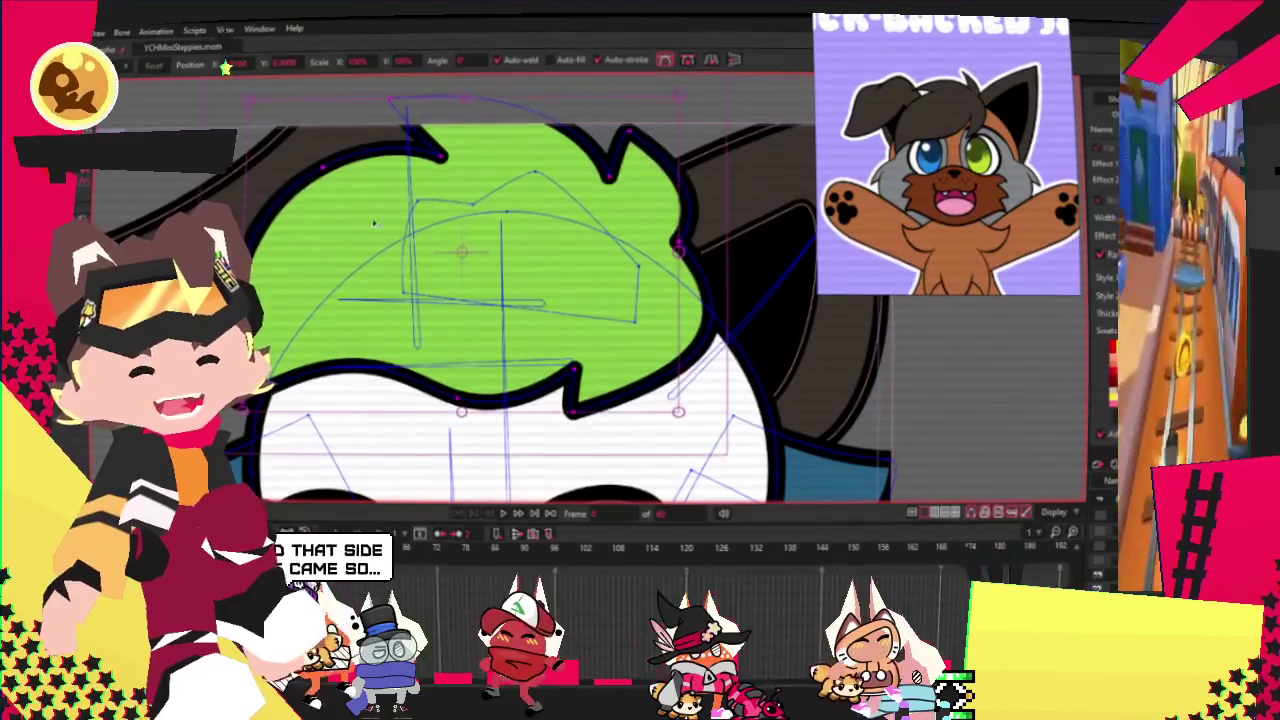
{"action": "scroll", "coordinate": [355, 226], "scroll_direction": "down", "scroll_amount": 2}
{"action": "scroll", "coordinate": [380, 280], "scroll_direction": "down", "scroll_amount": 3}
{"action": "scroll", "coordinate": [410, 350], "scroll_direction": "up", "scroll_amount": 4}
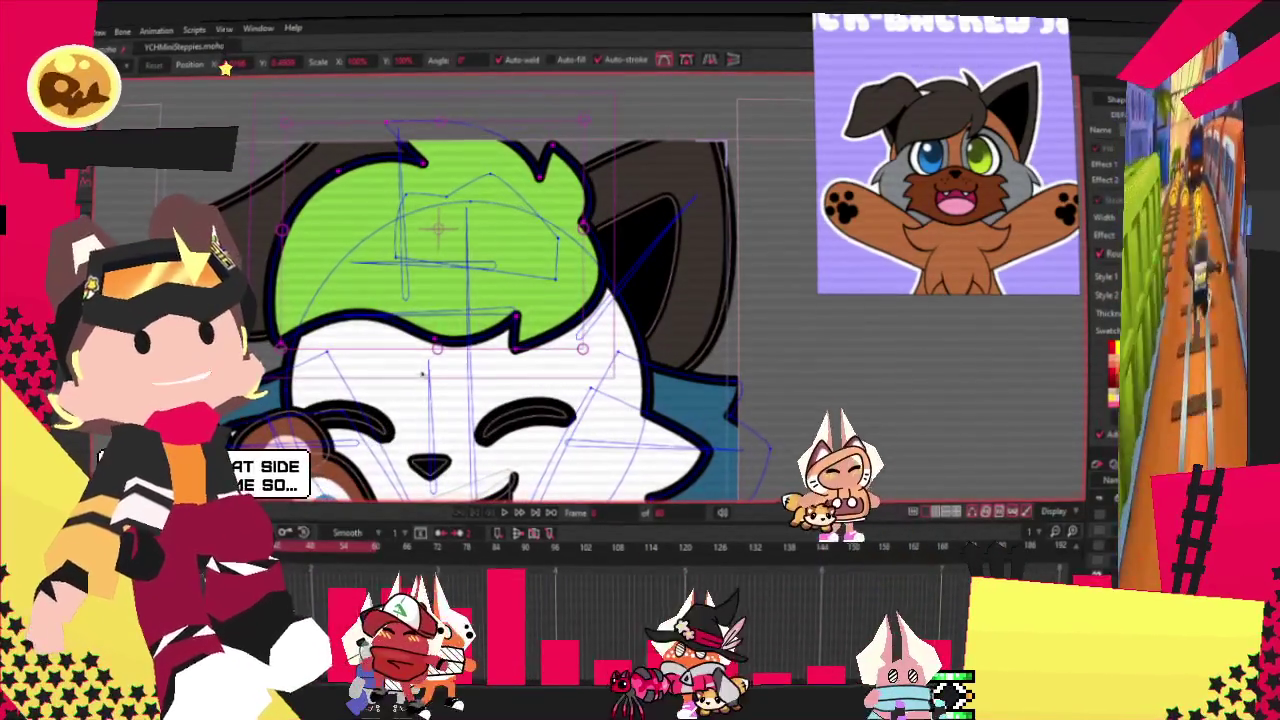
{"action": "left_click", "coordinate": [430, 372]}
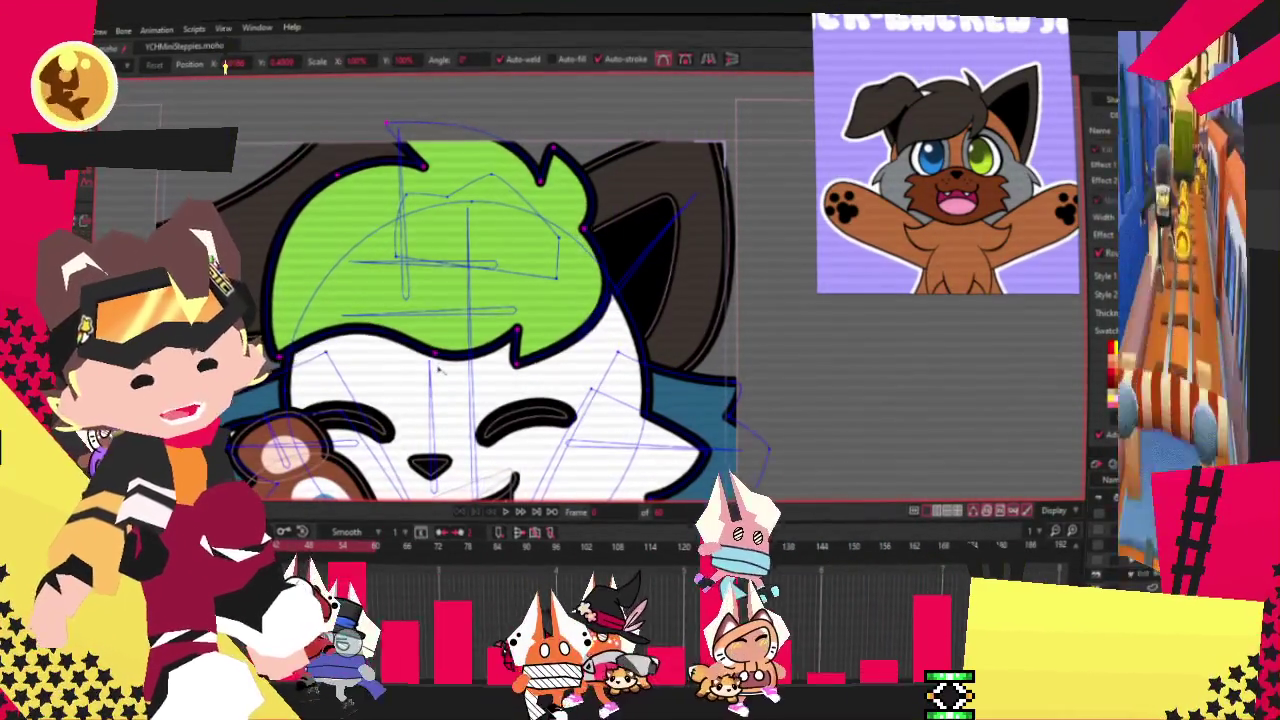
{"action": "left_click", "coordinate": [437, 369]}
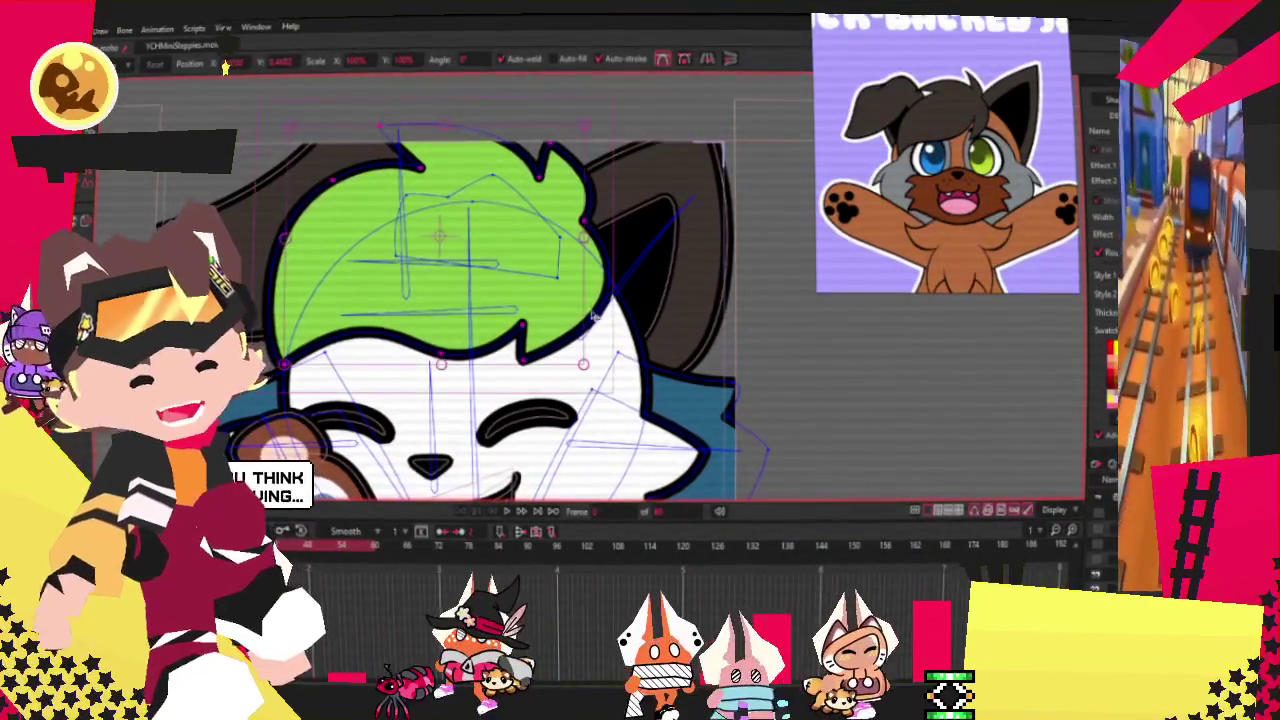
{"action": "left_click", "coordinate": [278, 240]}
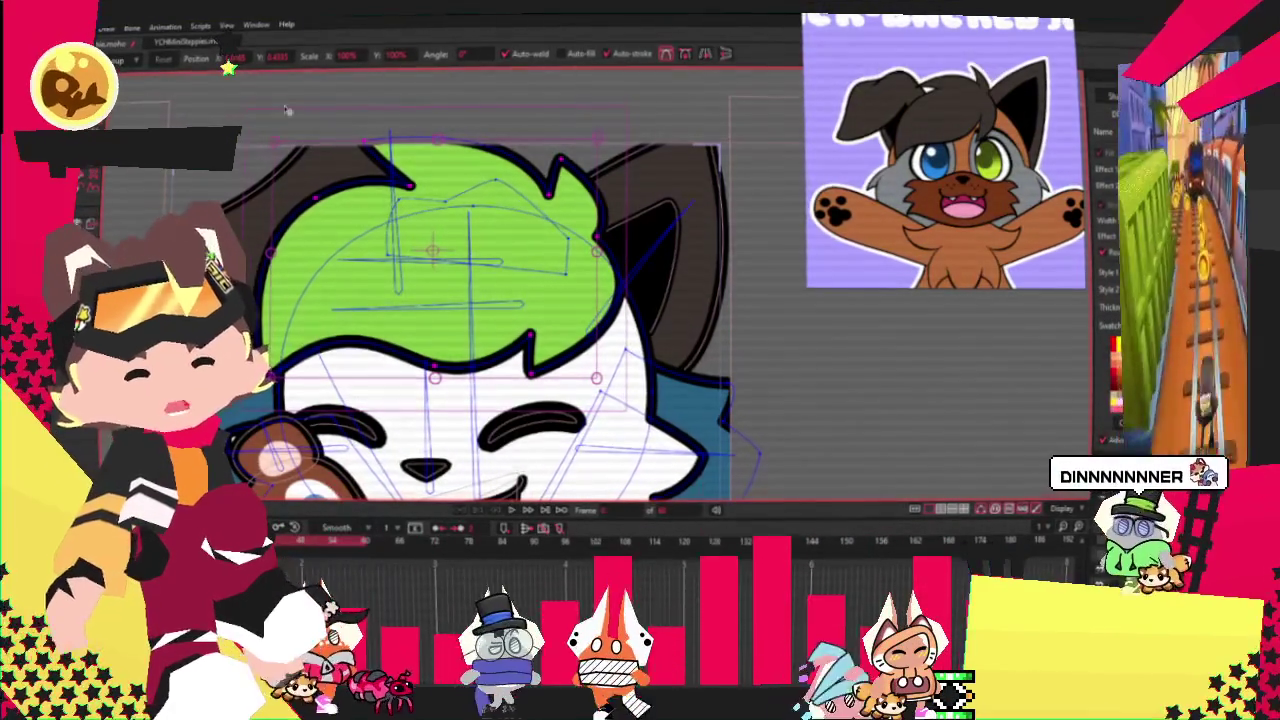
{"action": "scroll", "coordinate": [722, 329], "scroll_direction": "down", "scroll_amount": 3}
{"action": "scroll", "coordinate": [649, 269], "scroll_direction": "up", "scroll_amount": 3}
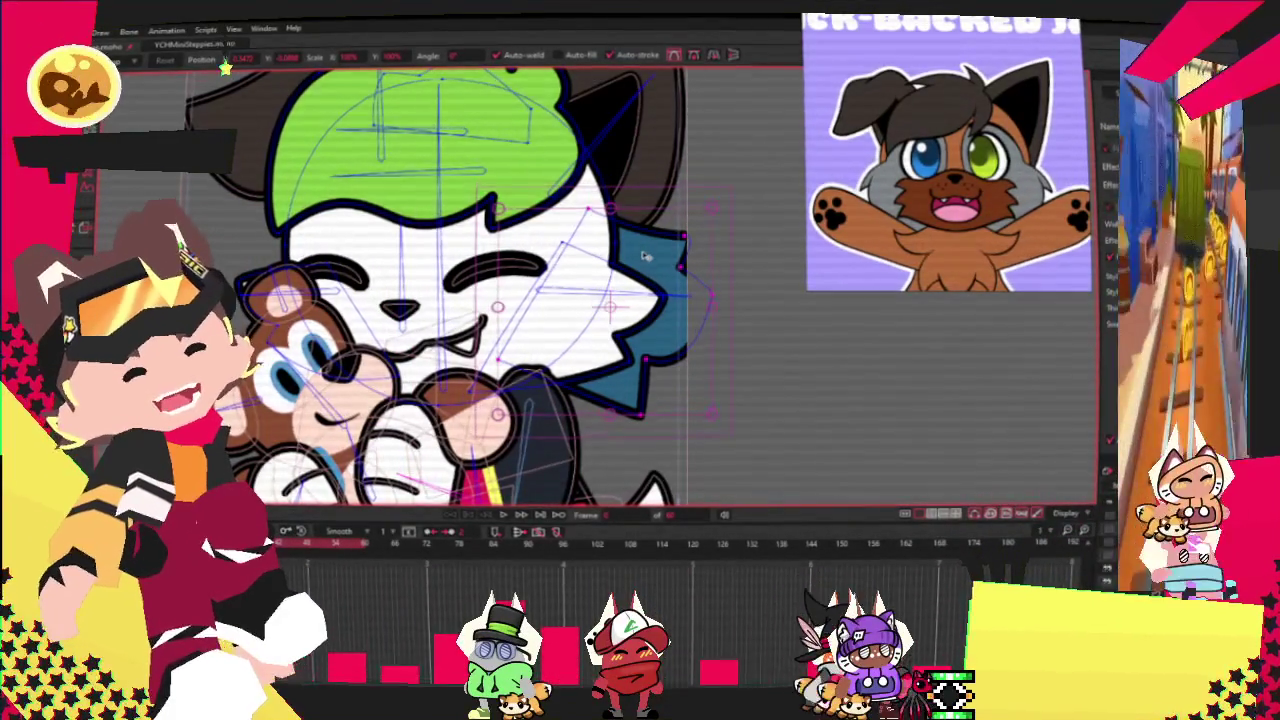
{"action": "scroll", "coordinate": [405, 300], "scroll_direction": "up", "scroll_amount": 2}
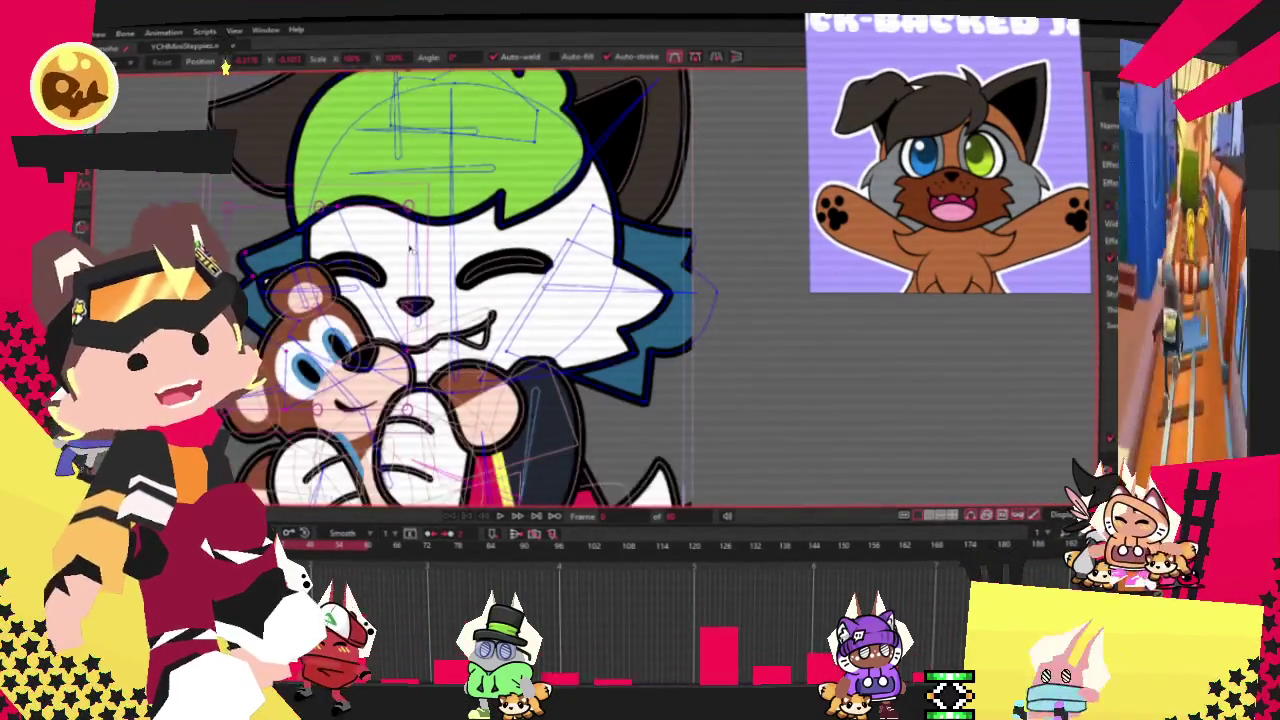
{"action": "scroll", "coordinate": [307, 290], "scroll_direction": "up", "scroll_amount": 2}
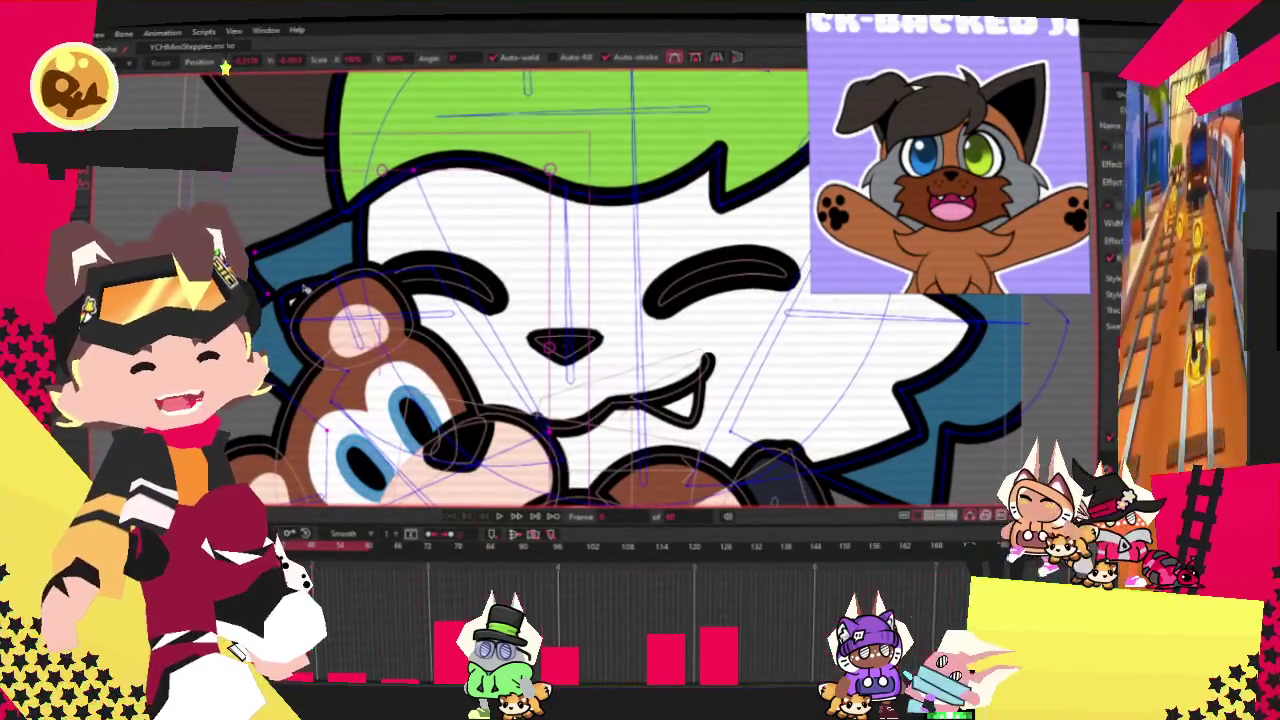
{"action": "scroll", "coordinate": [305, 288], "scroll_direction": "down", "scroll_amount": 2}
{"action": "scroll", "coordinate": [425, 318], "scroll_direction": "up", "scroll_amount": 2}
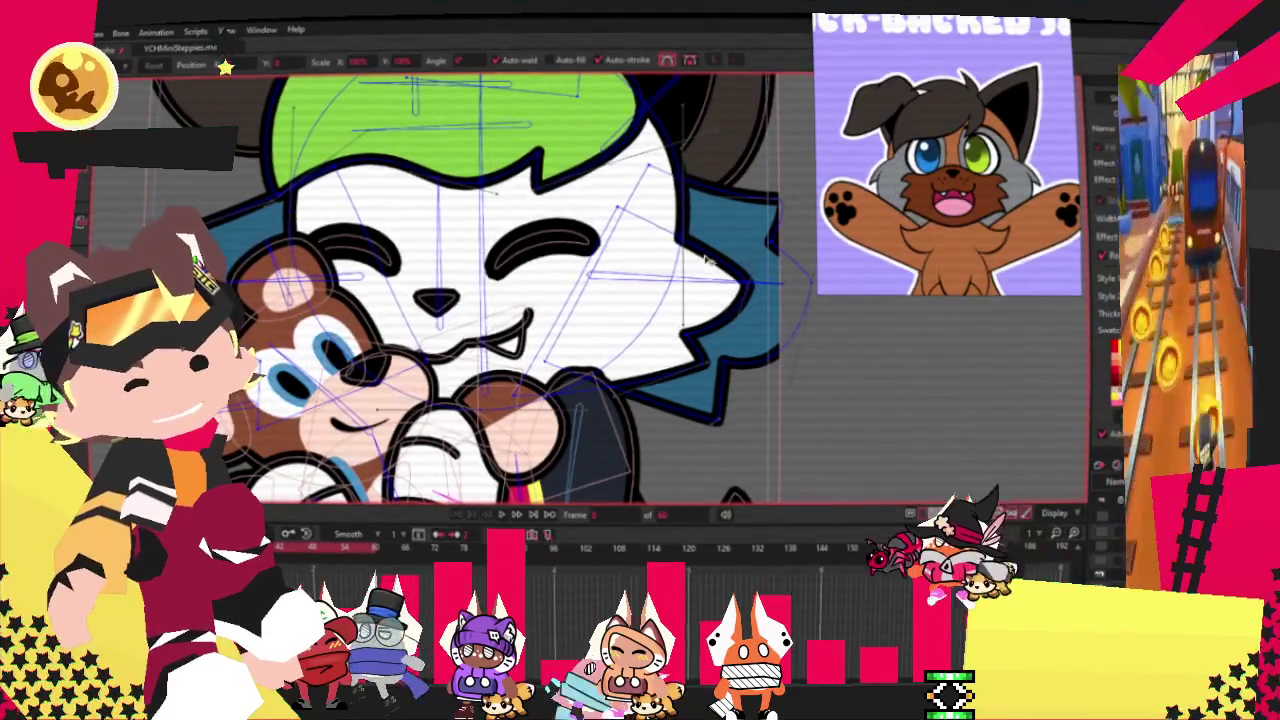
{"action": "key", "text": "g"}
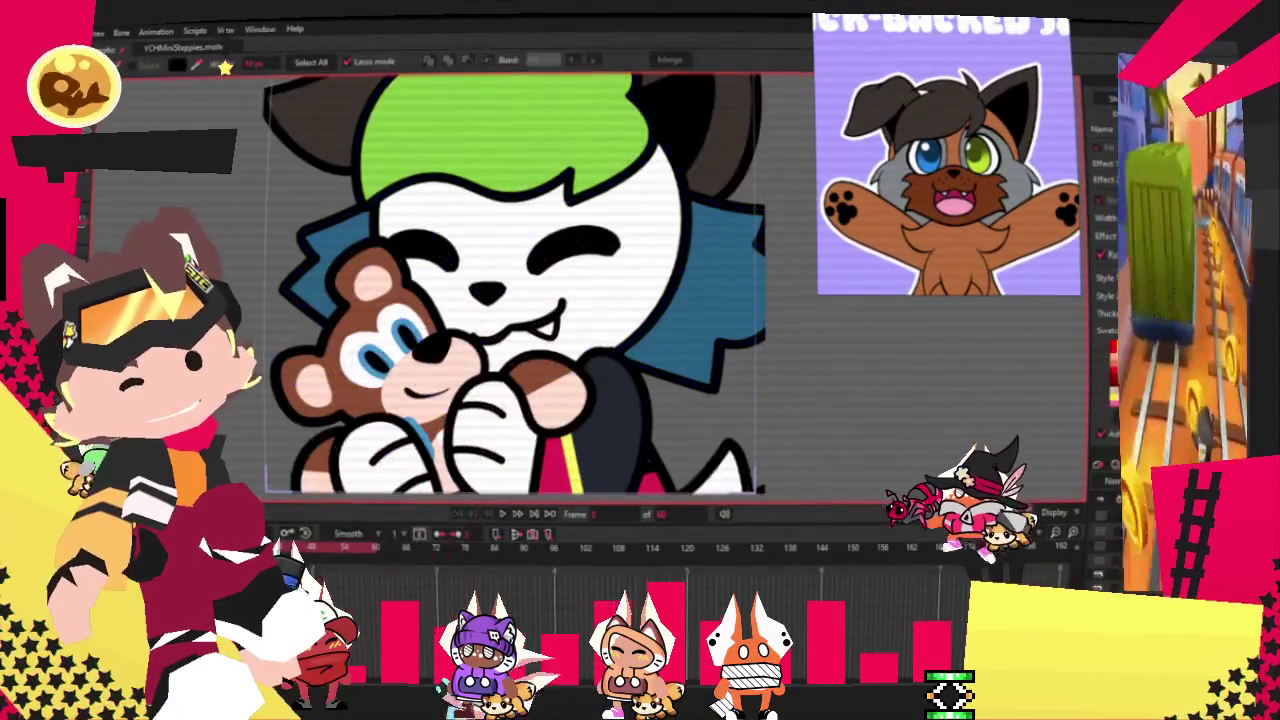
Select the blue hair points on the right and turn them gray.
{"action": "left_click_drag", "start_coordinate": [733, 236], "coordinate": [728, 258]}
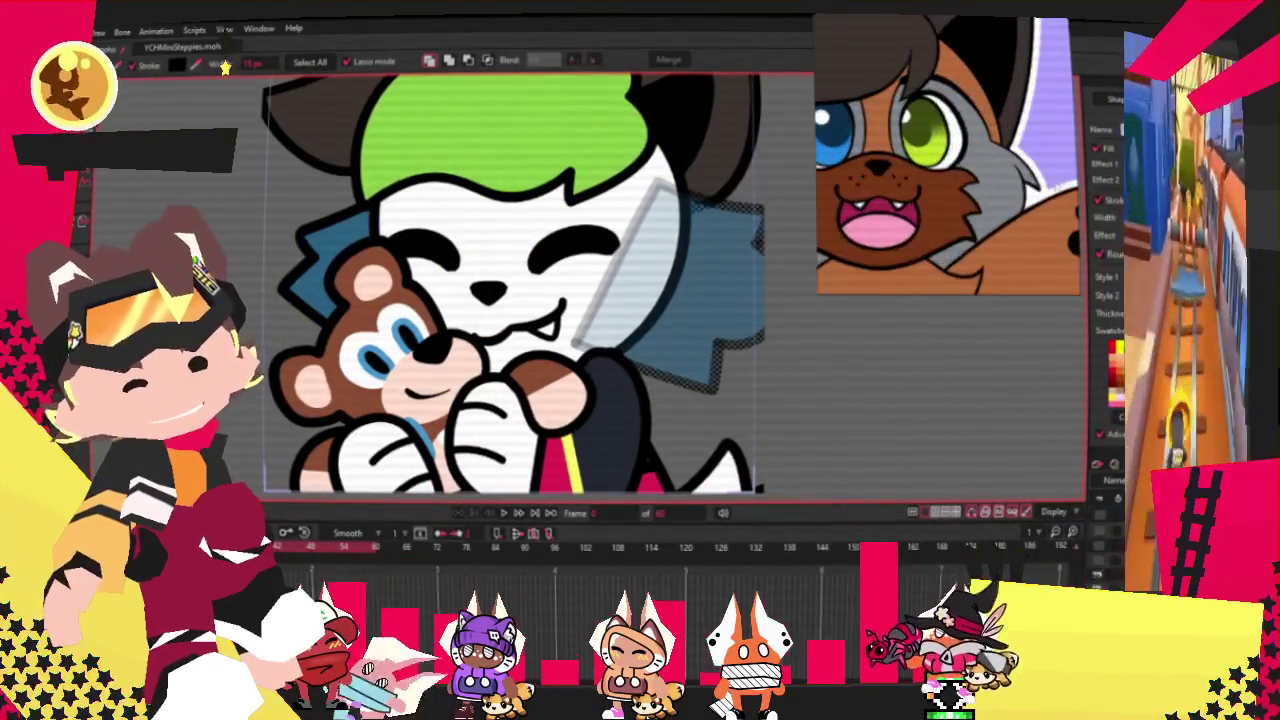
{"action": "key", "text": "Delete"}
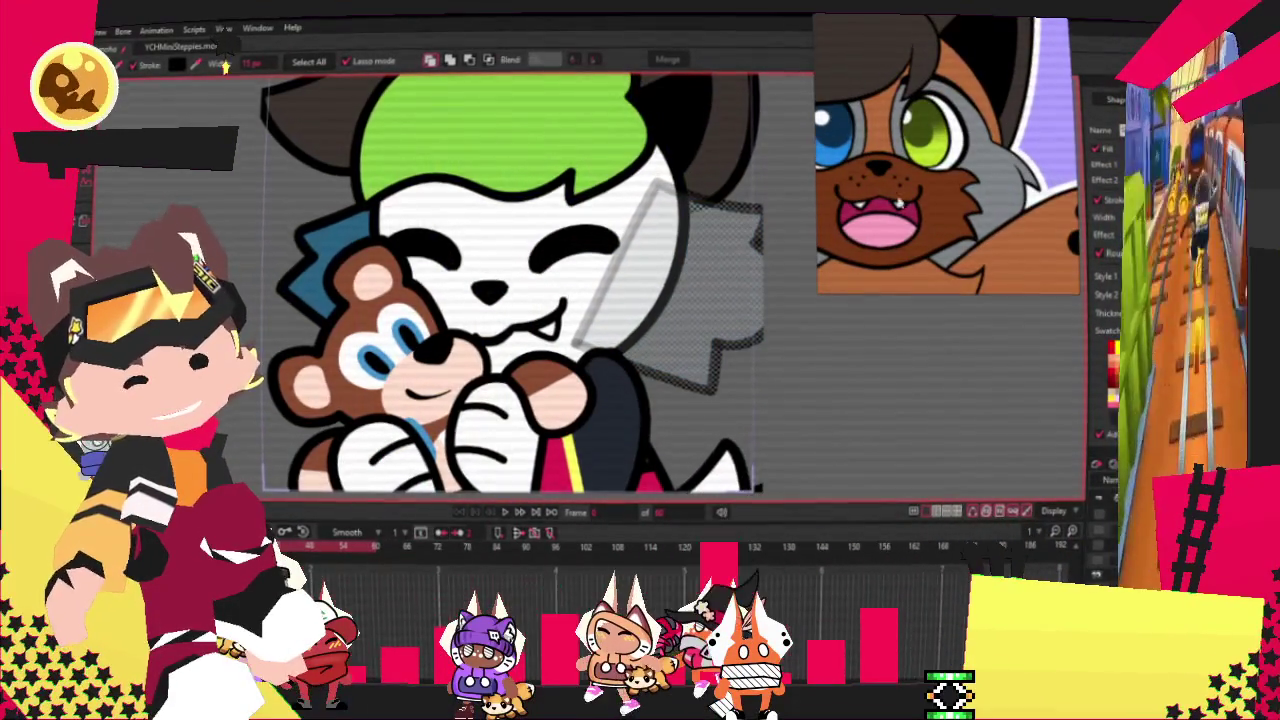
{"action": "key", "text": "Delete"}
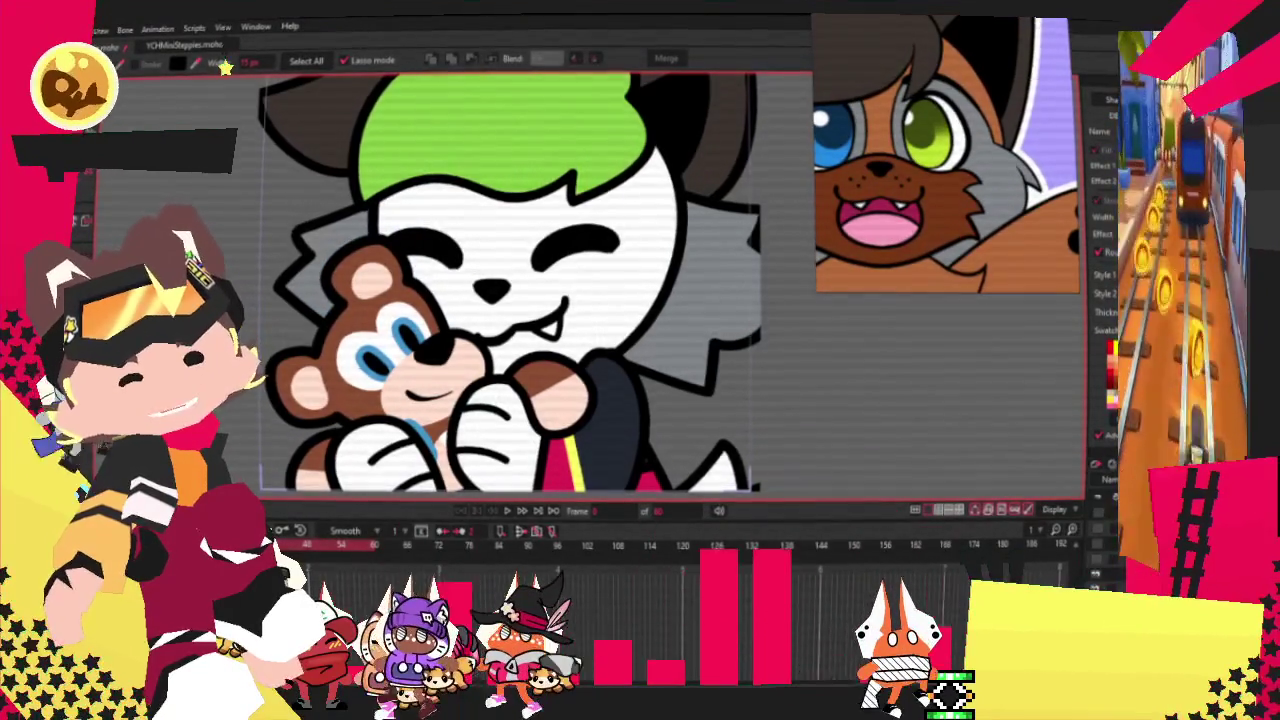
Select the hair shape beside the bear and cycle through its overlapping fills.
{"action": "key", "text": "t"}
{"action": "key", "text": "g"}
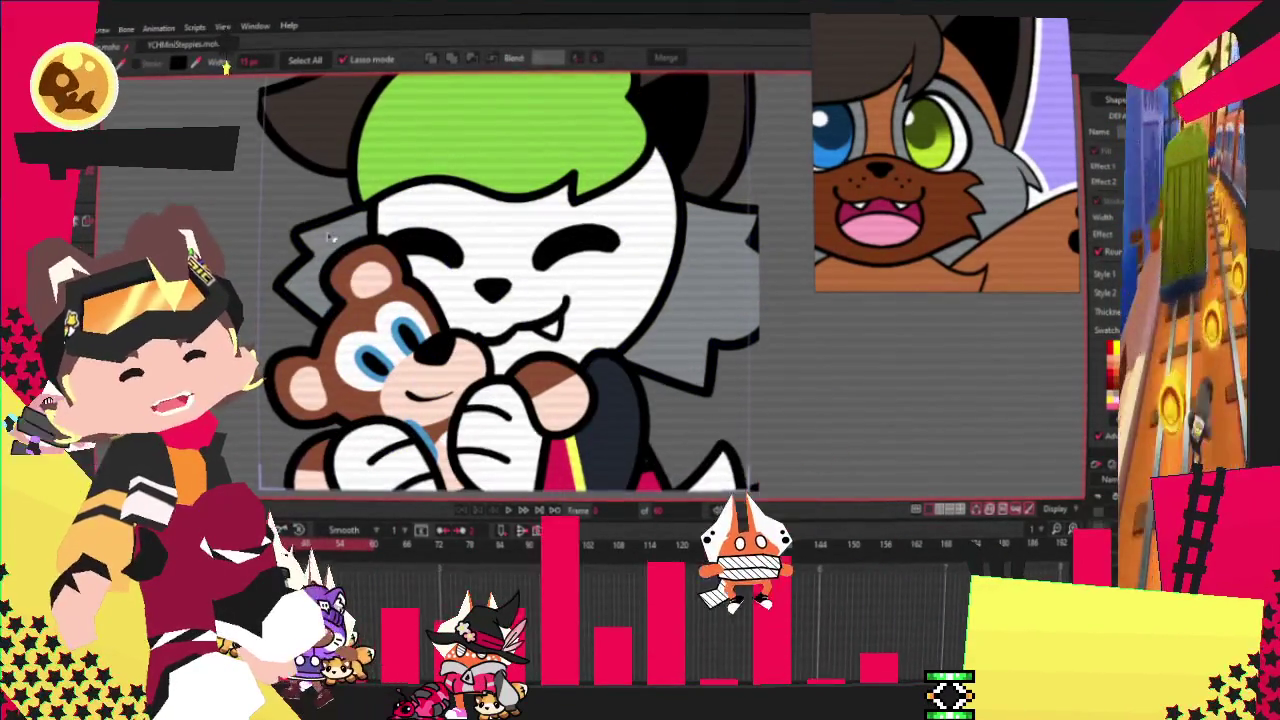
{"action": "left_click", "coordinate": [355, 232]}
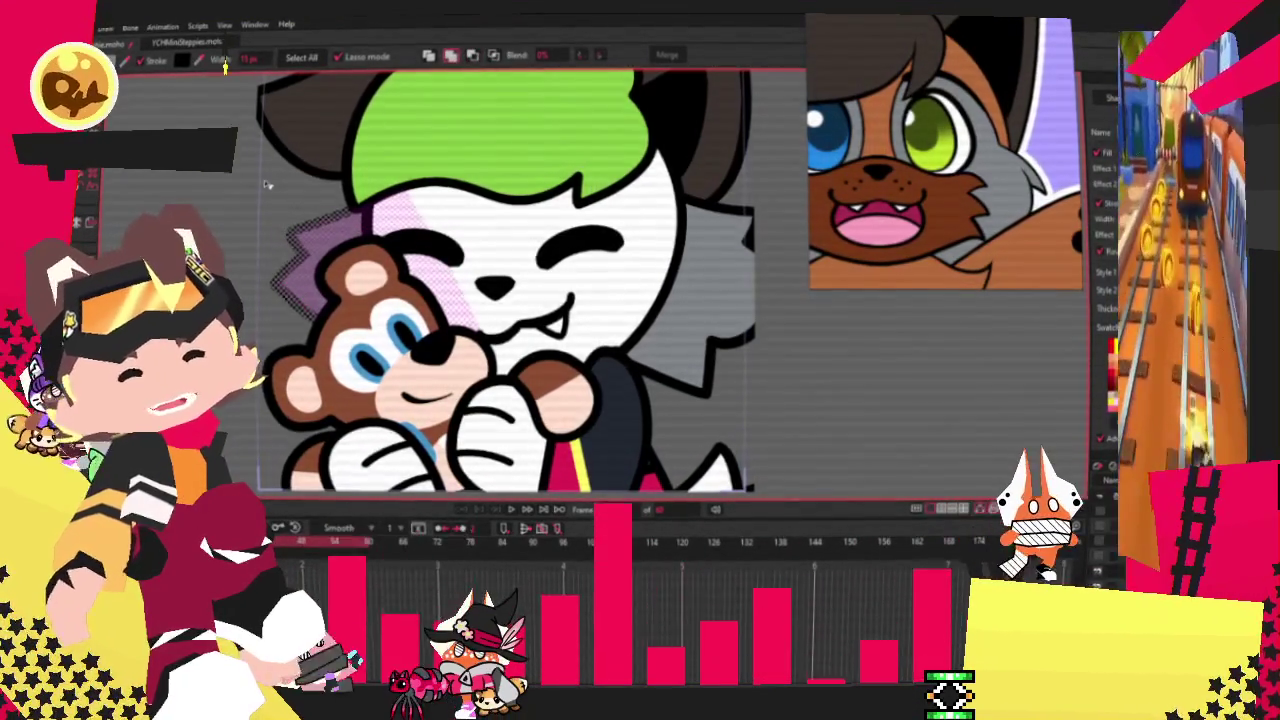
{"action": "left_click", "coordinate": [259, 212]}
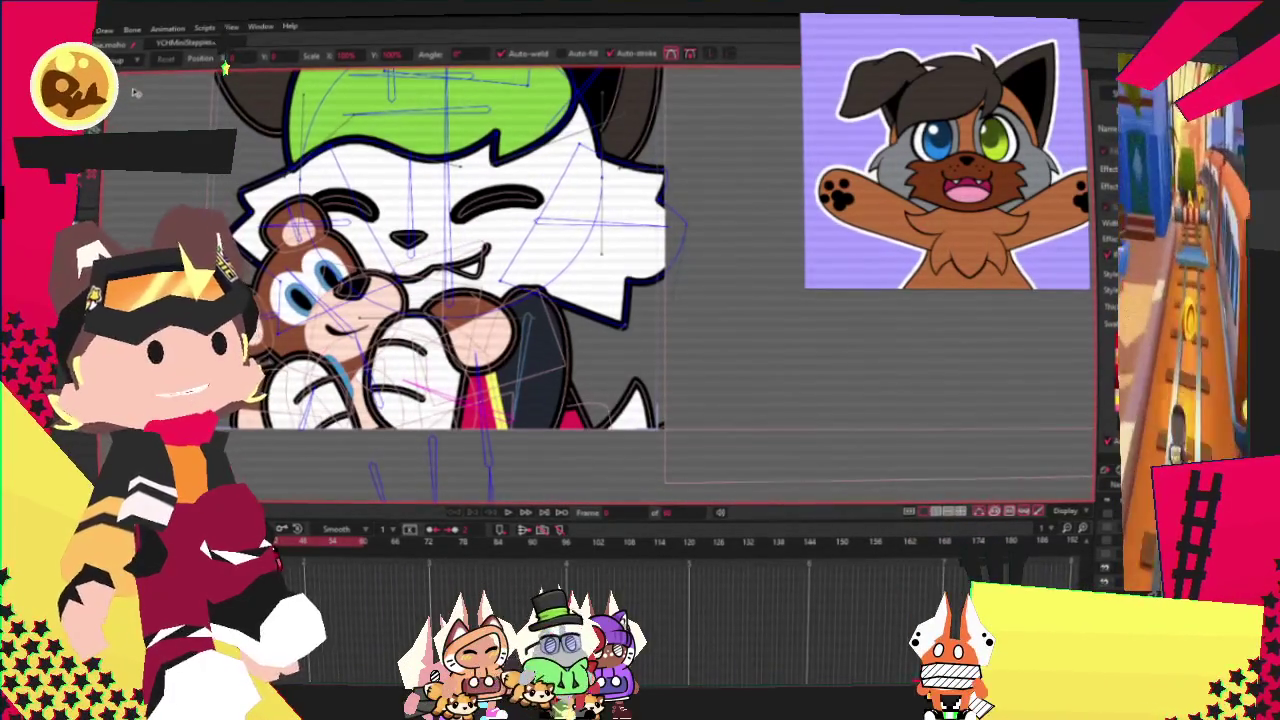
Zoom into the face, pull a notch outward on the head's right, and make the right cheek outline jagged.
{"action": "scroll", "coordinate": [334, 183], "scroll_direction": "up", "scroll_amount": 2}
{"action": "scroll", "coordinate": [334, 183], "scroll_direction": "up", "scroll_amount": 2}
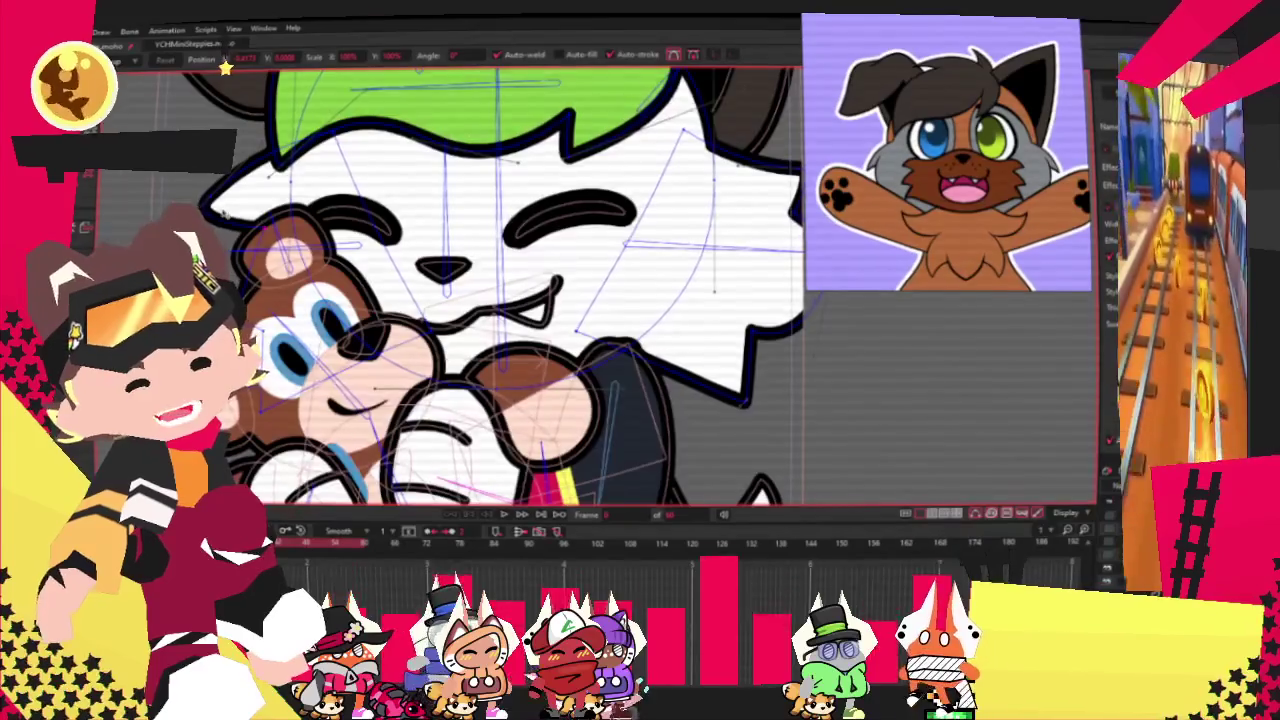
{"action": "scroll", "coordinate": [450, 280], "scroll_direction": "up", "scroll_amount": 2}
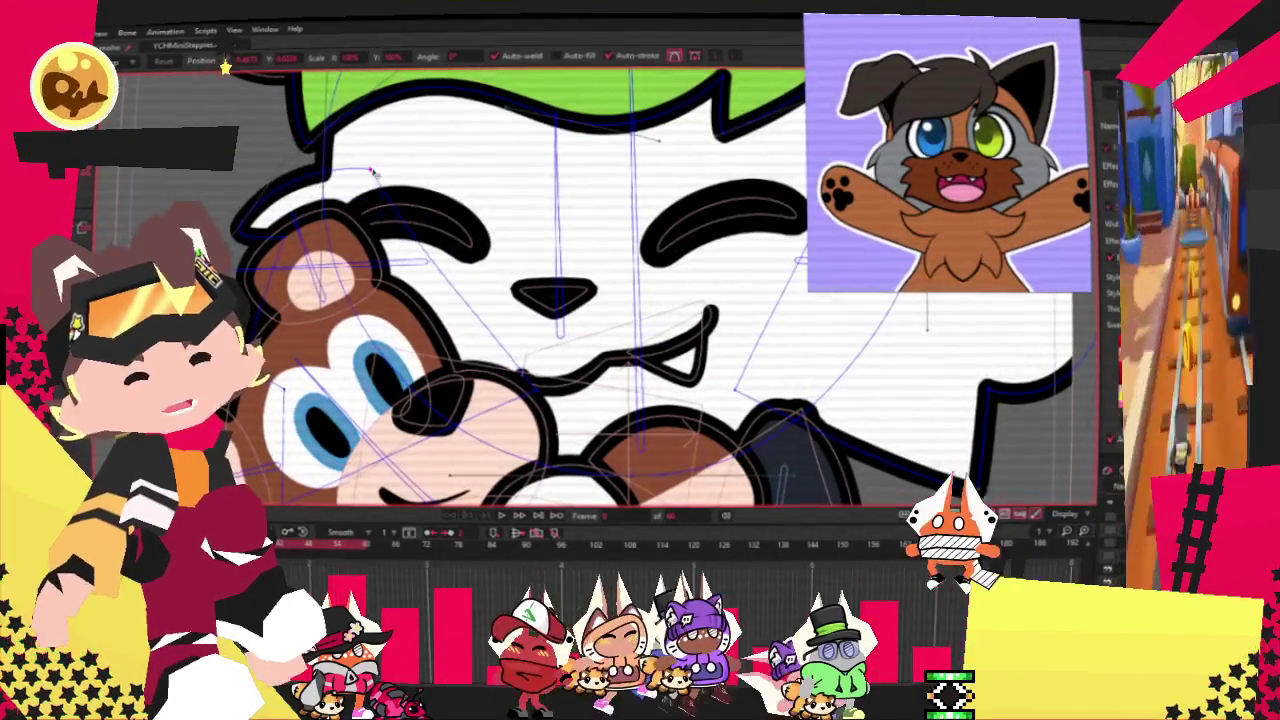
{"action": "scroll", "coordinate": [248, 218], "scroll_direction": "up", "scroll_amount": 1}
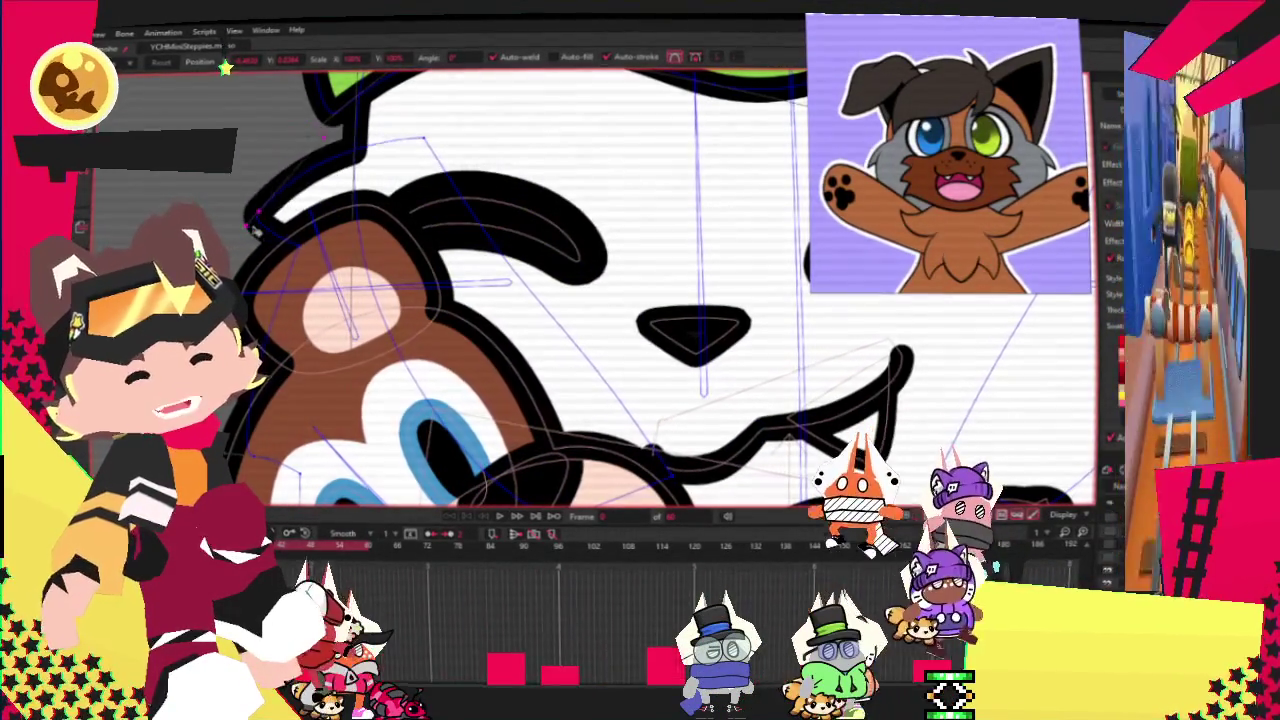
{"action": "scroll", "coordinate": [288, 197], "scroll_direction": "down", "scroll_amount": 2}
{"action": "scroll", "coordinate": [305, 325], "scroll_direction": "up", "scroll_amount": 2}
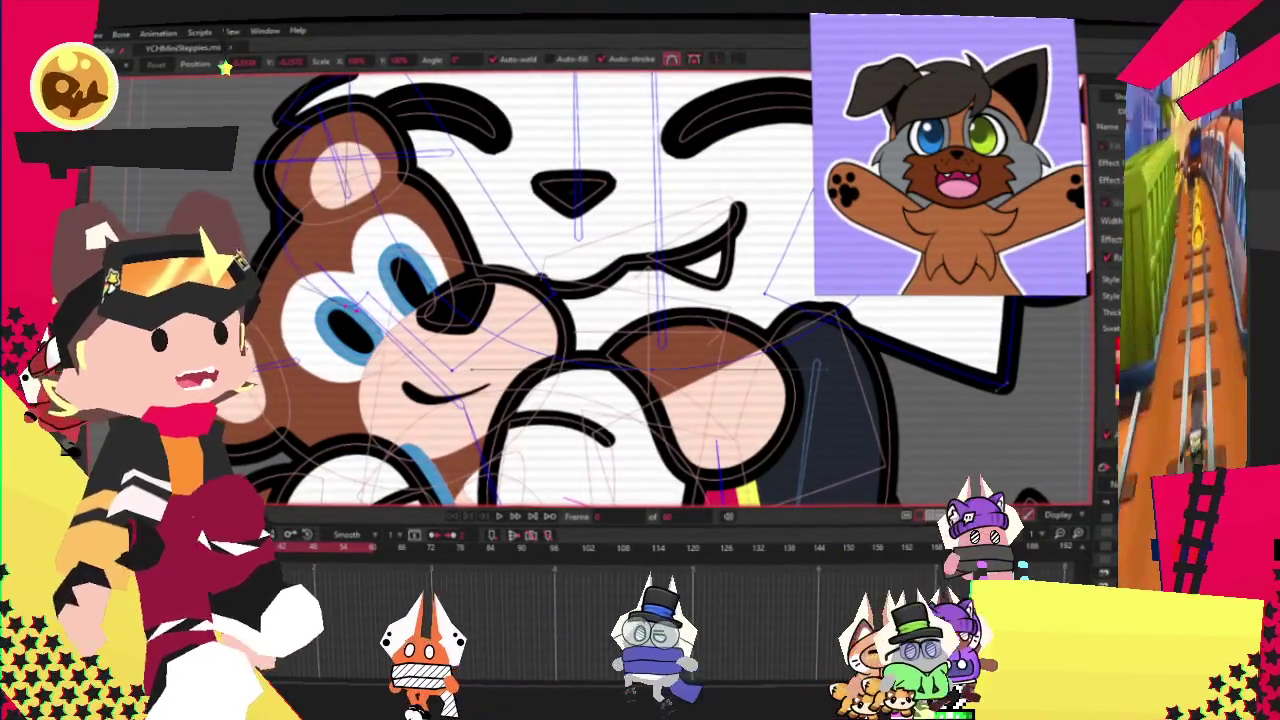
{"action": "scroll", "coordinate": [313, 258], "scroll_direction": "down", "scroll_amount": 1}
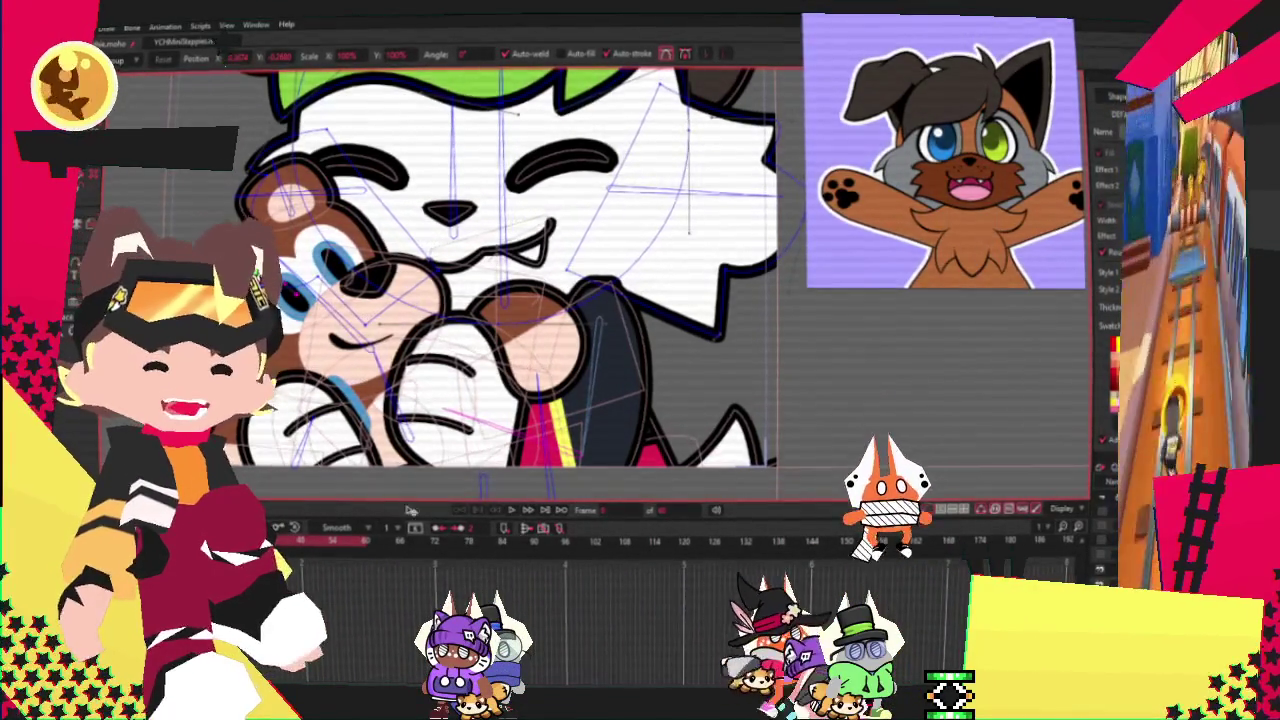
{"action": "scroll", "coordinate": [622, 188], "scroll_direction": "down", "scroll_amount": 2}
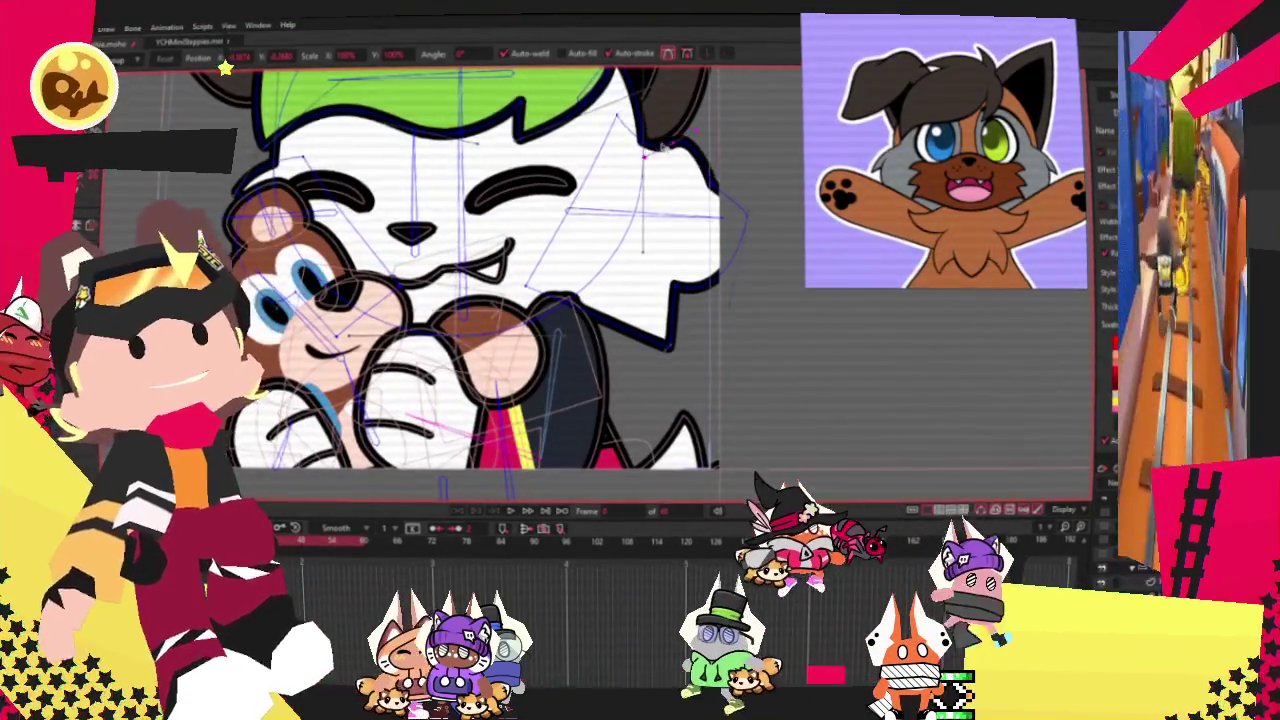
{"action": "scroll", "coordinate": [712, 133], "scroll_direction": "up", "scroll_amount": 3}
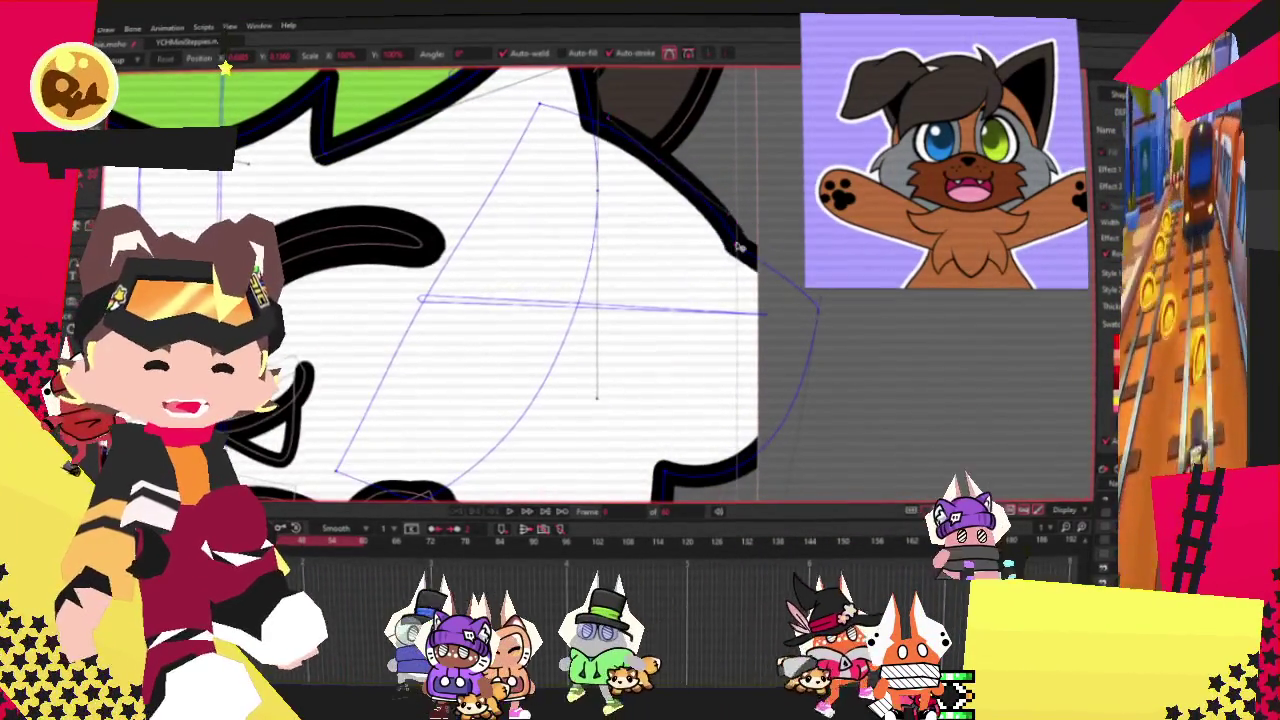
{"action": "left_click_drag", "start_coordinate": [633, 190], "coordinate": [678, 172]}
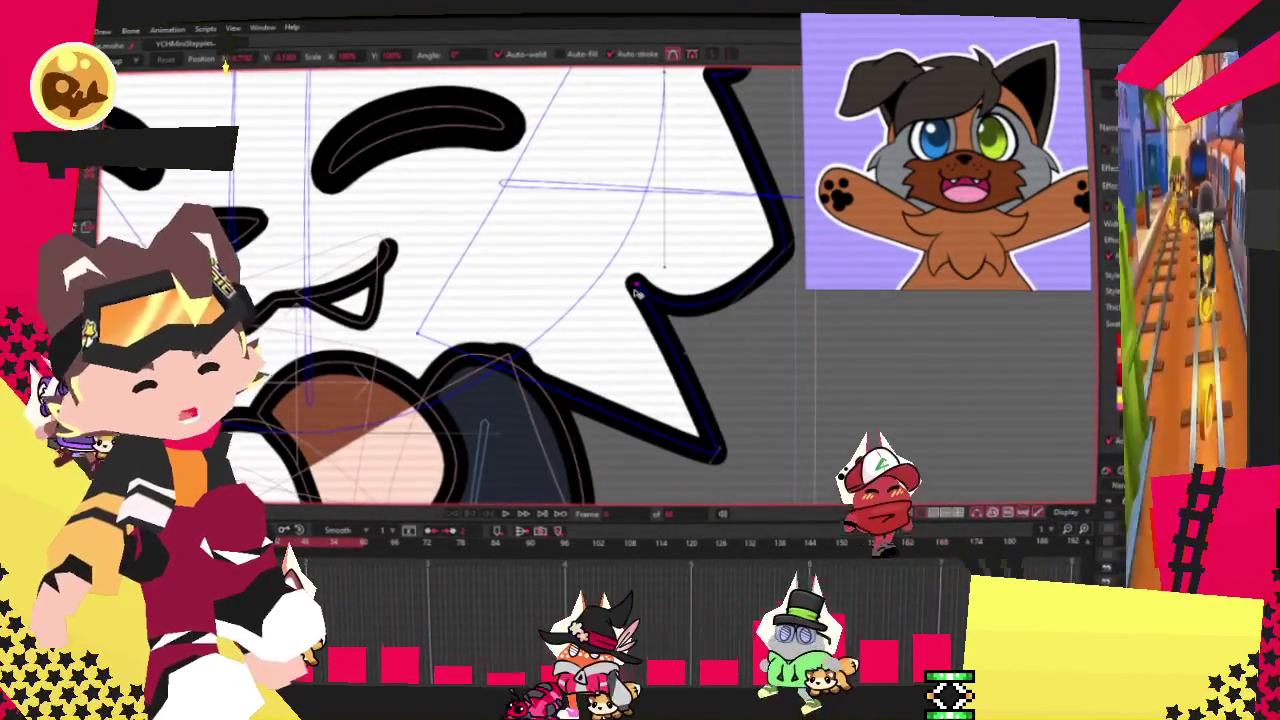
{"action": "left_click_drag", "start_coordinate": [663, 302], "coordinate": [630, 285]}
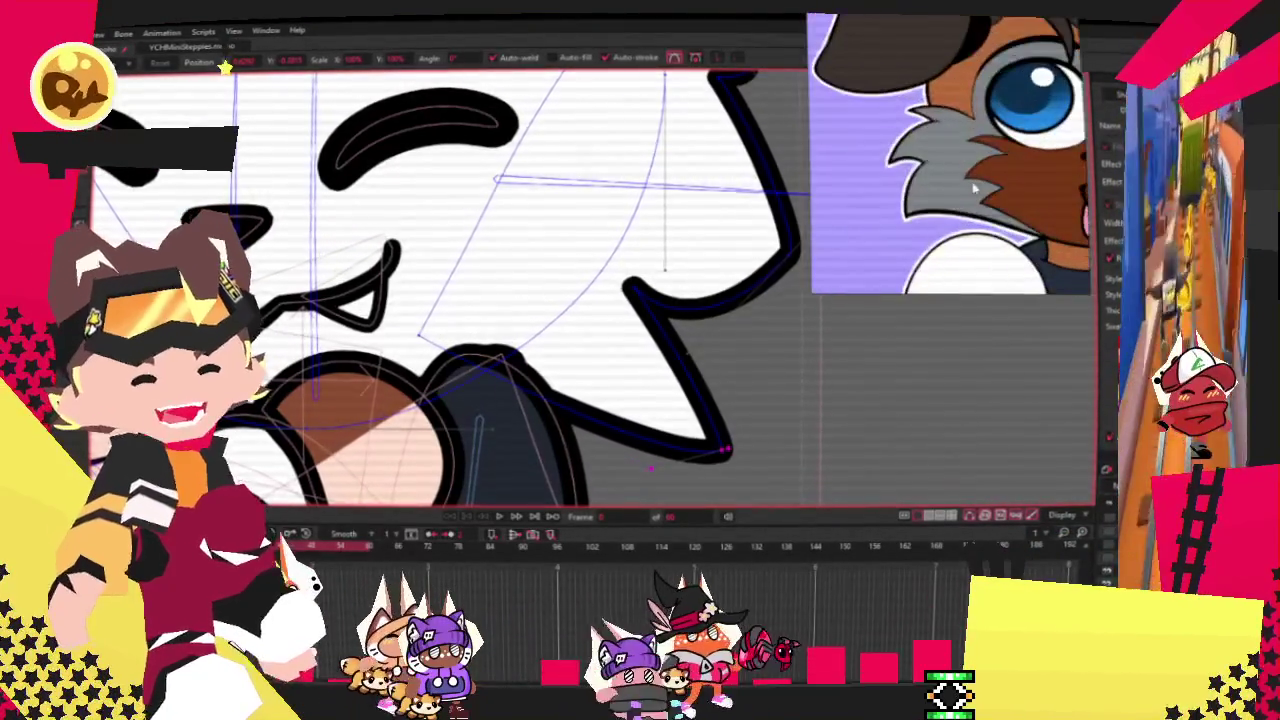
Zoom around the face and select the bear the character is holding.
{"action": "scroll", "coordinate": [698, 313], "scroll_direction": "down", "scroll_amount": 3}
{"action": "scroll", "coordinate": [698, 313], "scroll_direction": "down", "scroll_amount": 3}
{"action": "scroll", "coordinate": [627, 279], "scroll_direction": "up", "scroll_amount": 4}
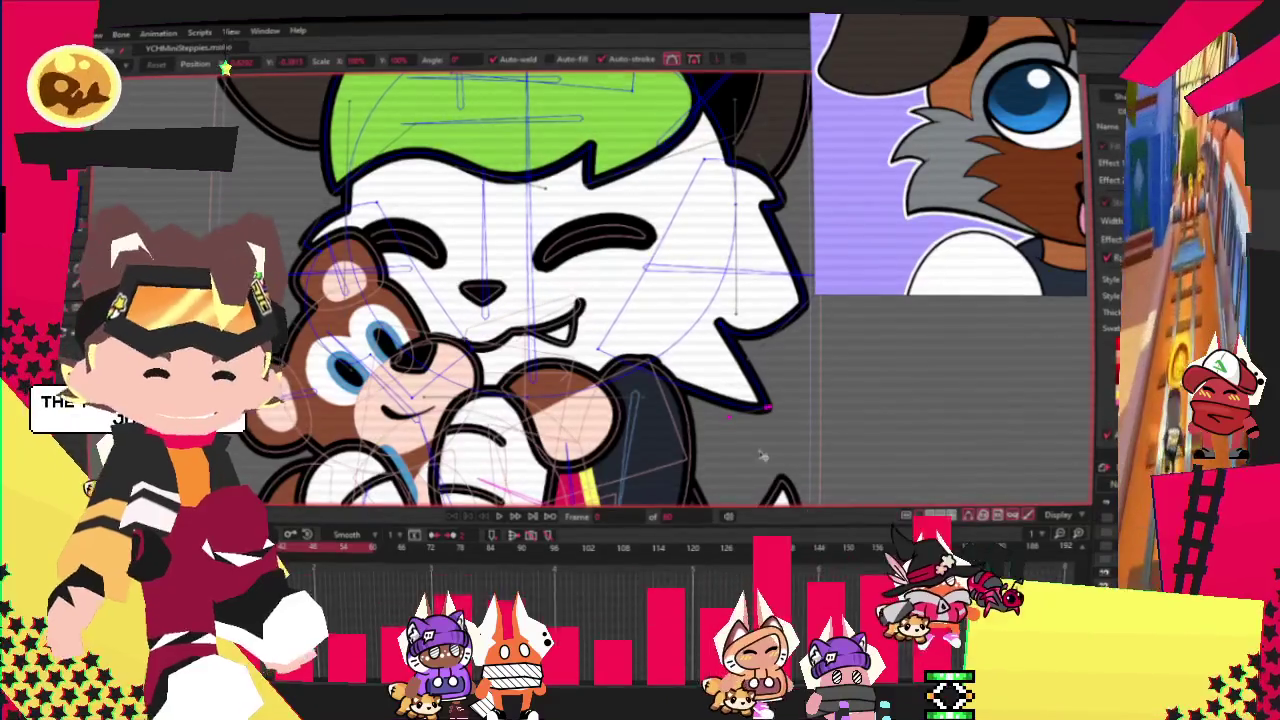
{"action": "scroll", "coordinate": [735, 390], "scroll_direction": "up", "scroll_amount": 2}
{"action": "scroll", "coordinate": [740, 370], "scroll_direction": "up", "scroll_amount": 2}
{"action": "scroll", "coordinate": [745, 345], "scroll_direction": "down", "scroll_amount": 1}
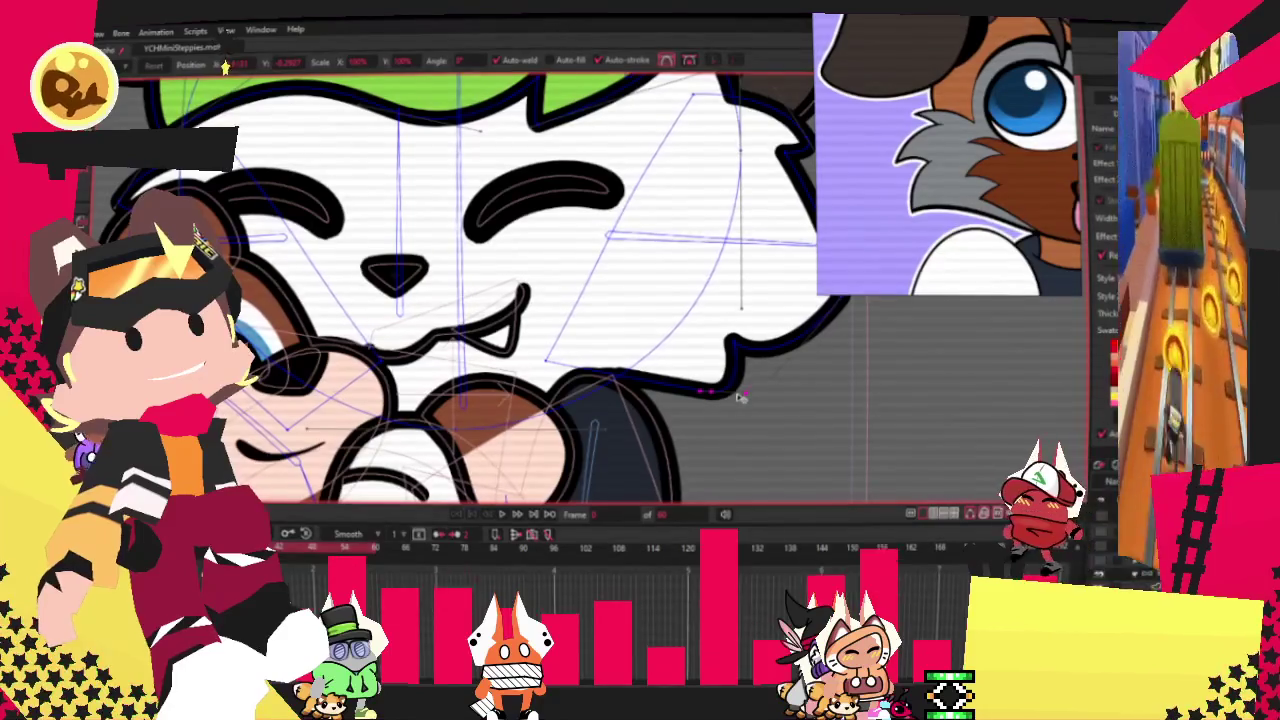
{"action": "scroll", "coordinate": [655, 313], "scroll_direction": "down", "scroll_amount": 3}
{"action": "scroll", "coordinate": [724, 250], "scroll_direction": "down", "scroll_amount": 1}
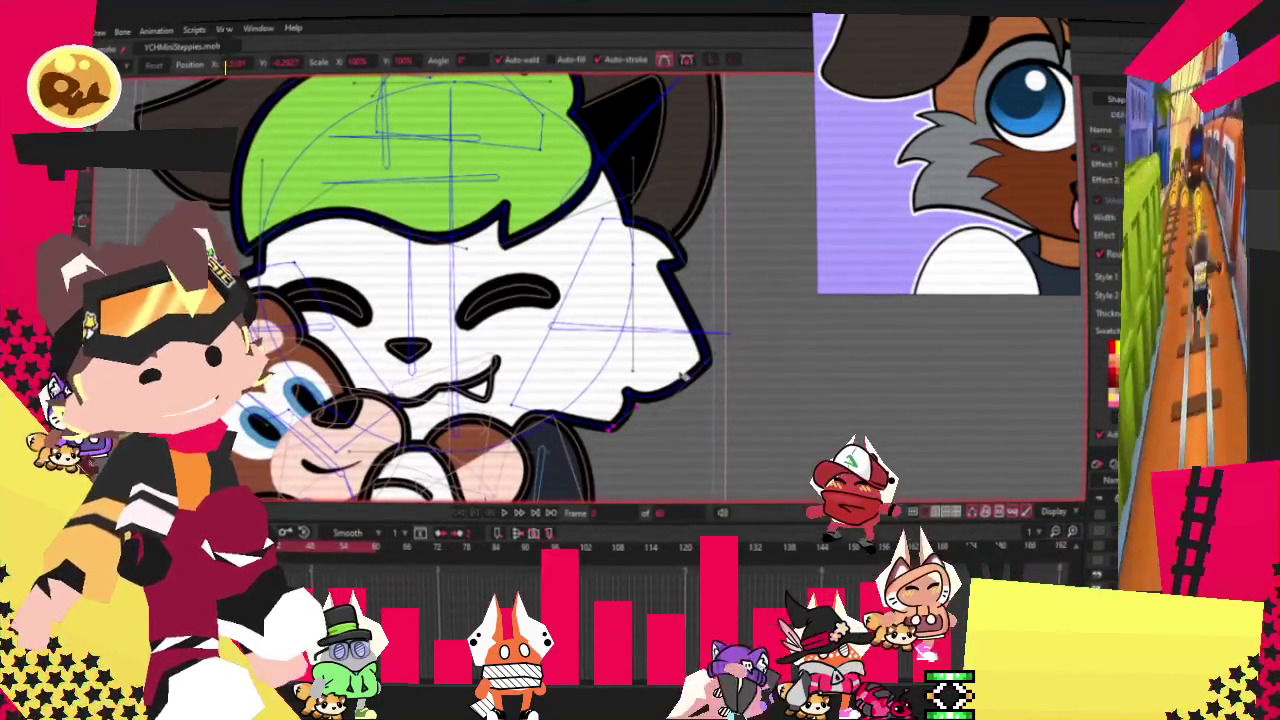
{"action": "scroll", "coordinate": [507, 390], "scroll_direction": "up", "scroll_amount": 3}
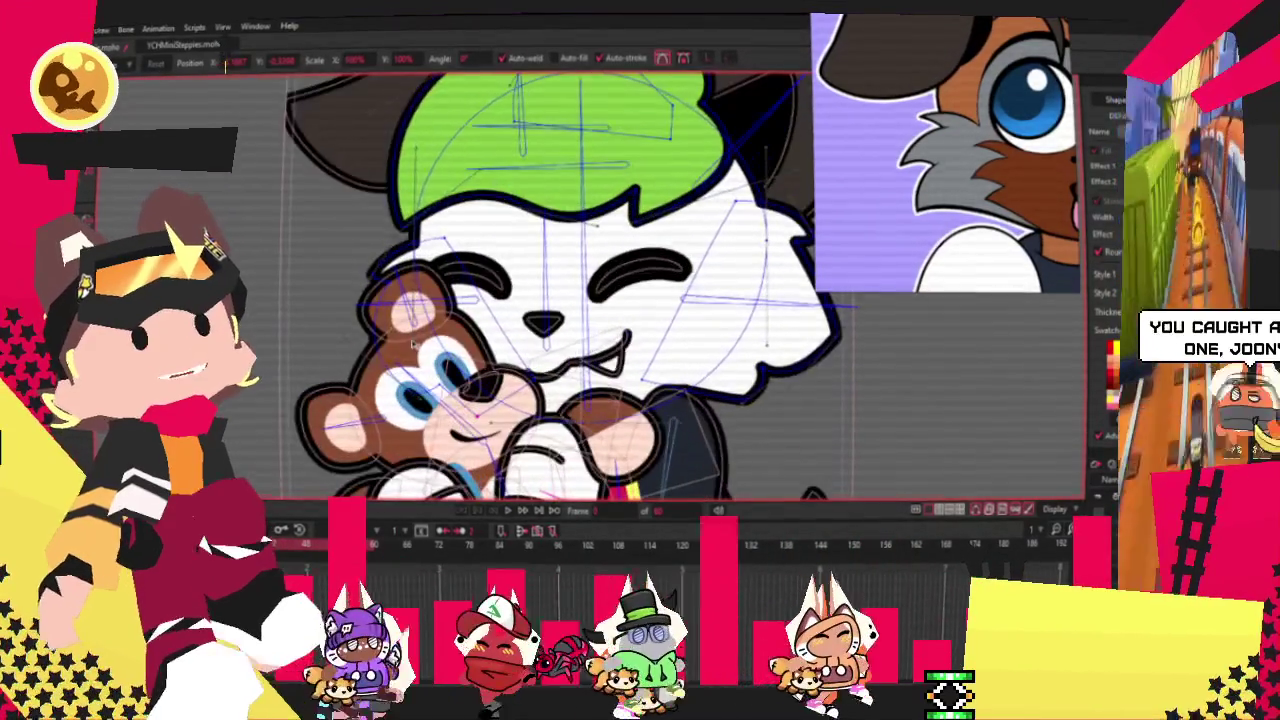
{"action": "left_click", "coordinate": [411, 344]}
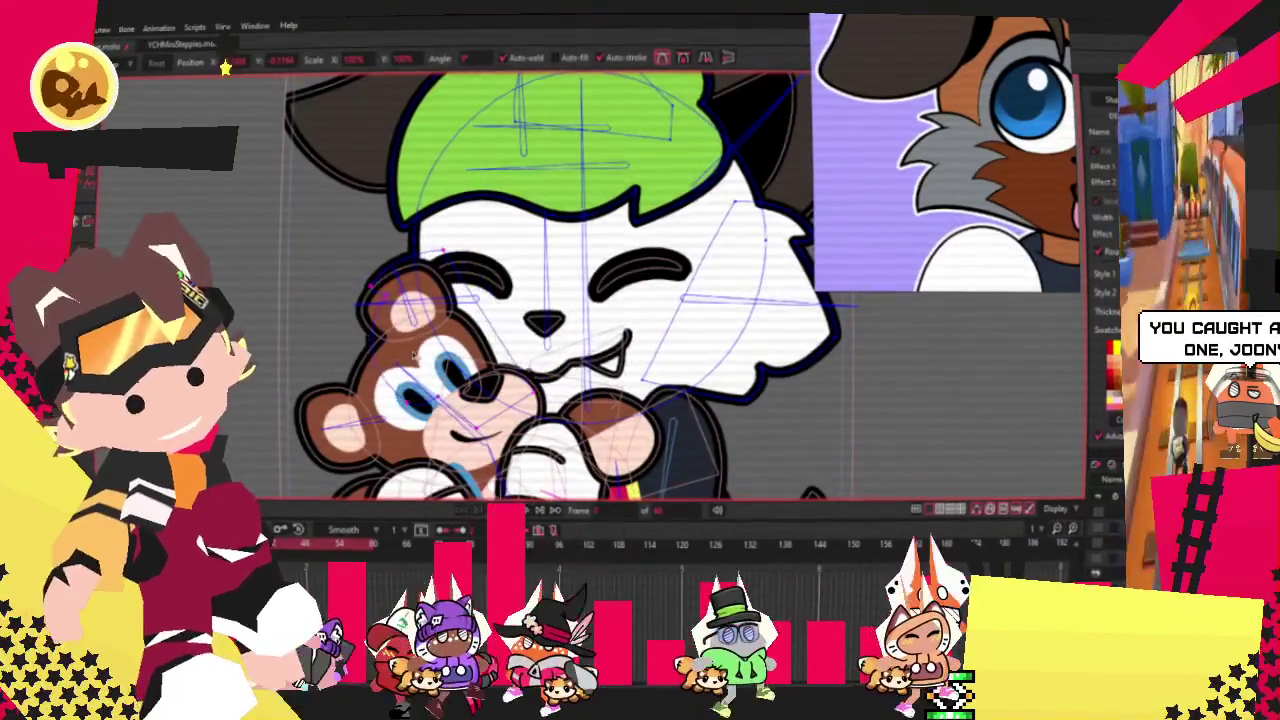
Select the white face outline shape, then switch to the Freehand tool.
{"action": "scroll", "coordinate": [598, 292], "scroll_direction": "down", "scroll_amount": 2}
{"action": "scroll", "coordinate": [598, 292], "scroll_direction": "up", "scroll_amount": 3}
{"action": "scroll", "coordinate": [640, 290], "scroll_direction": "up", "scroll_amount": 1}
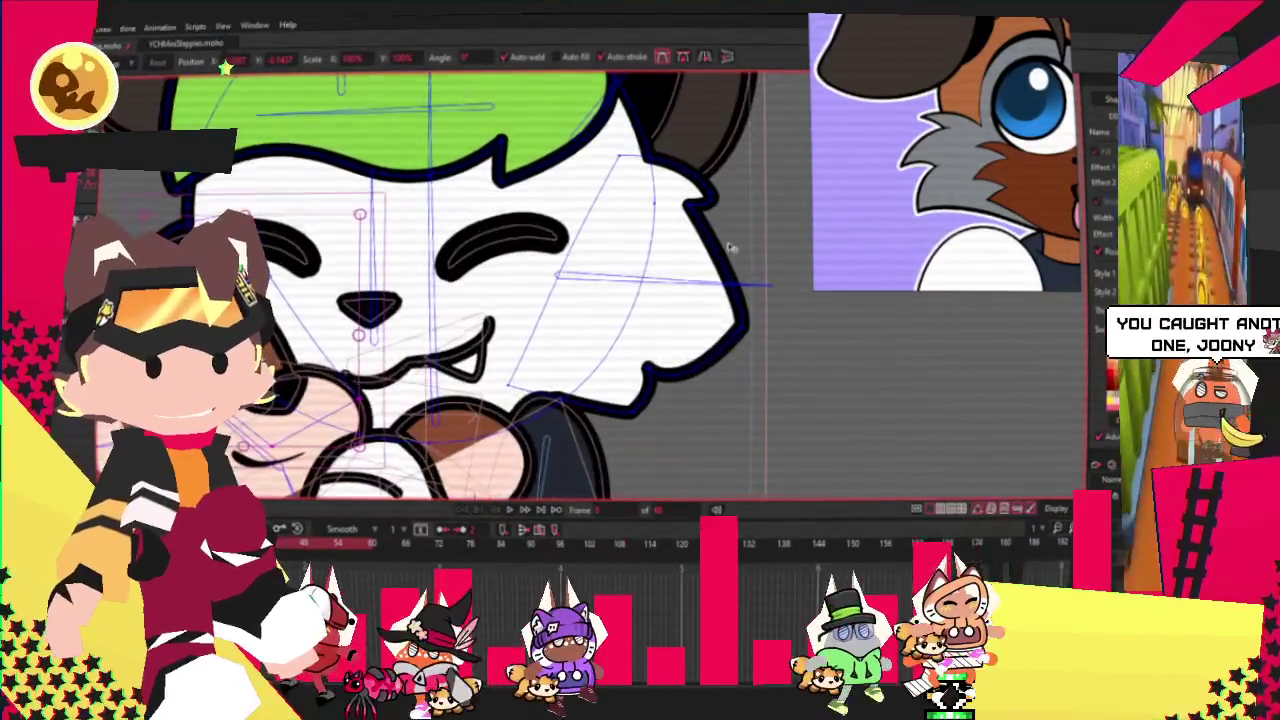
{"action": "scroll", "coordinate": [690, 288], "scroll_direction": "up", "scroll_amount": 1}
{"action": "left_click", "coordinate": [690, 296]}
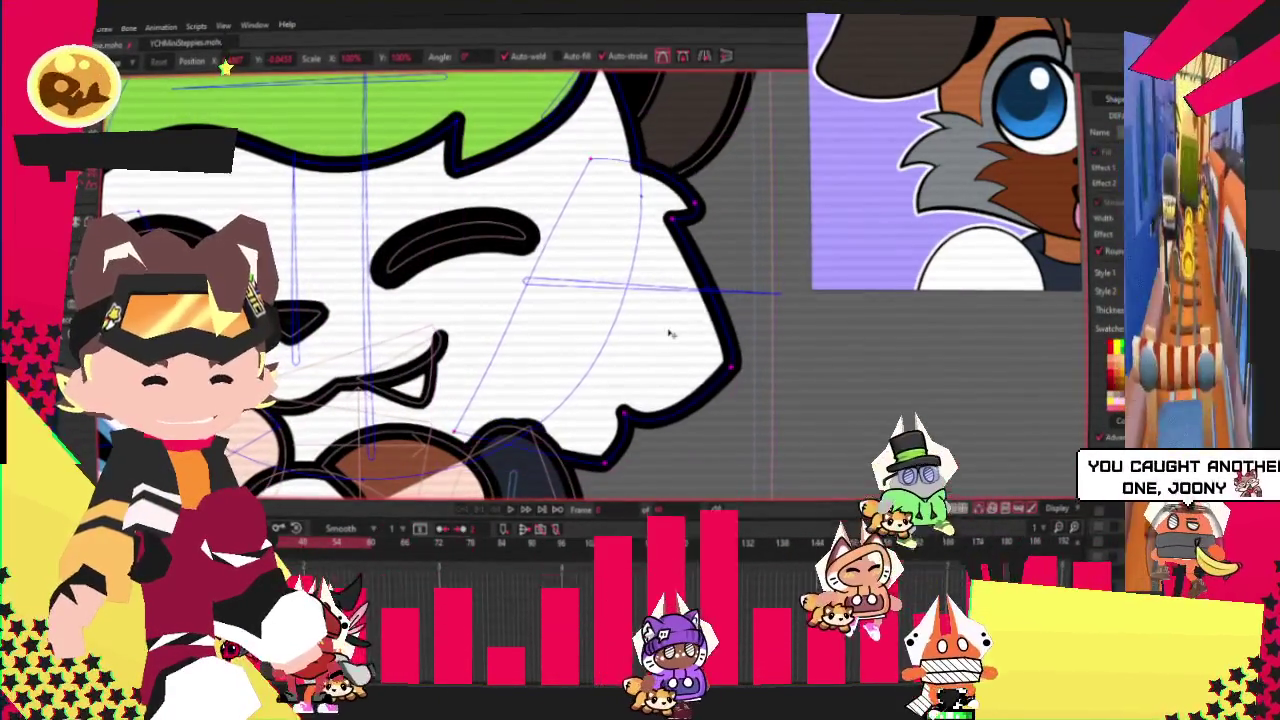
{"action": "scroll", "coordinate": [672, 328], "scroll_direction": "down", "scroll_amount": 1}
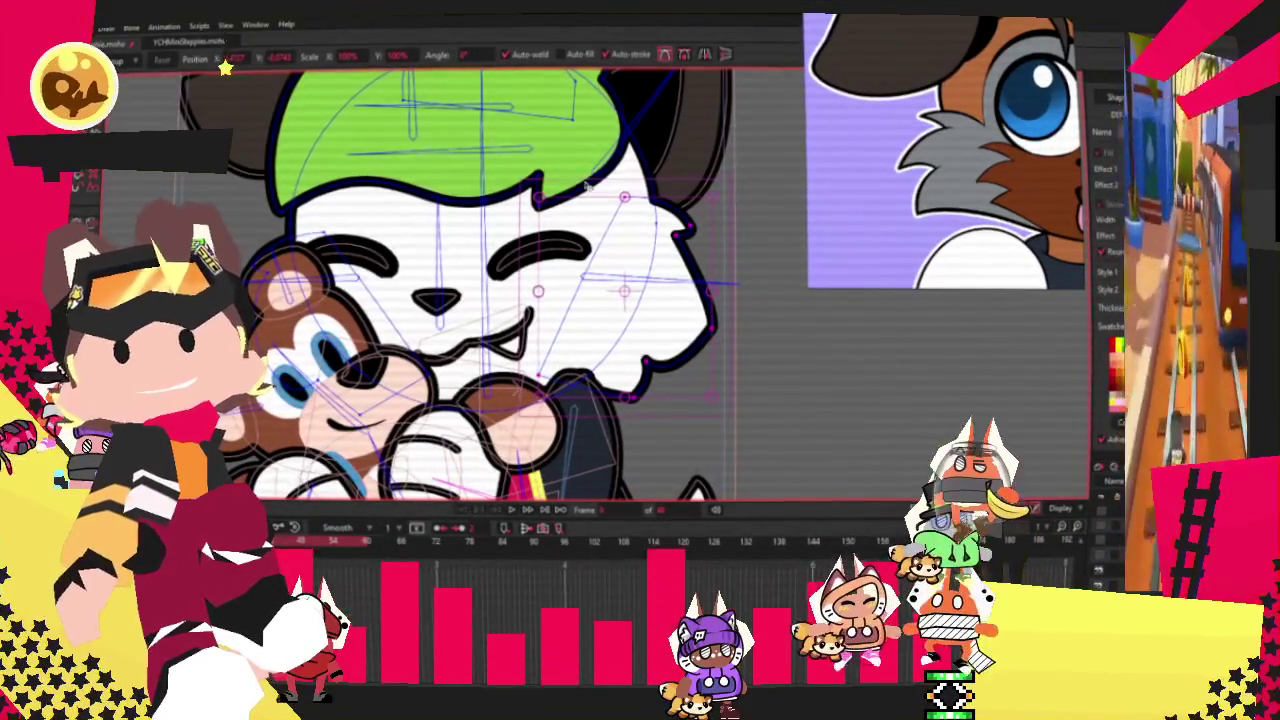
{"action": "scroll", "coordinate": [587, 185], "scroll_direction": "down", "scroll_amount": 2}
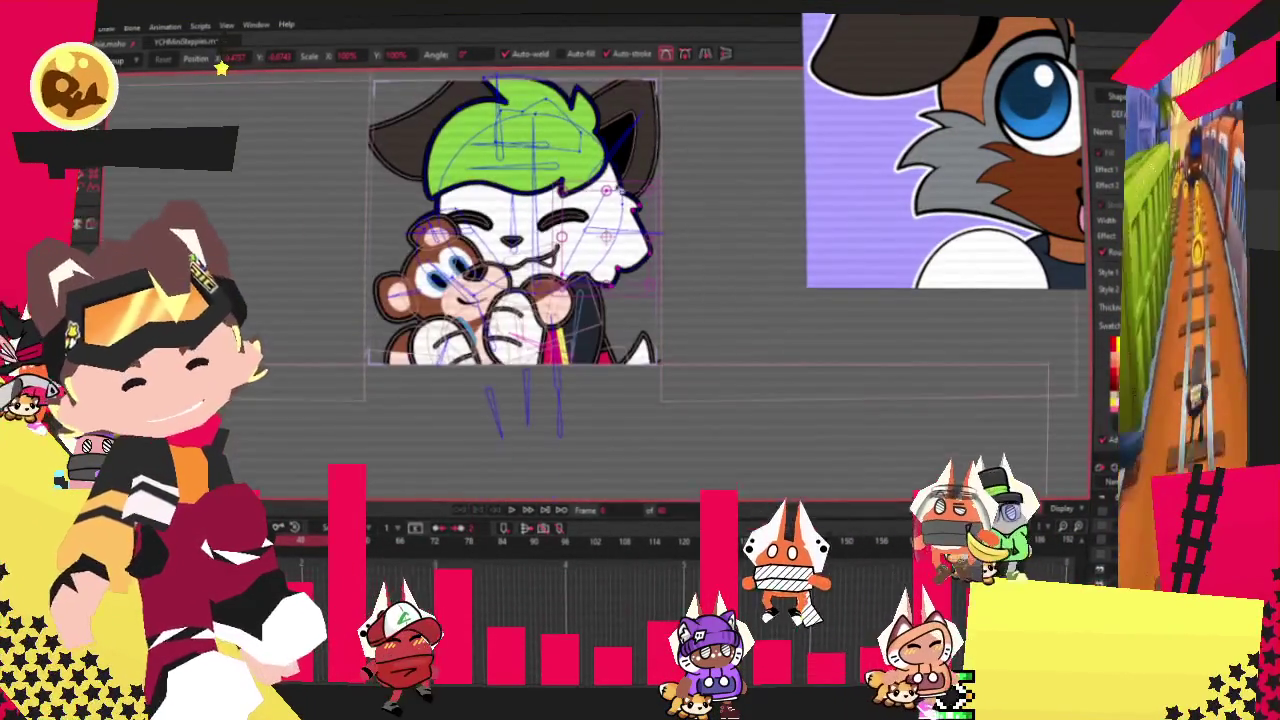
{"action": "scroll", "coordinate": [584, 160], "scroll_direction": "up", "scroll_amount": 2}
{"action": "key", "text": "f"}
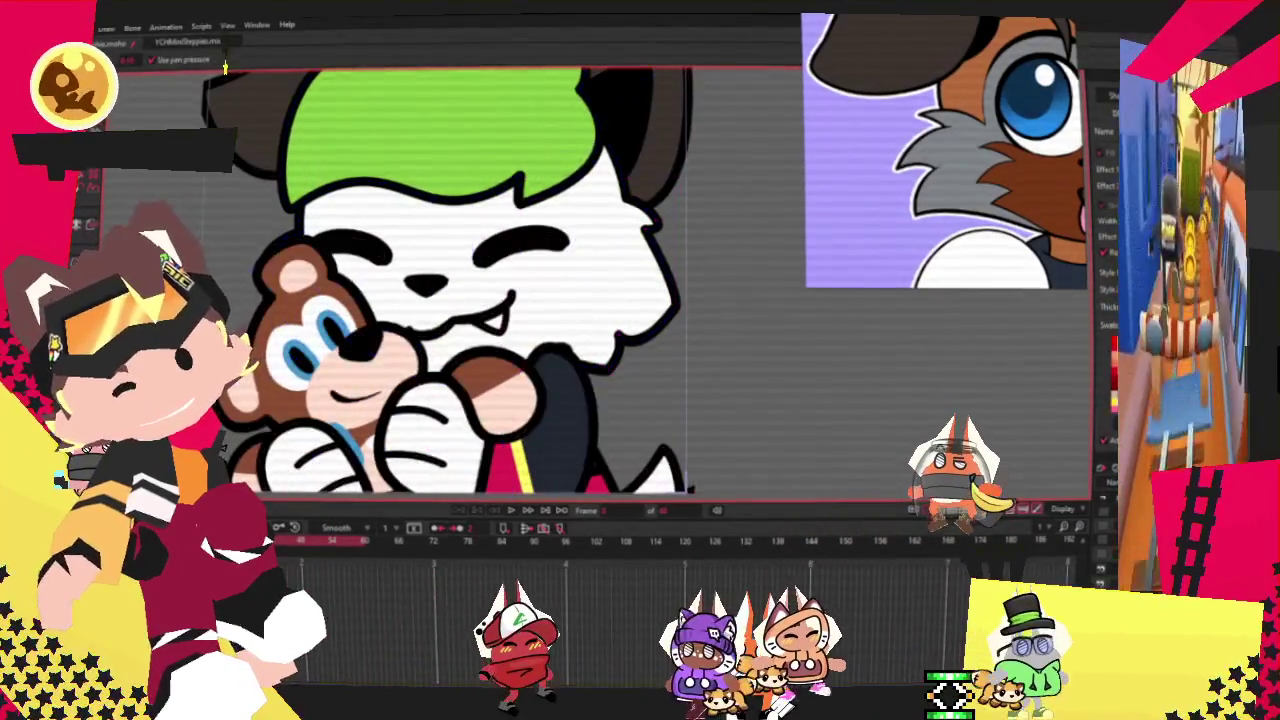
Delete the green hair fill and deselect to reveal the brown fills.
{"action": "key", "text": "q"}
{"action": "left_click", "coordinate": [402, 176]}
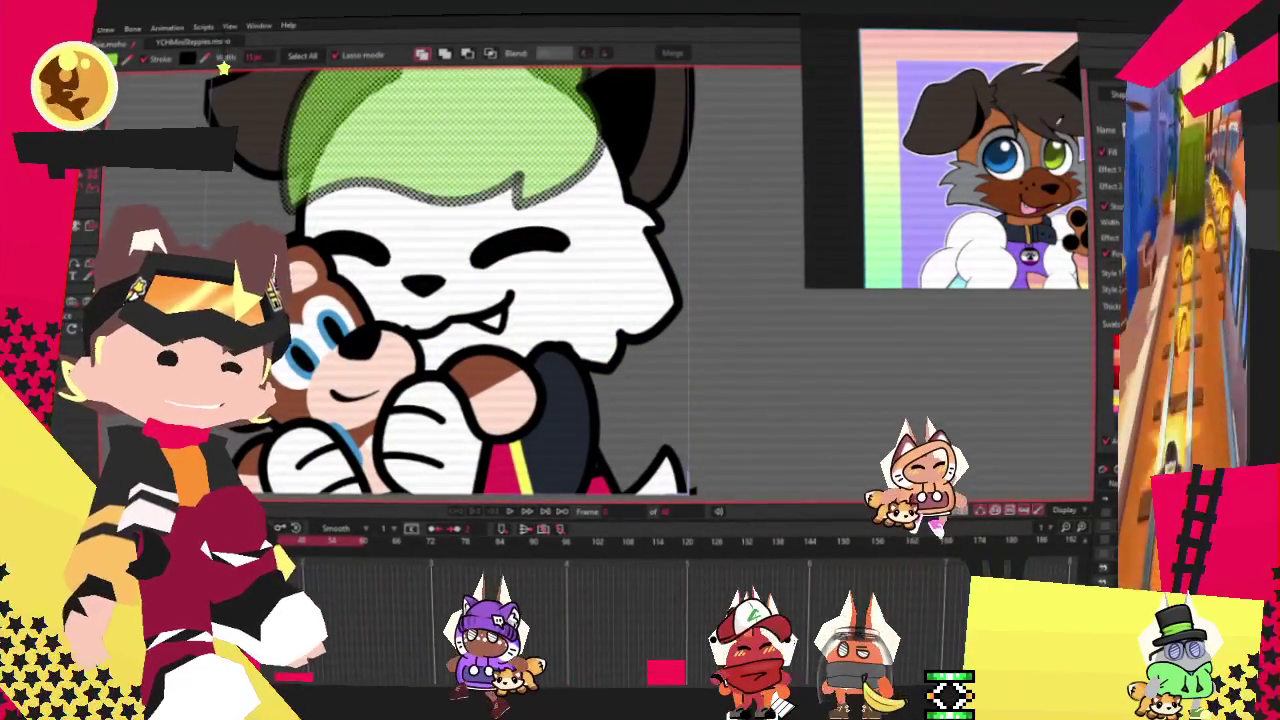
{"action": "key", "text": "Delete"}
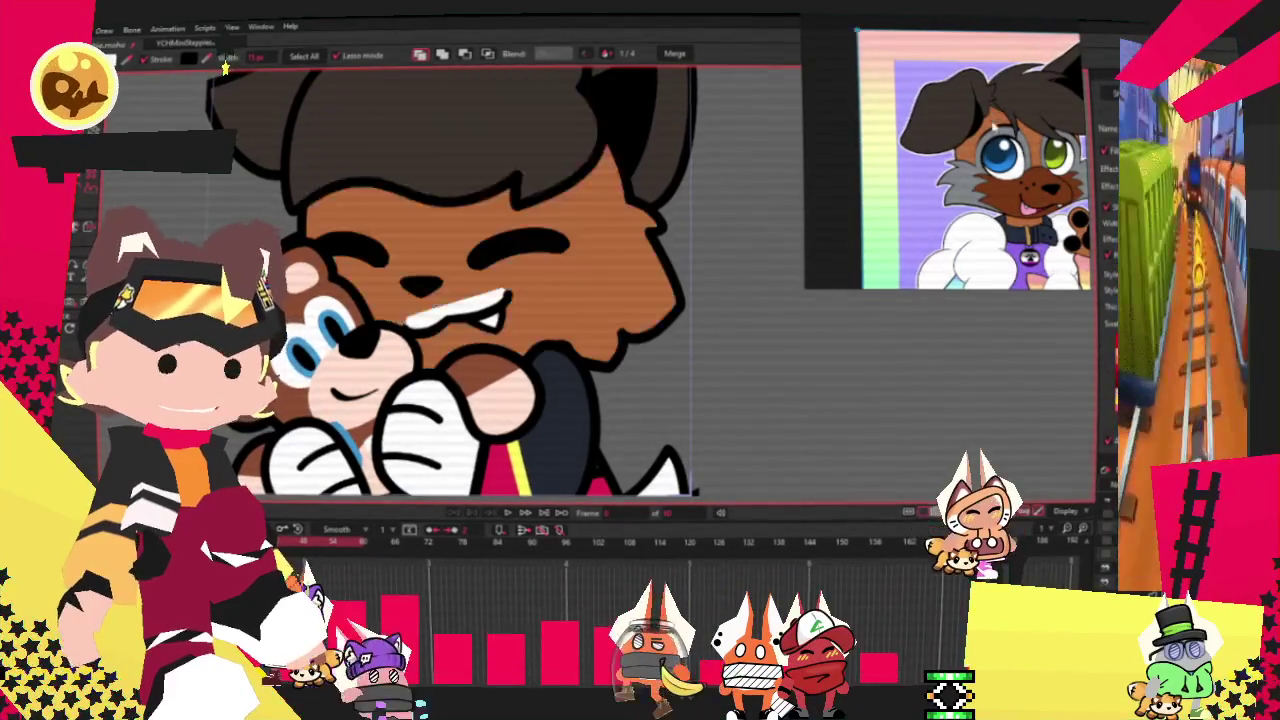
{"action": "scroll", "coordinate": [585, 230], "scroll_direction": "up", "scroll_amount": 3}
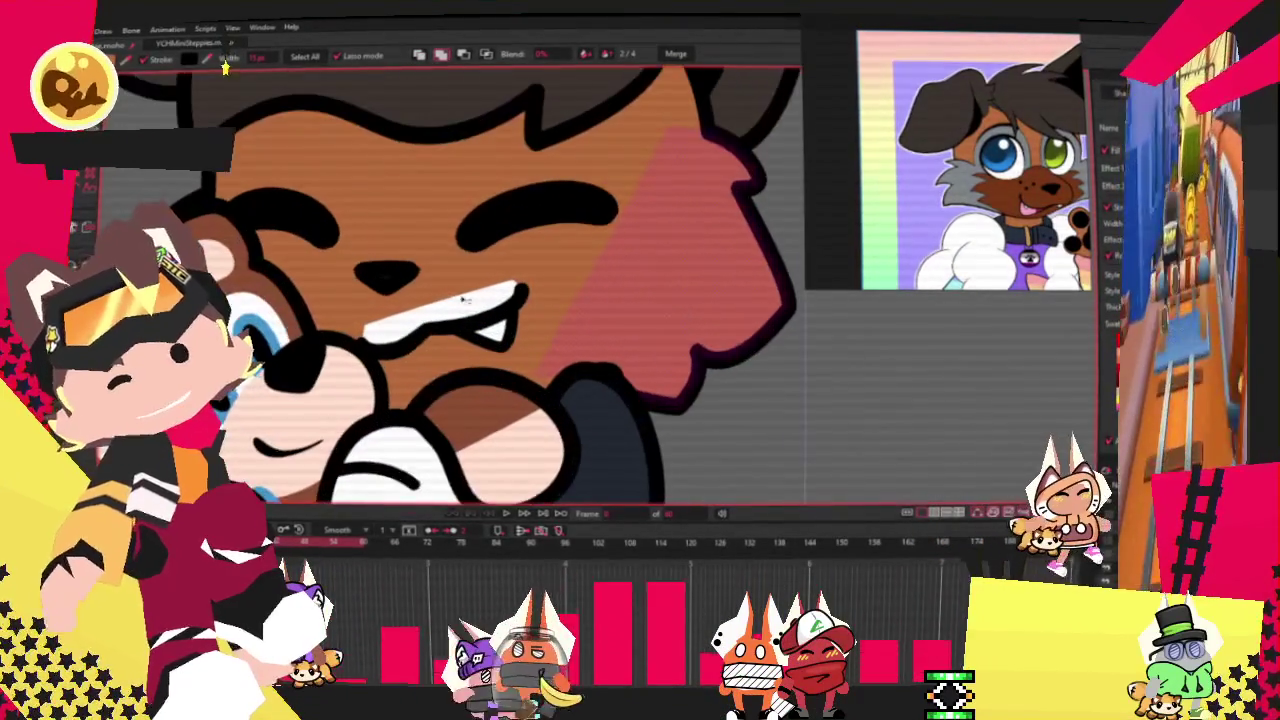
{"action": "key", "text": "Escape"}
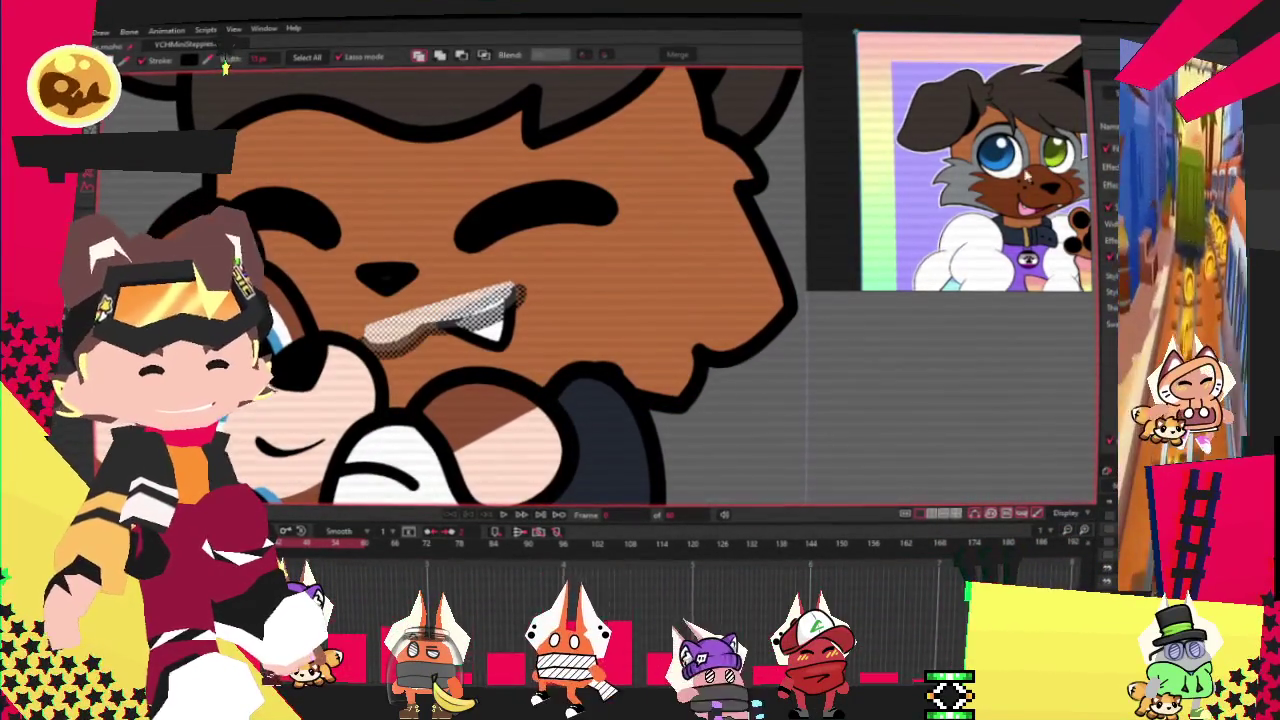
Clear the selection and draw an orange rectangle across the face and bear.
{"action": "scroll", "coordinate": [1065, 194], "scroll_direction": "up", "scroll_amount": 3}
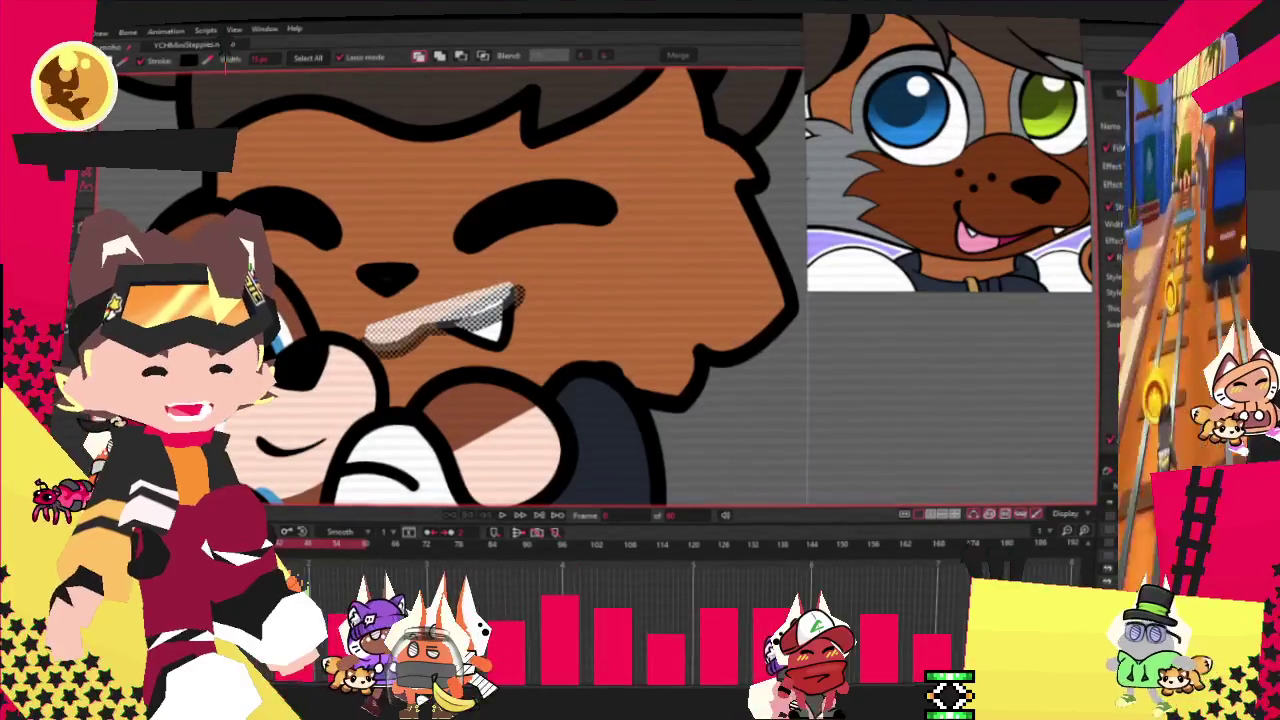
{"action": "scroll", "coordinate": [712, 263], "scroll_direction": "down", "scroll_amount": 3}
{"action": "scroll", "coordinate": [712, 263], "scroll_direction": "down", "scroll_amount": 2}
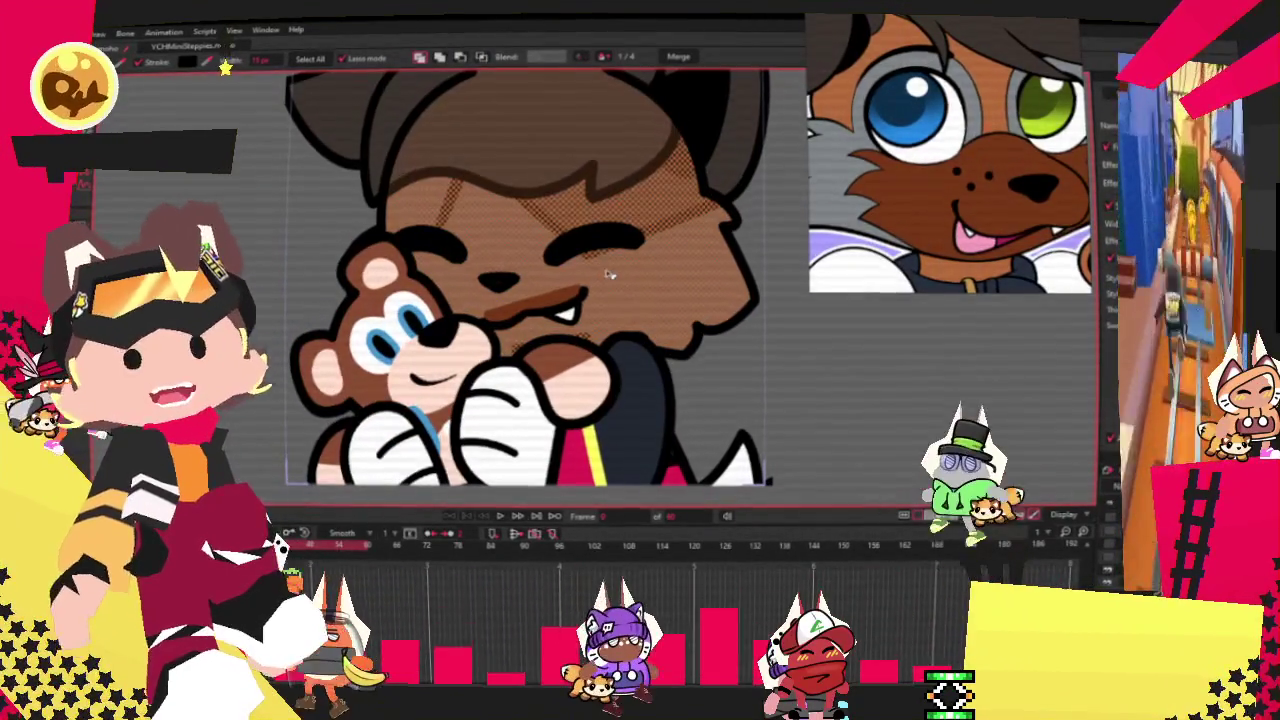
{"action": "key", "text": "ctrl+d"}
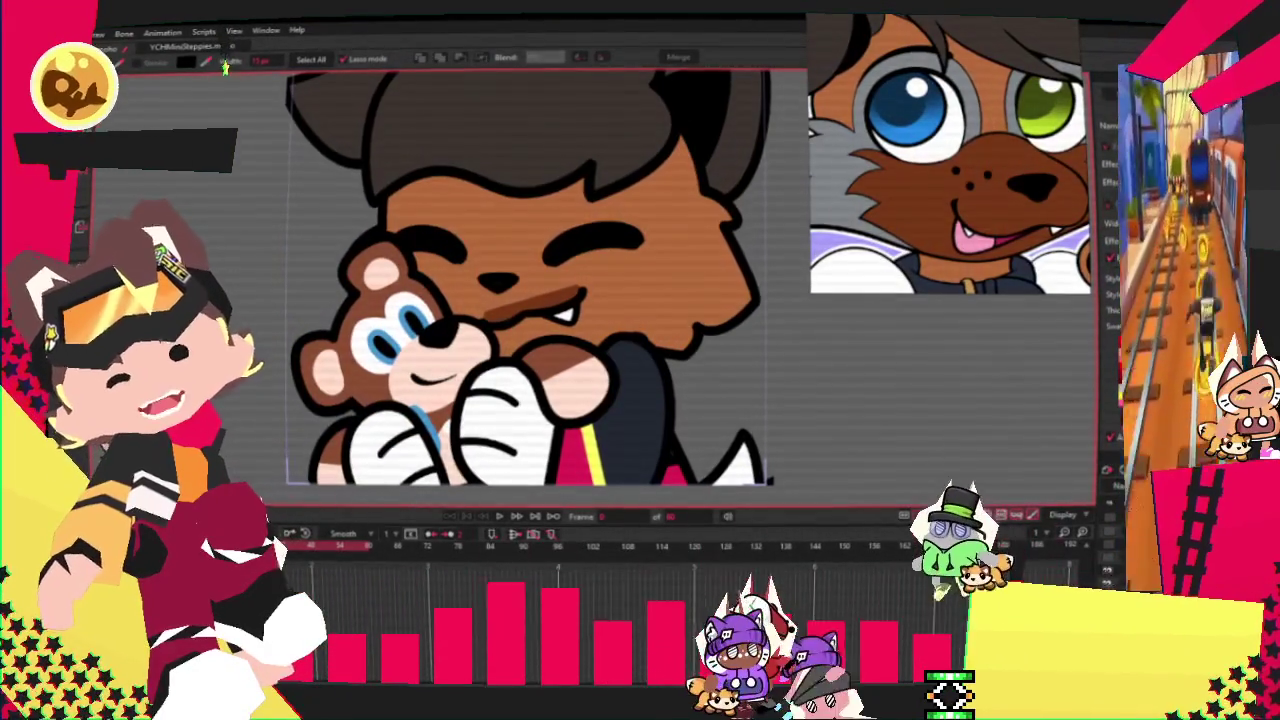
{"action": "key", "text": "e"}
{"action": "left_click_drag", "start_coordinate": [305, 233], "coordinate": [775, 405]}
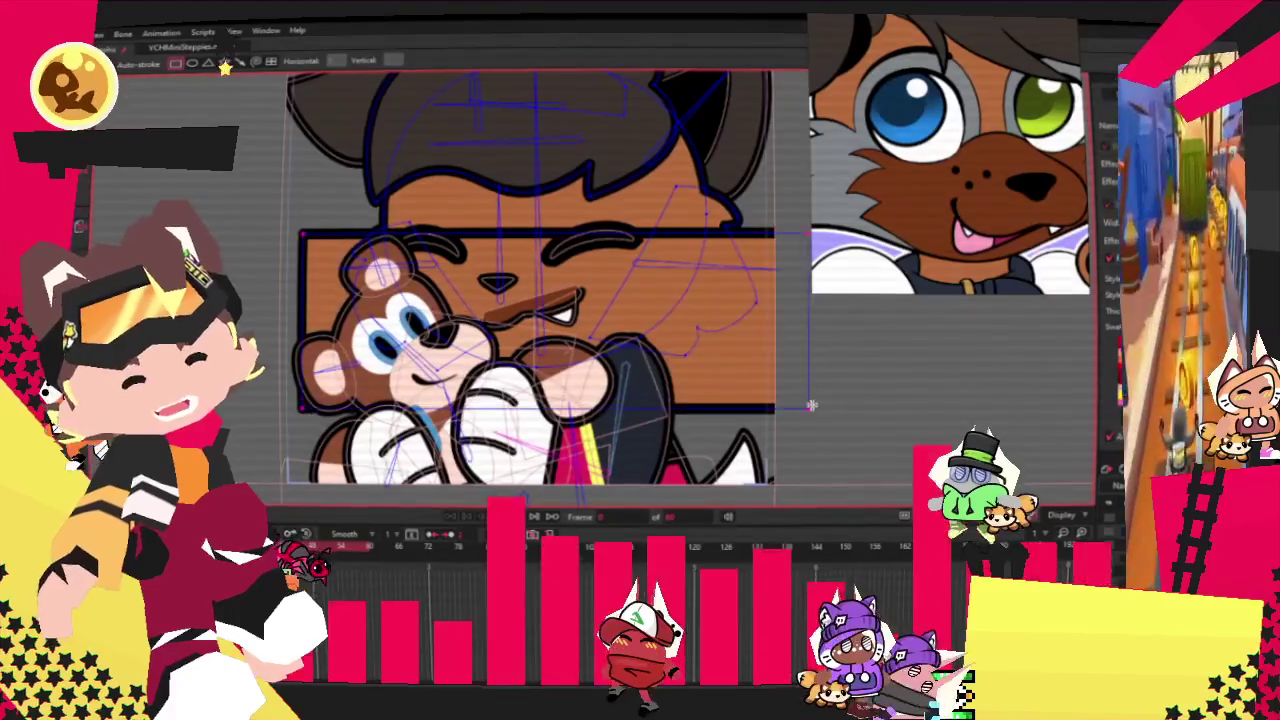
Select all of the rectangle's points, set its fill gray, and remove the test rectangle.
{"action": "key", "text": "g"}
{"action": "key", "text": "ctrl+a"}
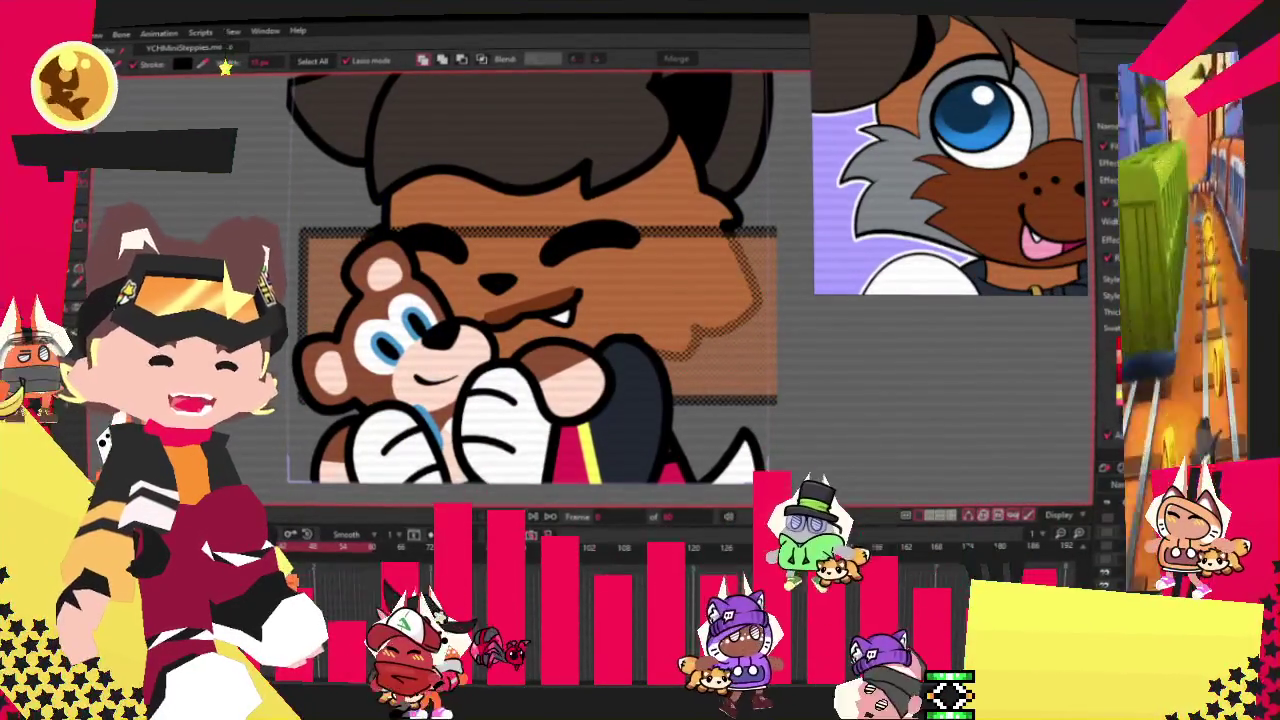
{"action": "left_click", "coordinate": [470, 55]}
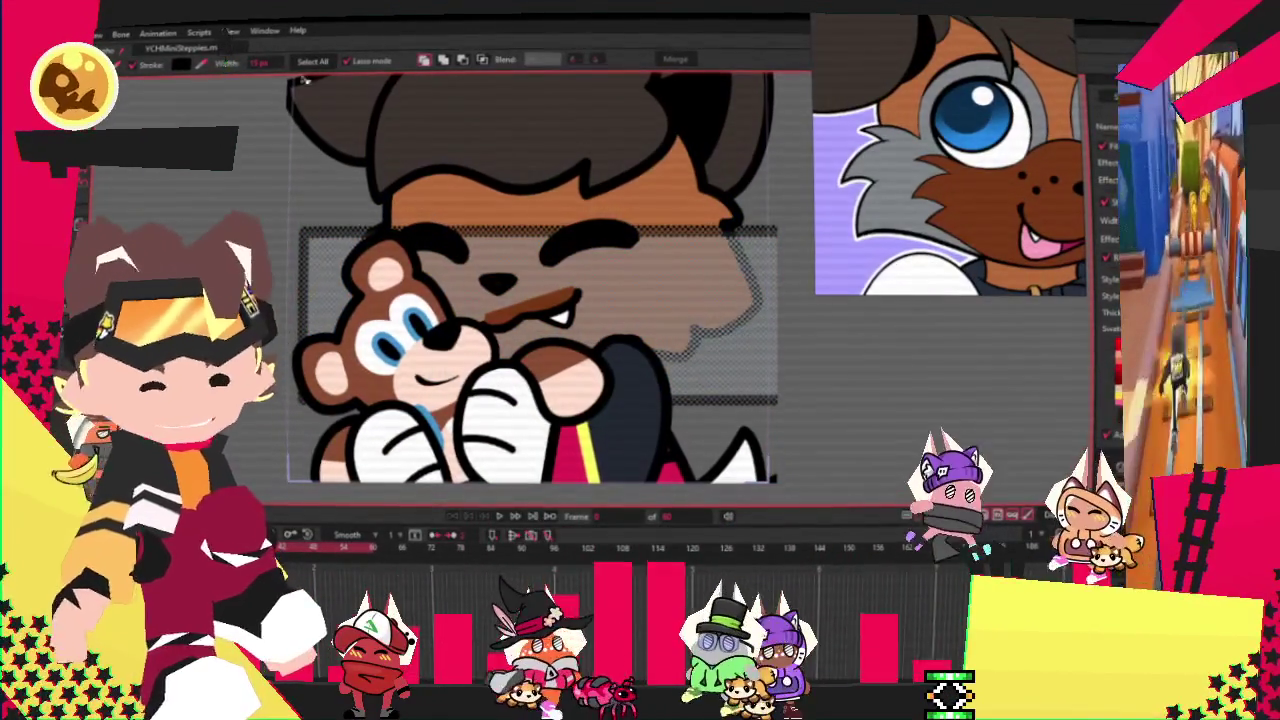
{"action": "key", "text": "Escape"}
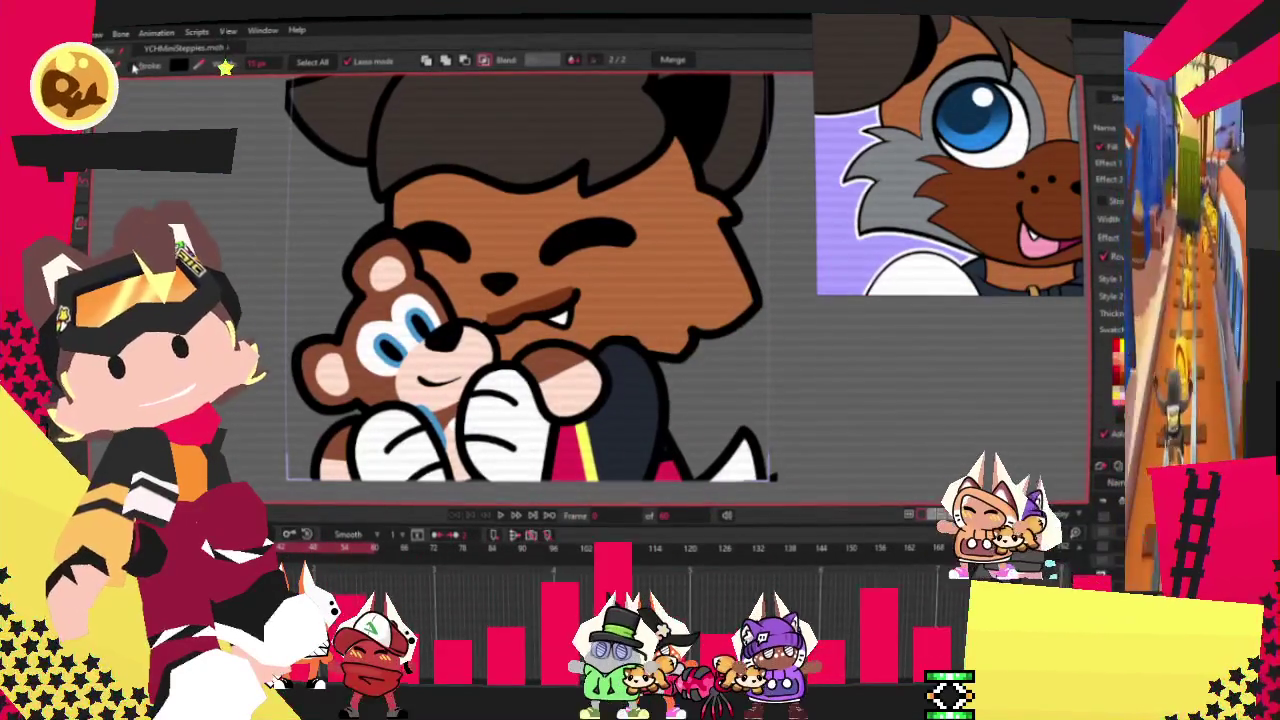
On the face shape, add a point on the brown-gray border and pull it into a notch.
{"action": "left_click", "coordinate": [690, 260]}
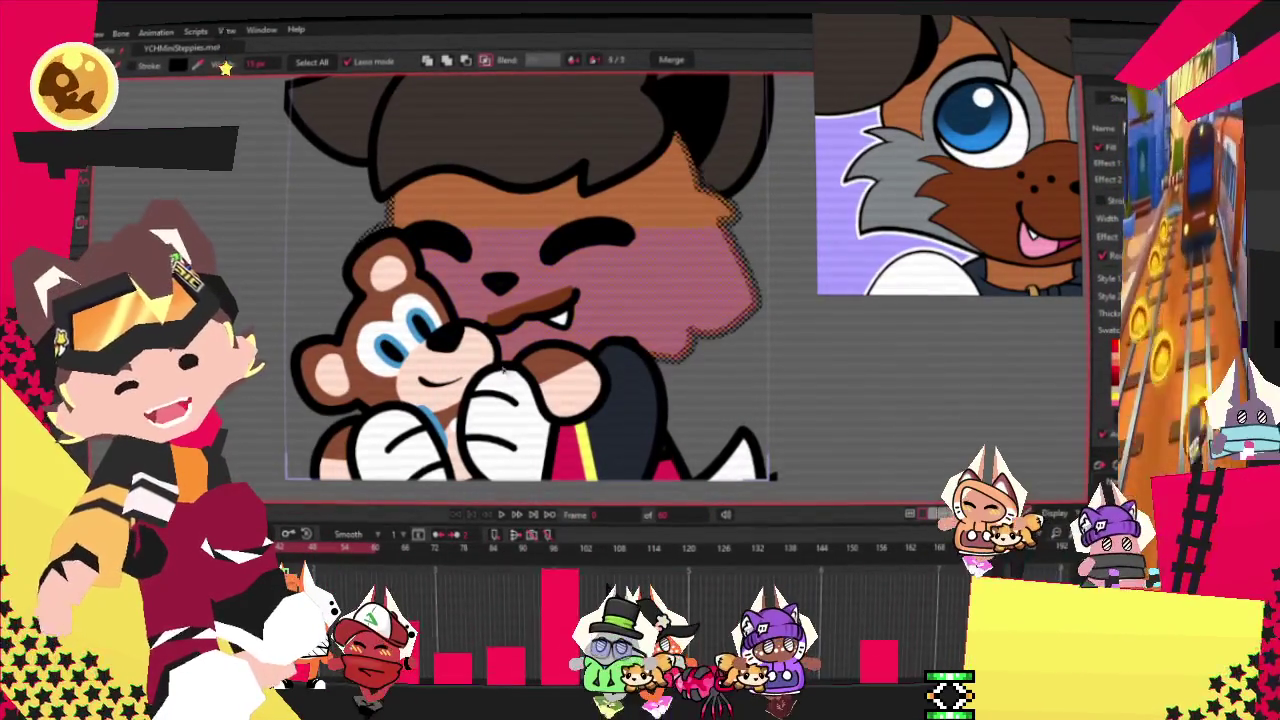
{"action": "scroll", "coordinate": [535, 303], "scroll_direction": "down", "scroll_amount": 1}
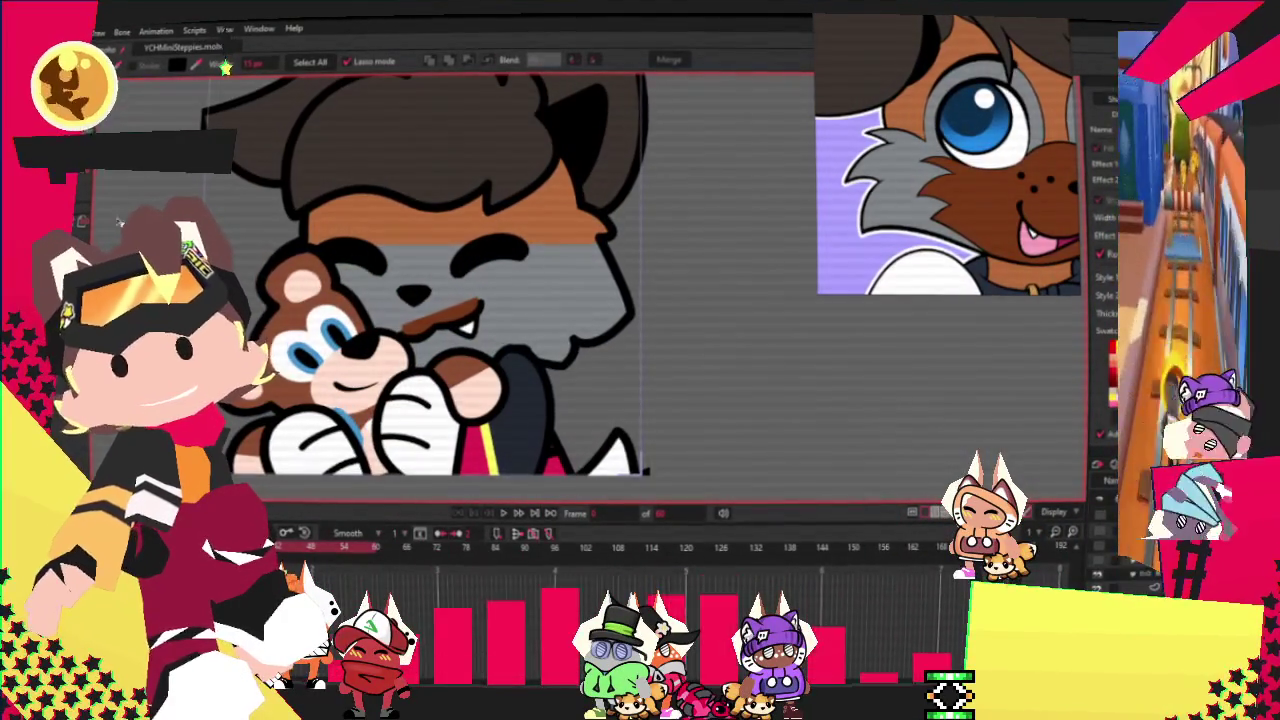
{"action": "key", "text": "a"}
{"action": "scroll", "coordinate": [449, 258], "scroll_direction": "up", "scroll_amount": 2}
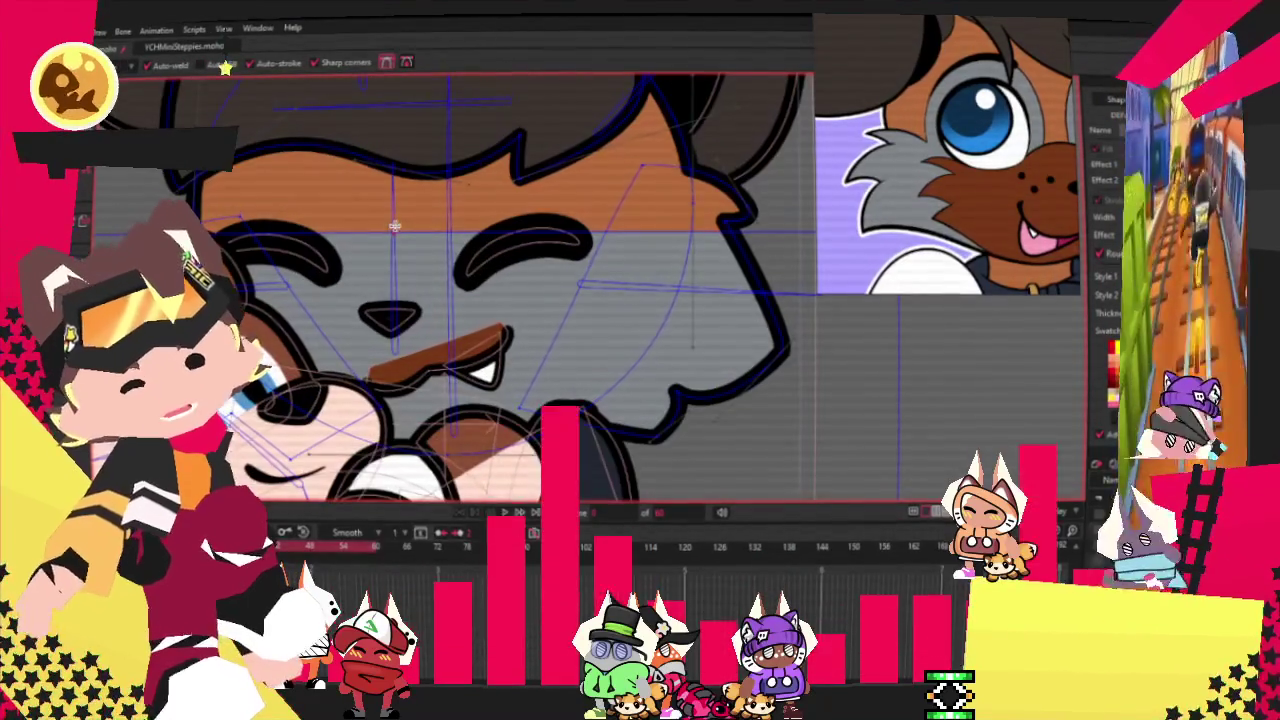
{"action": "left_click_drag", "start_coordinate": [393, 226], "coordinate": [358, 303]}
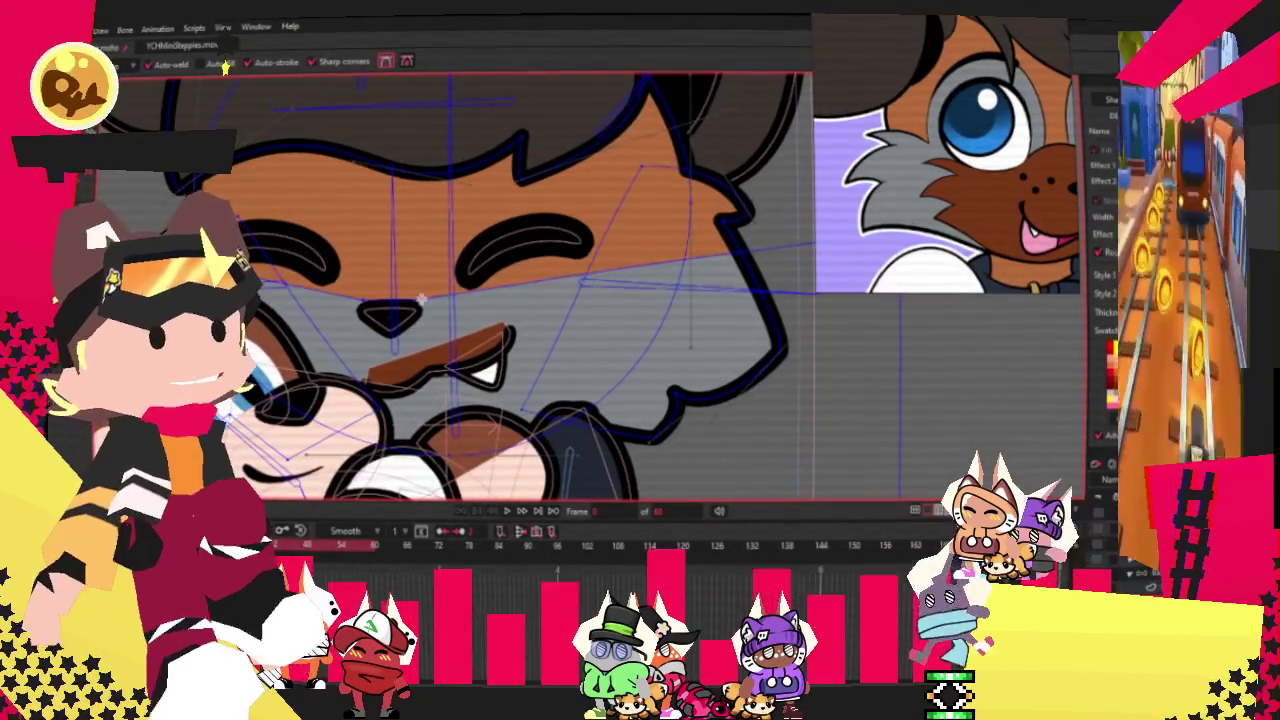
{"action": "left_click_drag", "start_coordinate": [511, 224], "coordinate": [491, 178]}
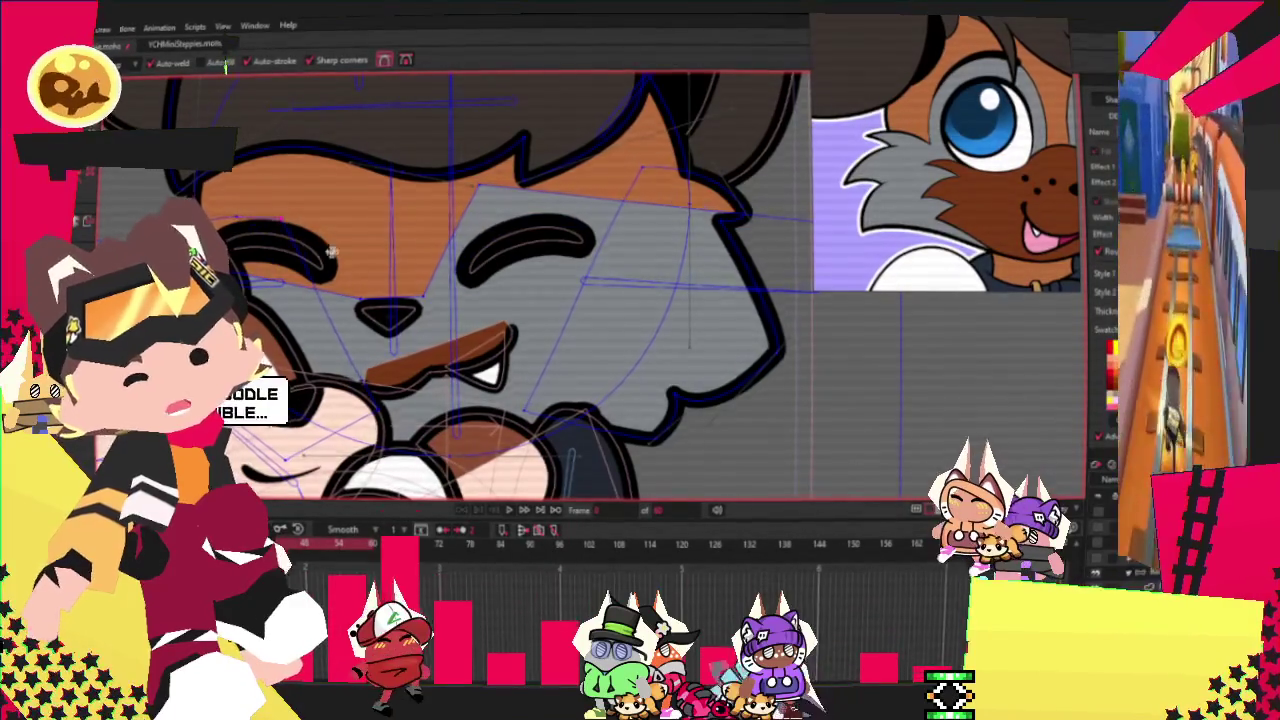
{"action": "scroll", "coordinate": [320, 251], "scroll_direction": "up", "scroll_amount": 3}
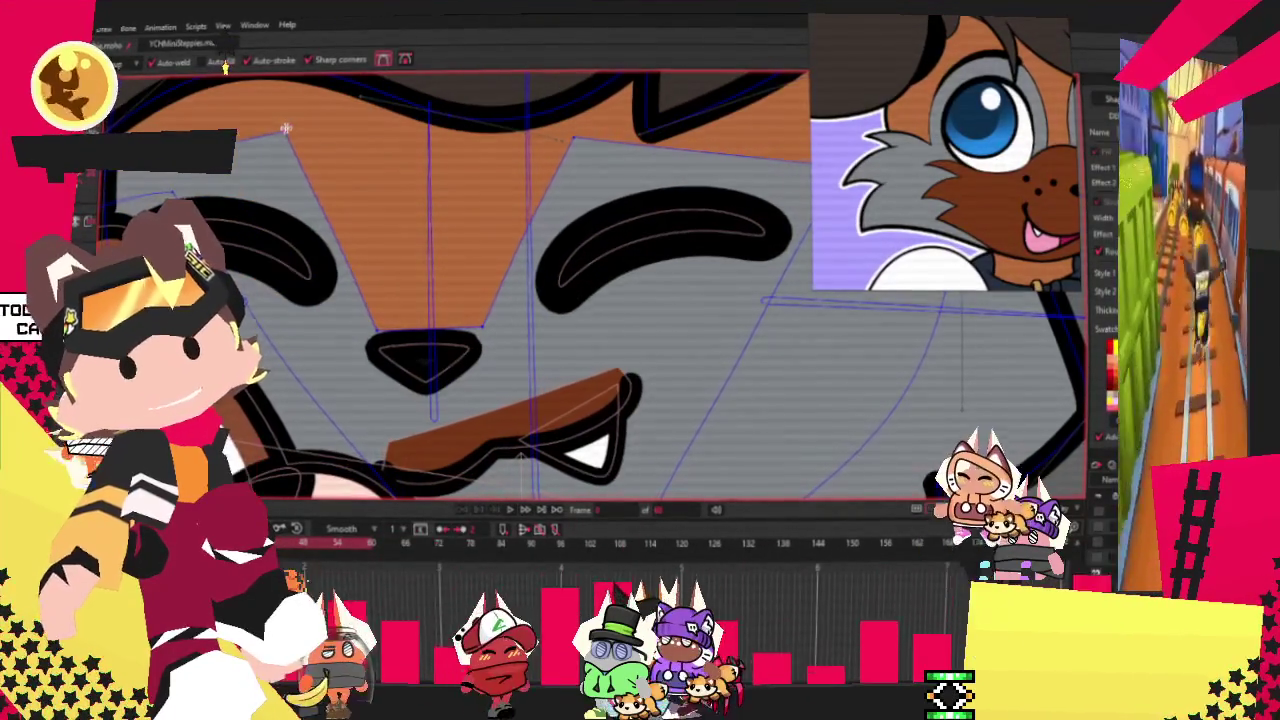
{"action": "scroll", "coordinate": [285, 128], "scroll_direction": "down", "scroll_amount": 3}
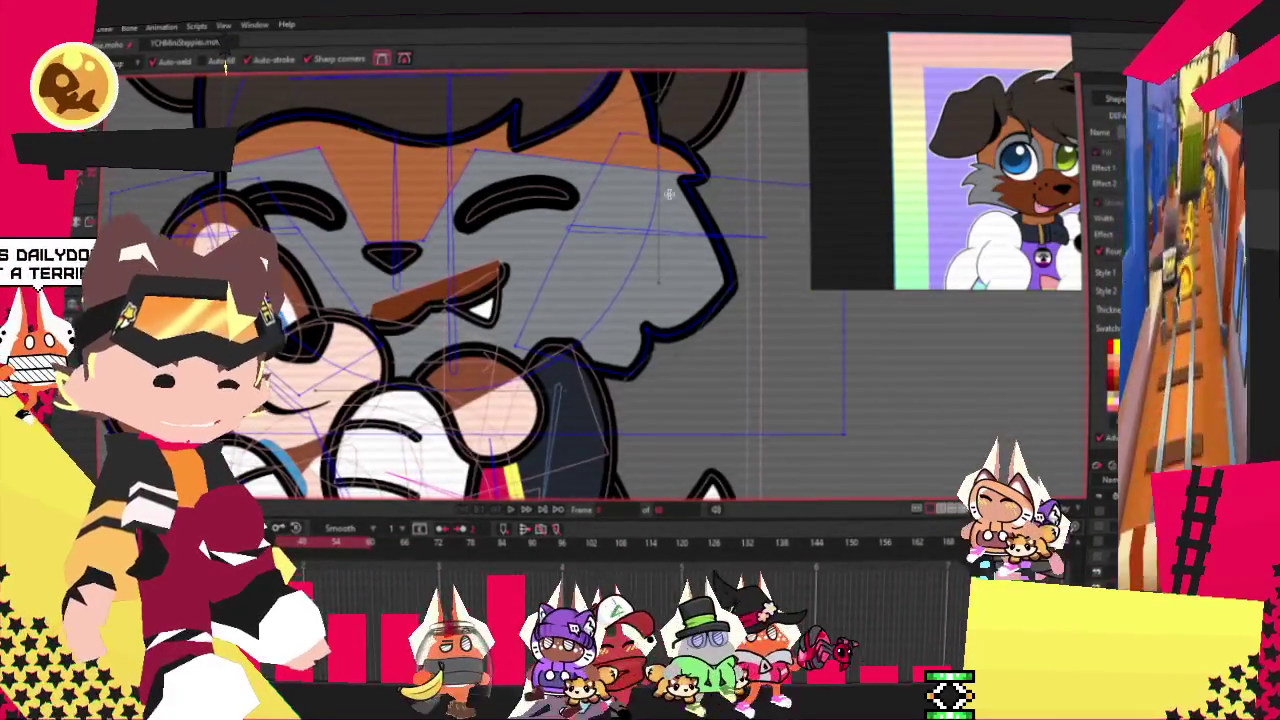
{"action": "scroll", "coordinate": [676, 197], "scroll_direction": "up", "scroll_amount": 3}
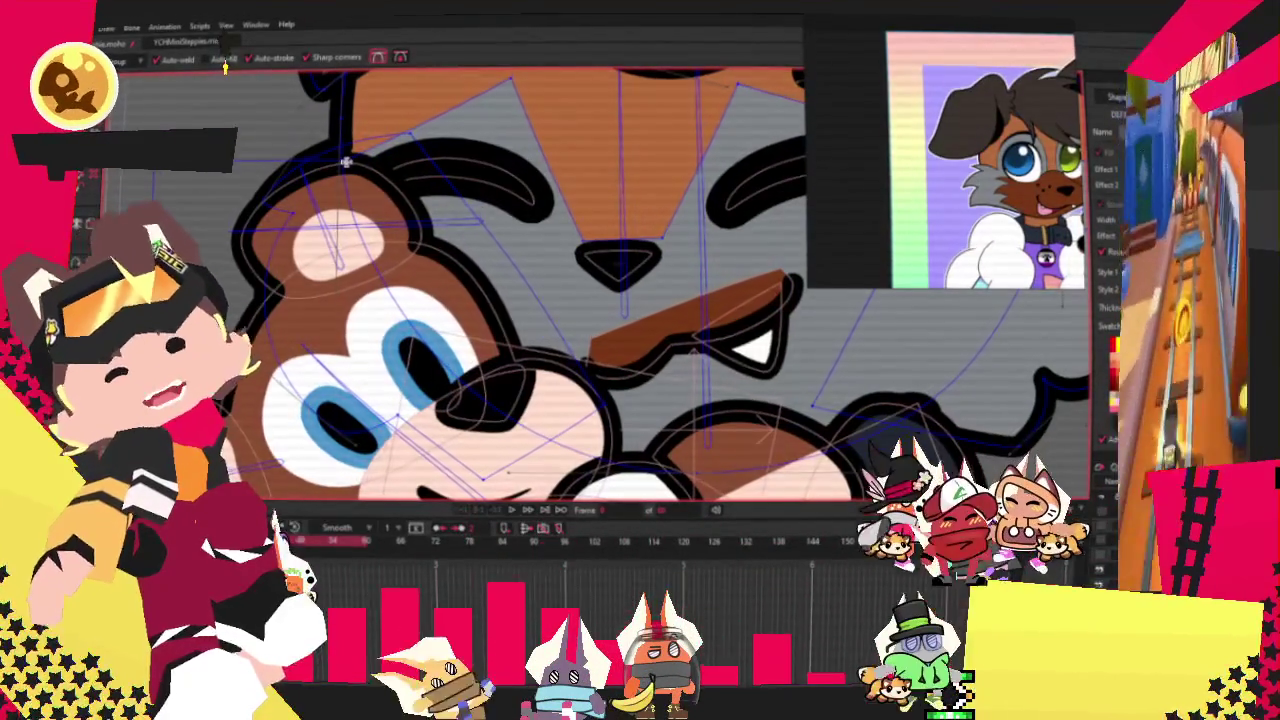
{"action": "scroll", "coordinate": [346, 162], "scroll_direction": "down", "scroll_amount": 1}
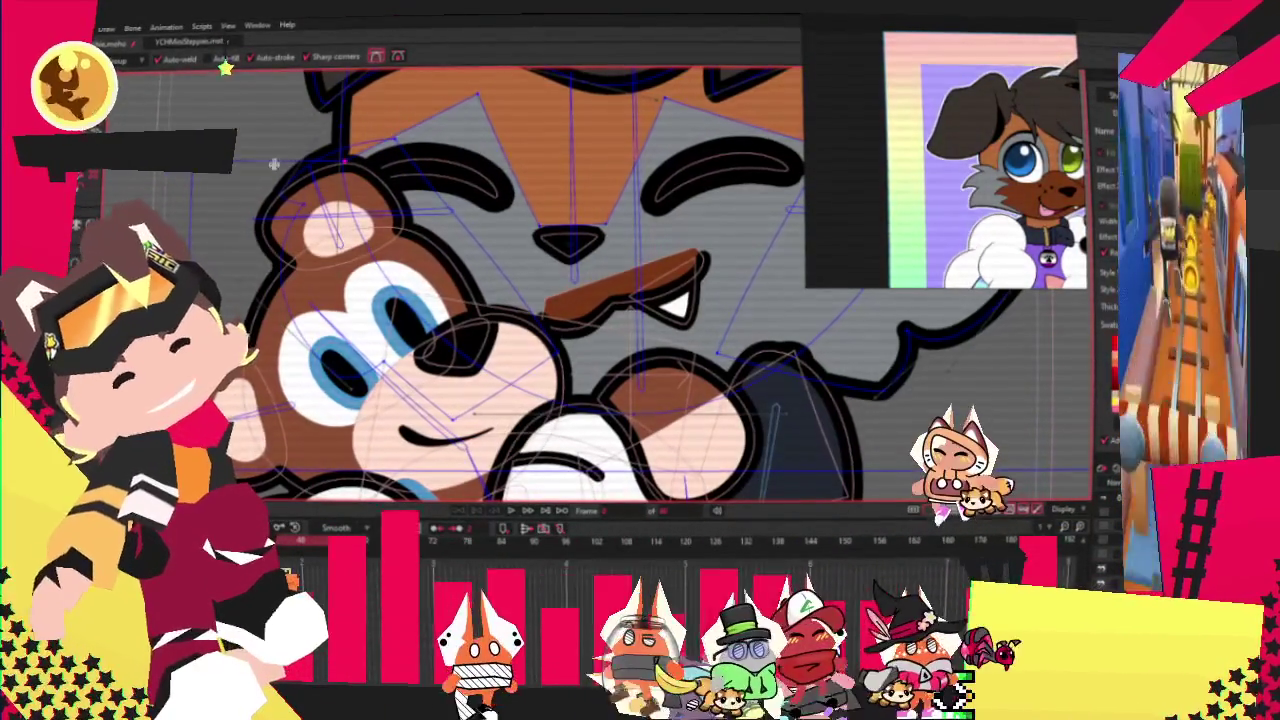
Switch to the Curvature tool and zoom in to examine the face and bear.
{"action": "key", "text": "c"}
{"action": "scroll", "coordinate": [491, 112], "scroll_direction": "down", "scroll_amount": 2}
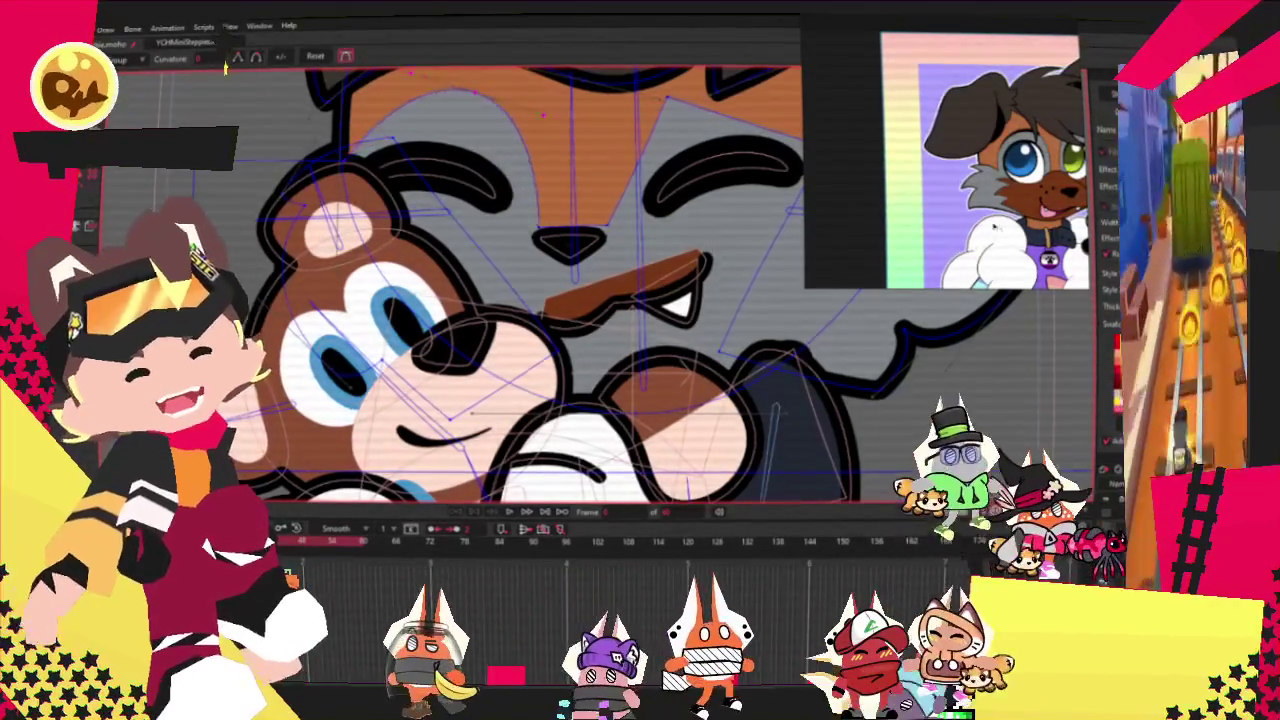
{"action": "scroll", "coordinate": [490, 200], "scroll_direction": "up", "scroll_amount": 2}
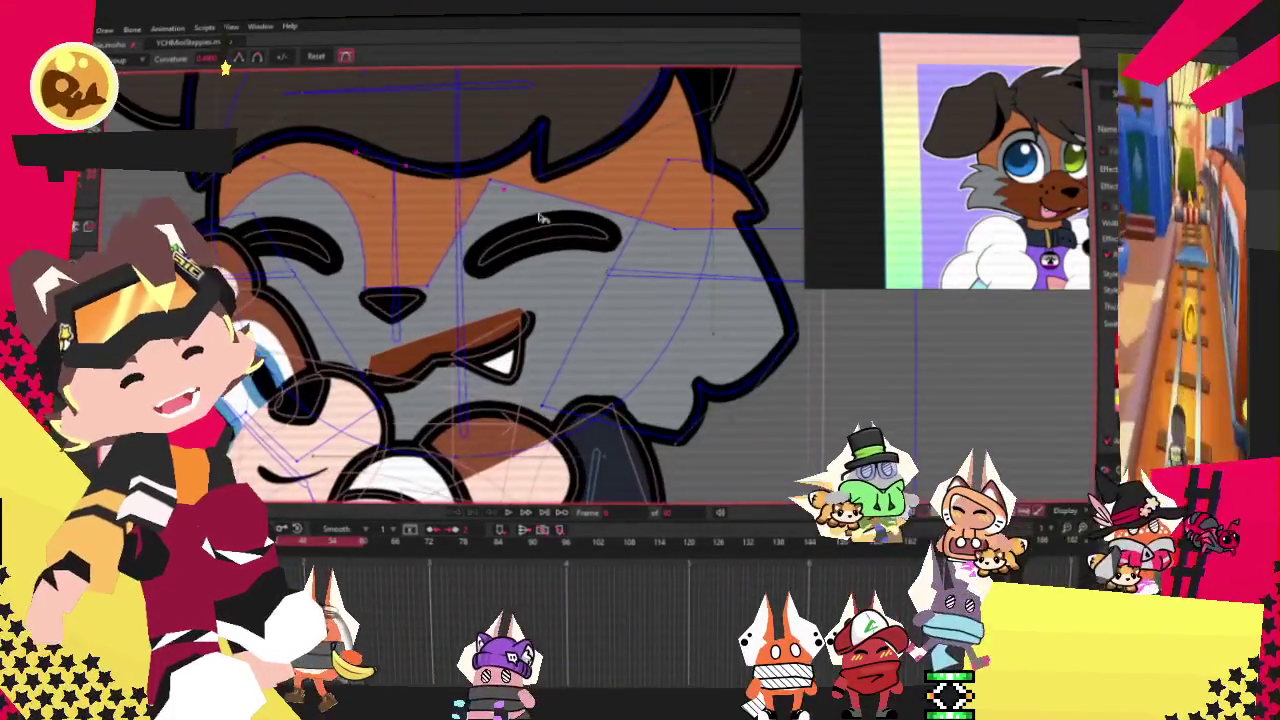
{"action": "scroll", "coordinate": [497, 190], "scroll_direction": "up", "scroll_amount": 3}
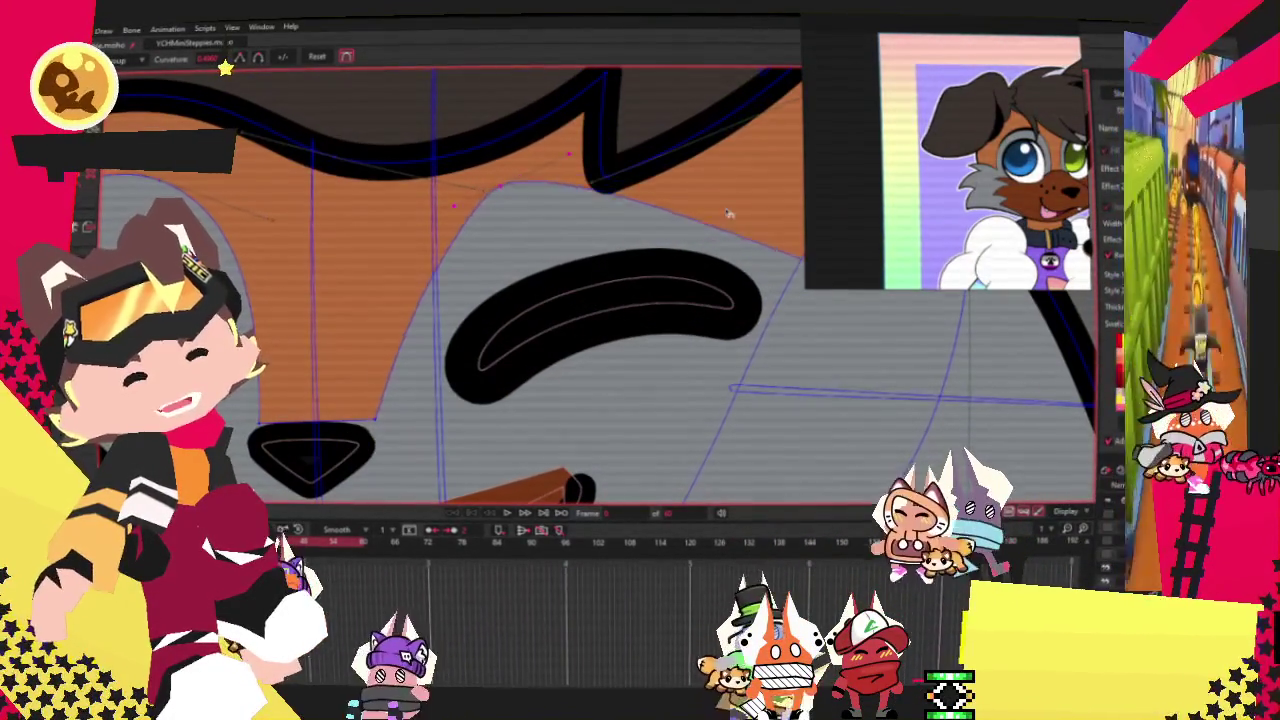
{"action": "scroll", "coordinate": [564, 237], "scroll_direction": "down", "scroll_amount": 2}
{"action": "scroll", "coordinate": [610, 255], "scroll_direction": "up", "scroll_amount": 2}
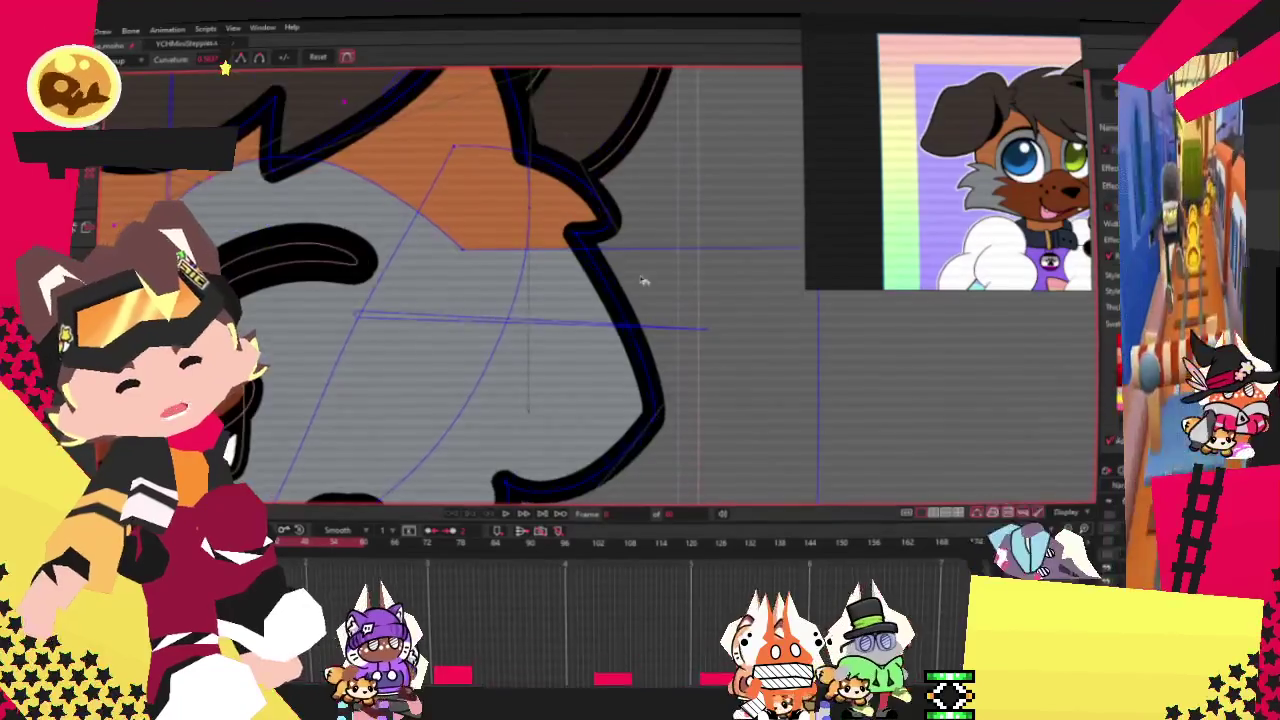
{"action": "scroll", "coordinate": [640, 271], "scroll_direction": "down", "scroll_amount": 2}
{"action": "scroll", "coordinate": [635, 275], "scroll_direction": "up", "scroll_amount": 2}
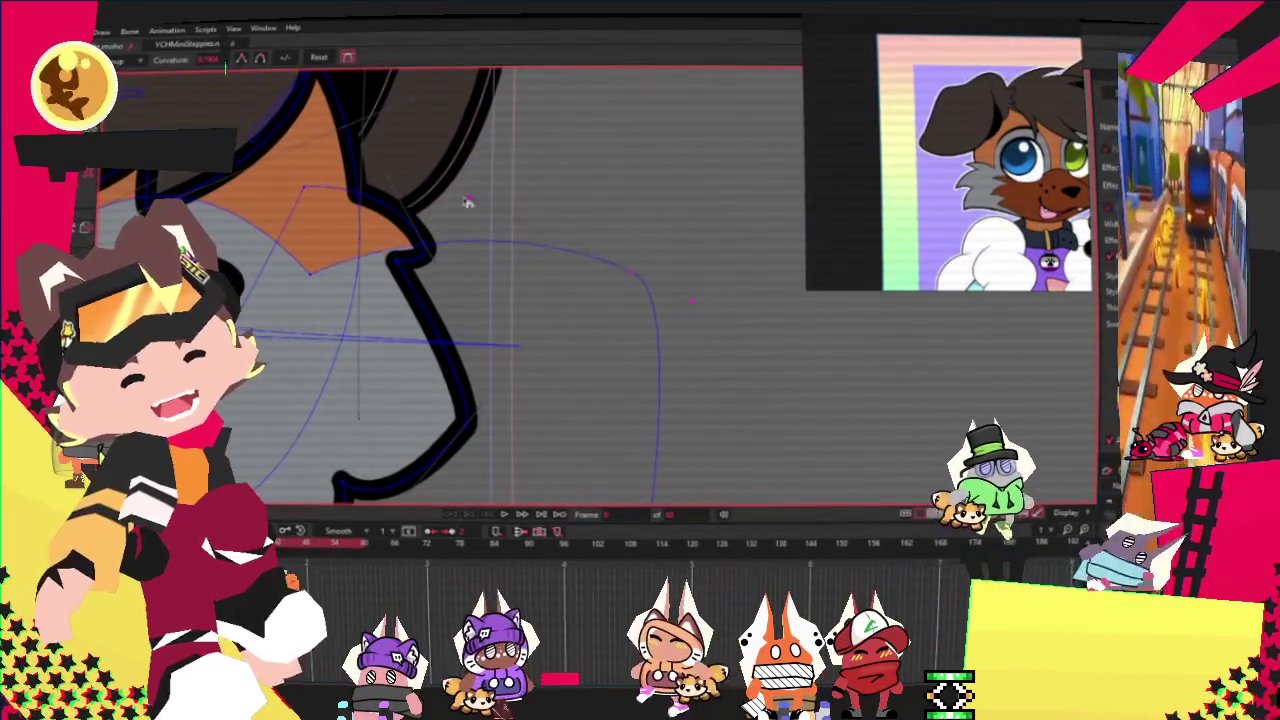
{"action": "scroll", "coordinate": [434, 243], "scroll_direction": "down", "scroll_amount": 1}
{"action": "scroll", "coordinate": [450, 285], "scroll_direction": "down", "scroll_amount": 2}
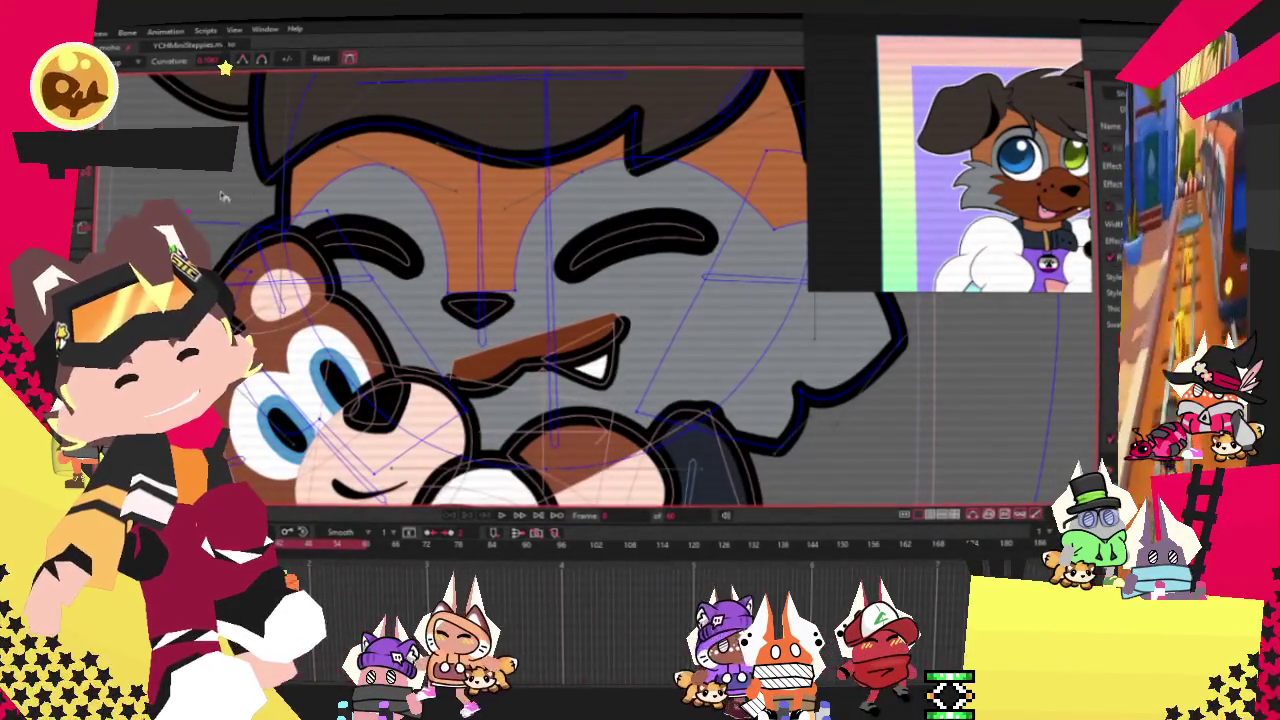
Lower the top-right point of the head outline, then switch to bone selection.
{"action": "key", "text": "t"}
{"action": "scroll", "coordinate": [700, 250], "scroll_direction": "down", "scroll_amount": 2}
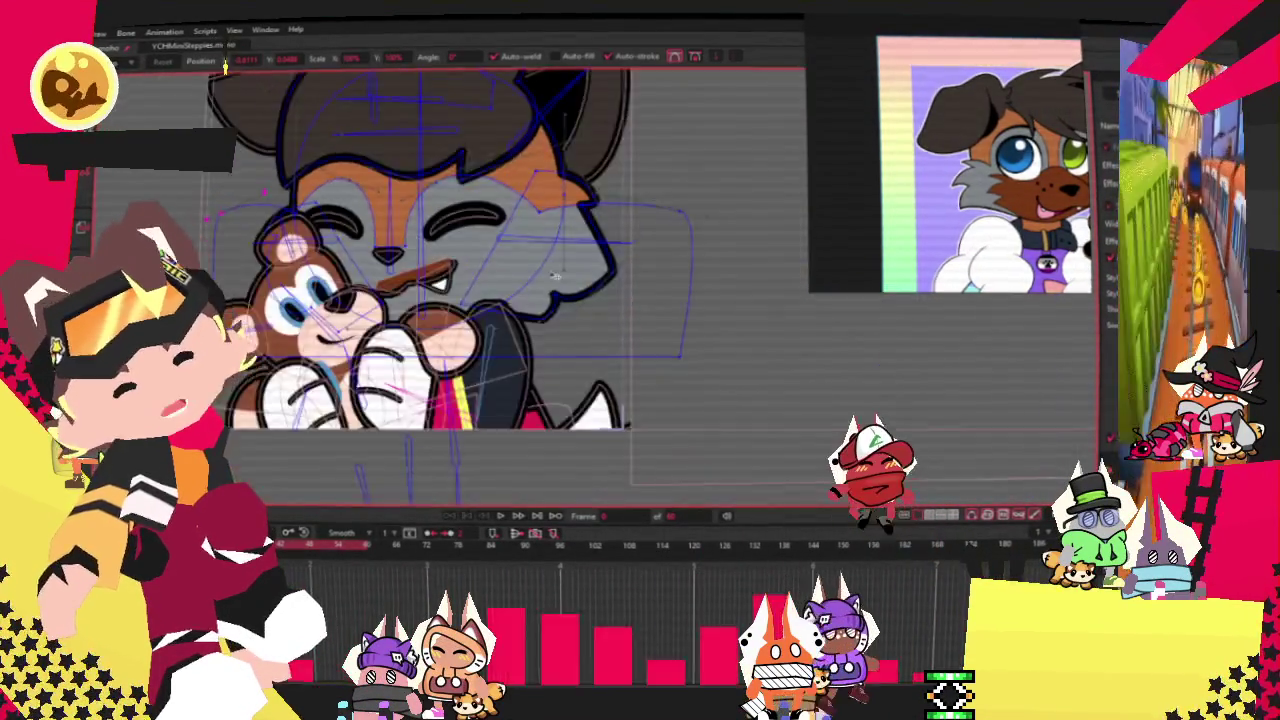
{"action": "scroll", "coordinate": [772, 200], "scroll_direction": "up", "scroll_amount": 2}
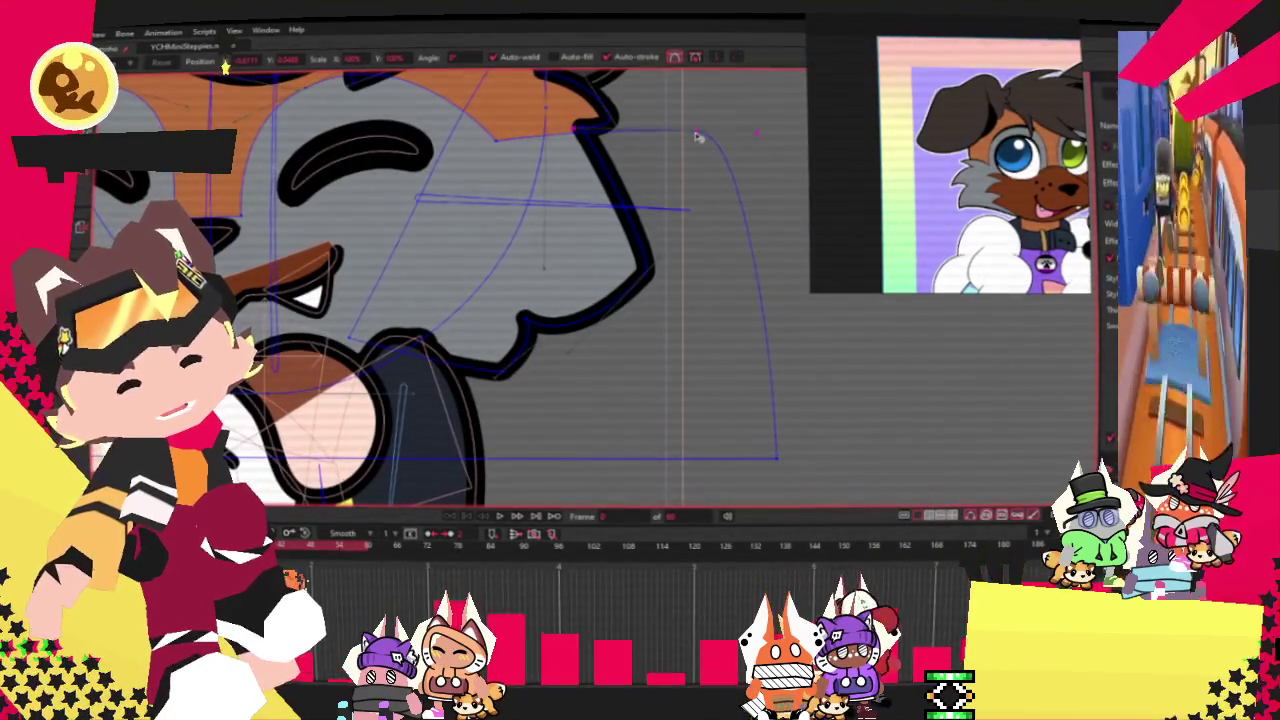
{"action": "left_click_drag", "start_coordinate": [697, 137], "coordinate": [703, 156]}
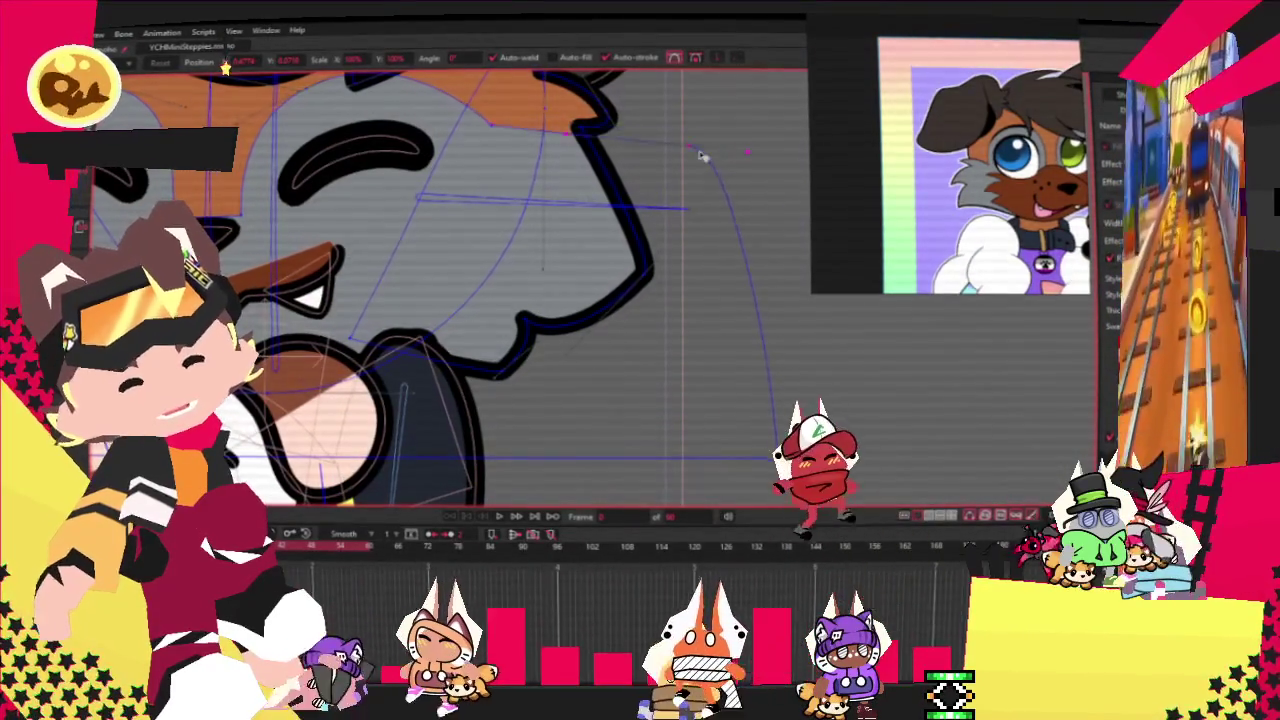
{"action": "scroll", "coordinate": [771, 177], "scroll_direction": "down", "scroll_amount": 2}
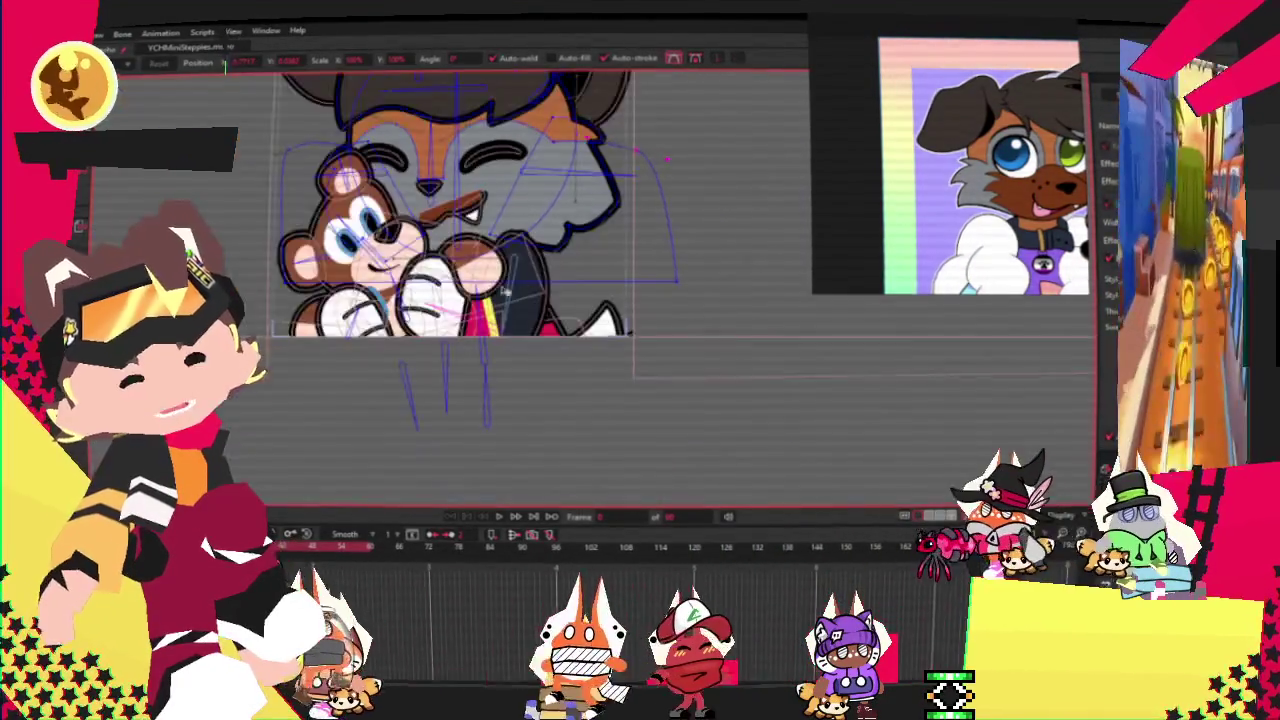
{"action": "scroll", "coordinate": [430, 200], "scroll_direction": "up", "scroll_amount": 2}
{"action": "scroll", "coordinate": [430, 200], "scroll_direction": "up", "scroll_amount": 1}
{"action": "scroll", "coordinate": [430, 200], "scroll_direction": "up", "scroll_amount": 1}
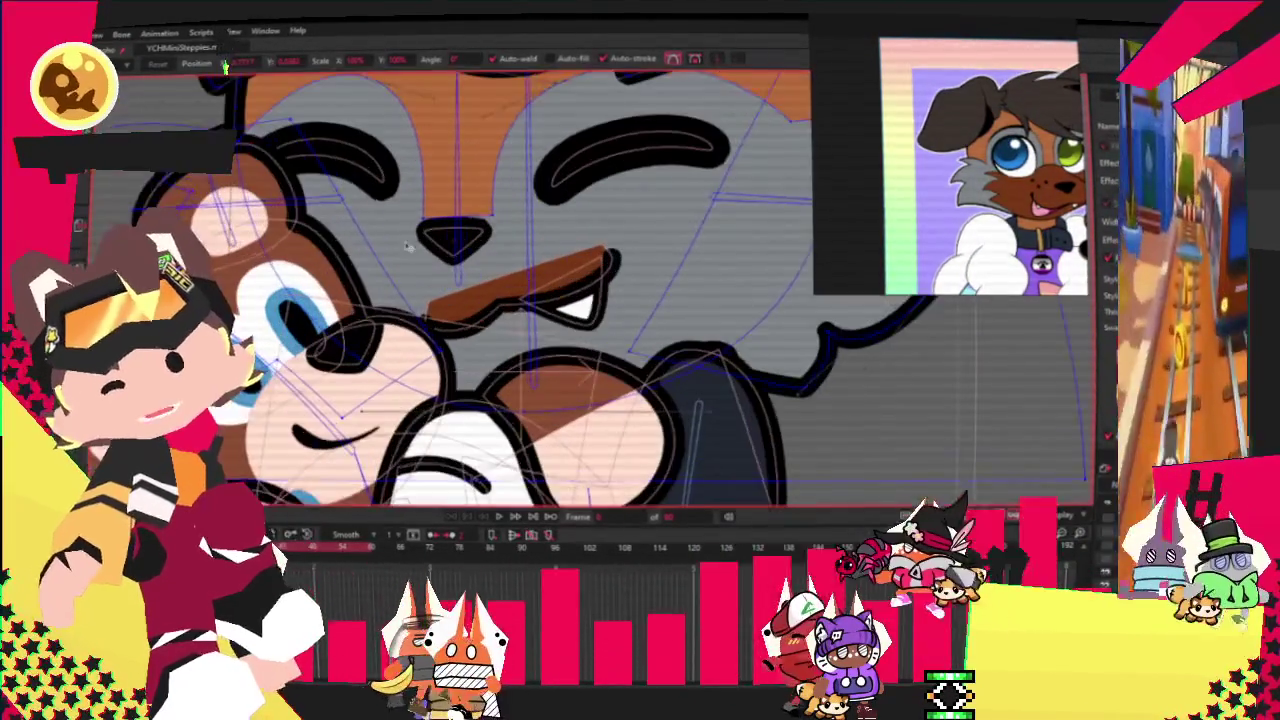
{"action": "key", "text": "z"}
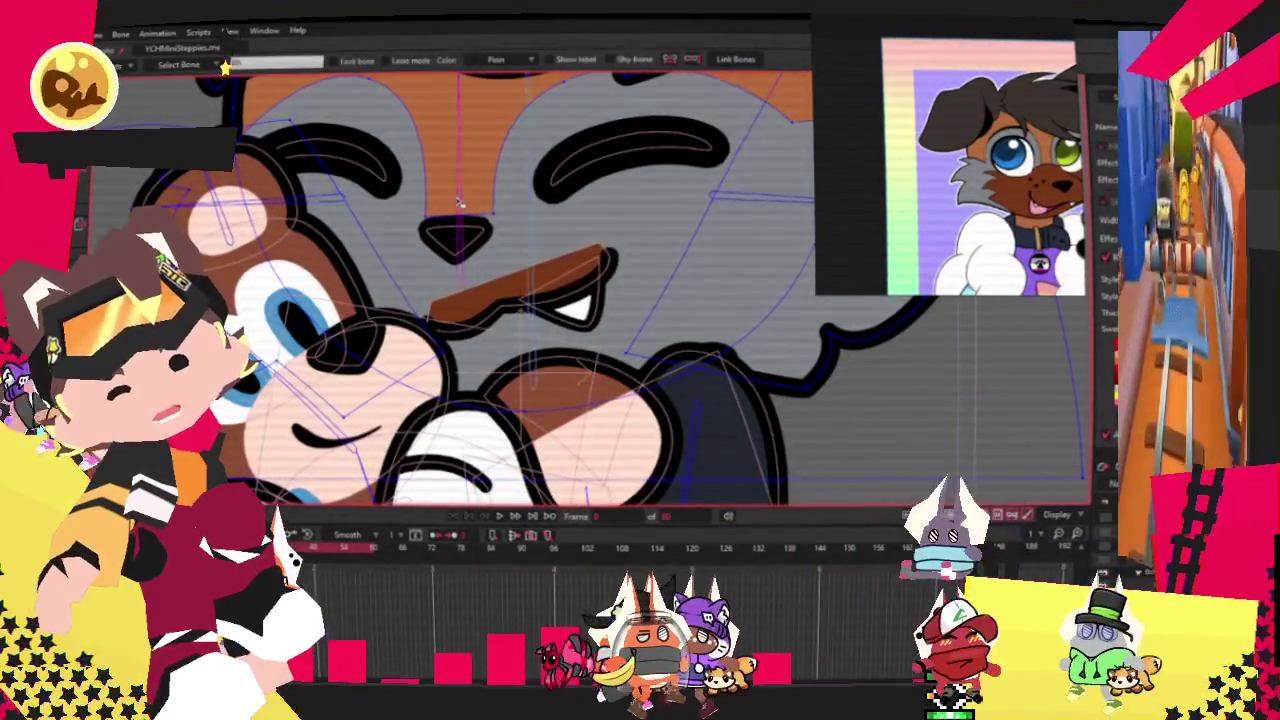
Marquee-select the points around the character's nose.
{"action": "key", "text": "g"}
{"action": "scroll", "coordinate": [370, 230], "scroll_direction": "down", "scroll_amount": 2}
{"action": "scroll", "coordinate": [300, 250], "scroll_direction": "up", "scroll_amount": 2}
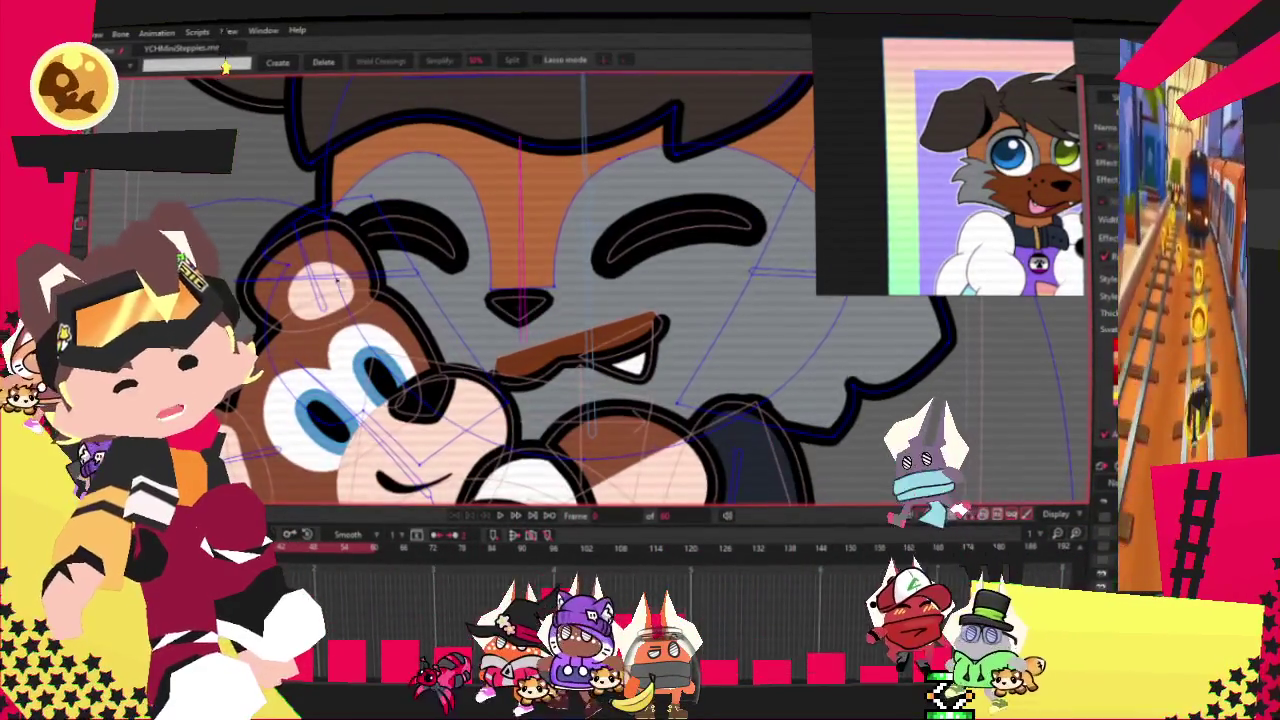
{"action": "scroll", "coordinate": [282, 253], "scroll_direction": "down", "scroll_amount": 2}
{"action": "scroll", "coordinate": [537, 347], "scroll_direction": "up", "scroll_amount": 2}
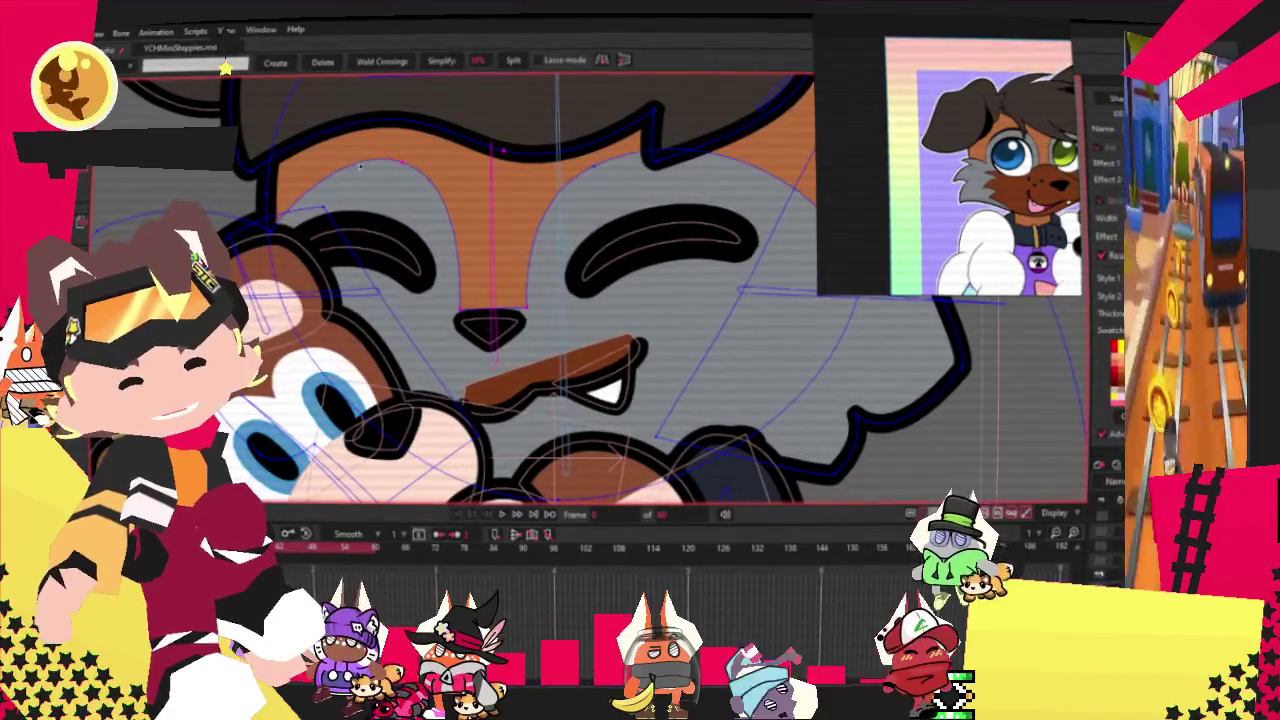
{"action": "key", "text": "z"}
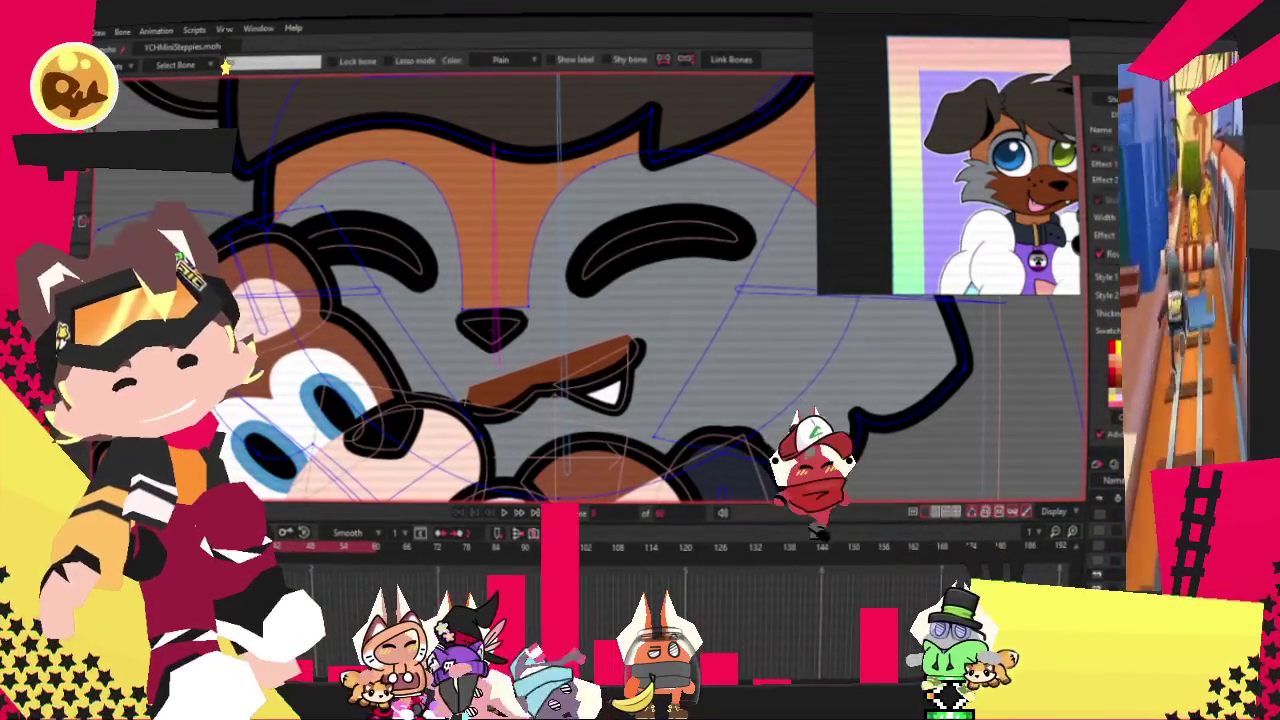
{"action": "key", "text": "g"}
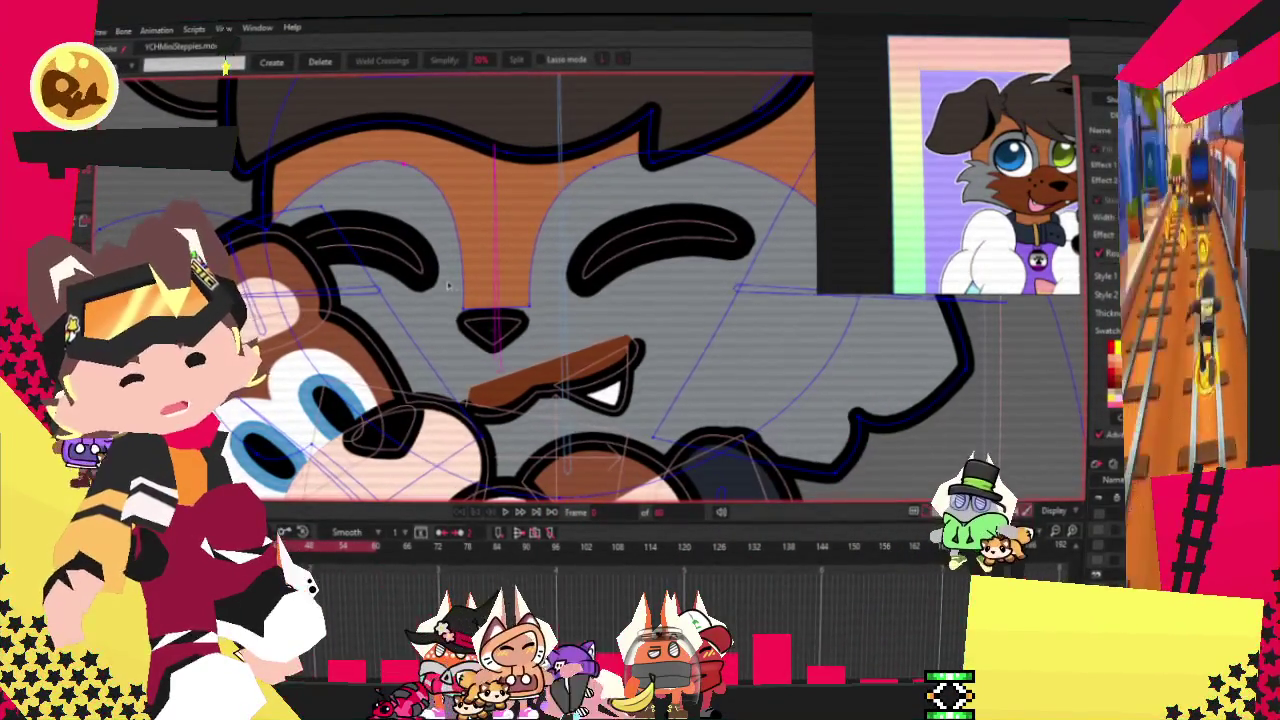
{"action": "left_click_drag", "start_coordinate": [426, 282], "coordinate": [555, 352]}
{"action": "left_click_drag", "start_coordinate": [486, 182], "coordinate": [391, 237]}
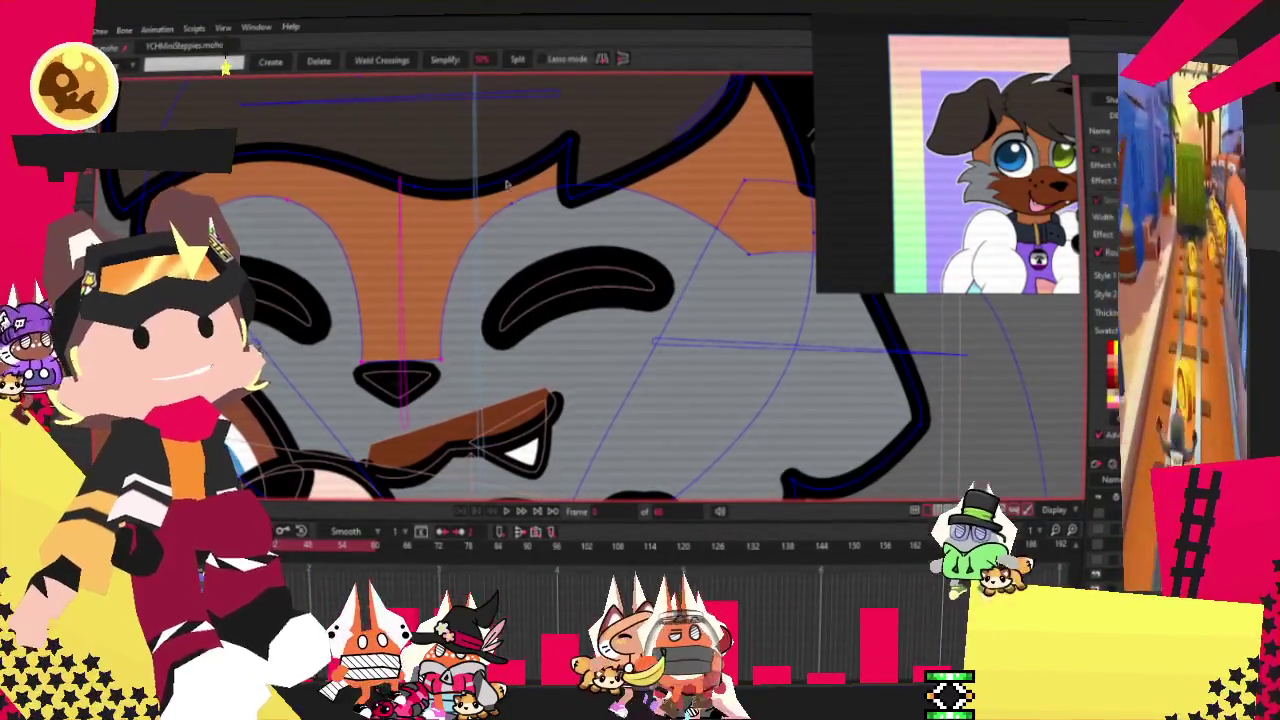
Bind the selected nose points to the bones, then clear the point selection.
{"action": "key", "text": "i"}
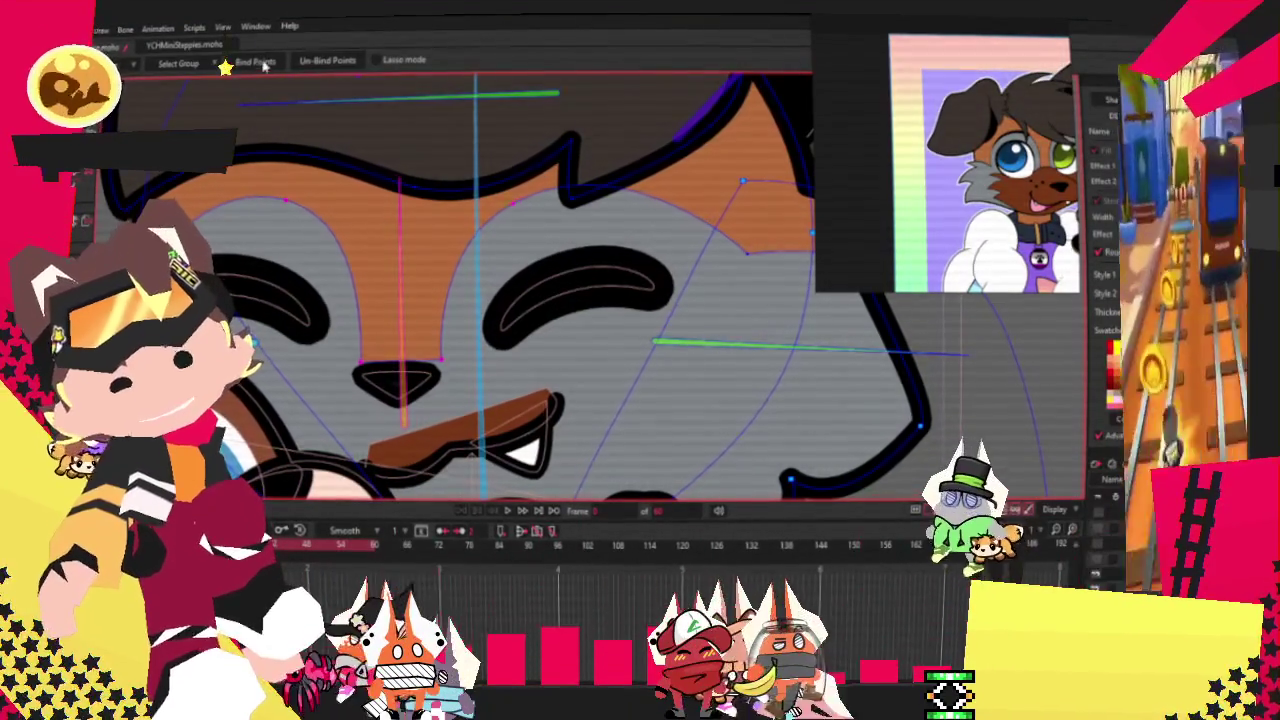
{"action": "key", "text": "t"}
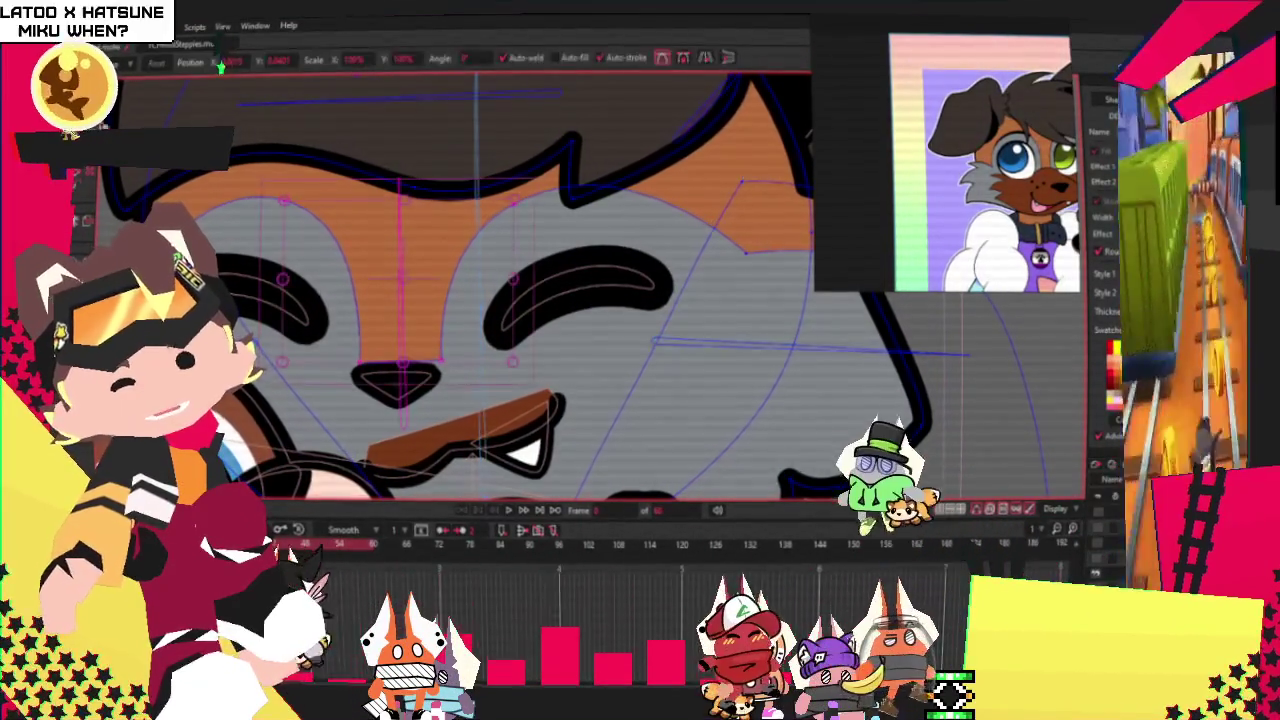
{"action": "left_click", "coordinate": [397, 277]}
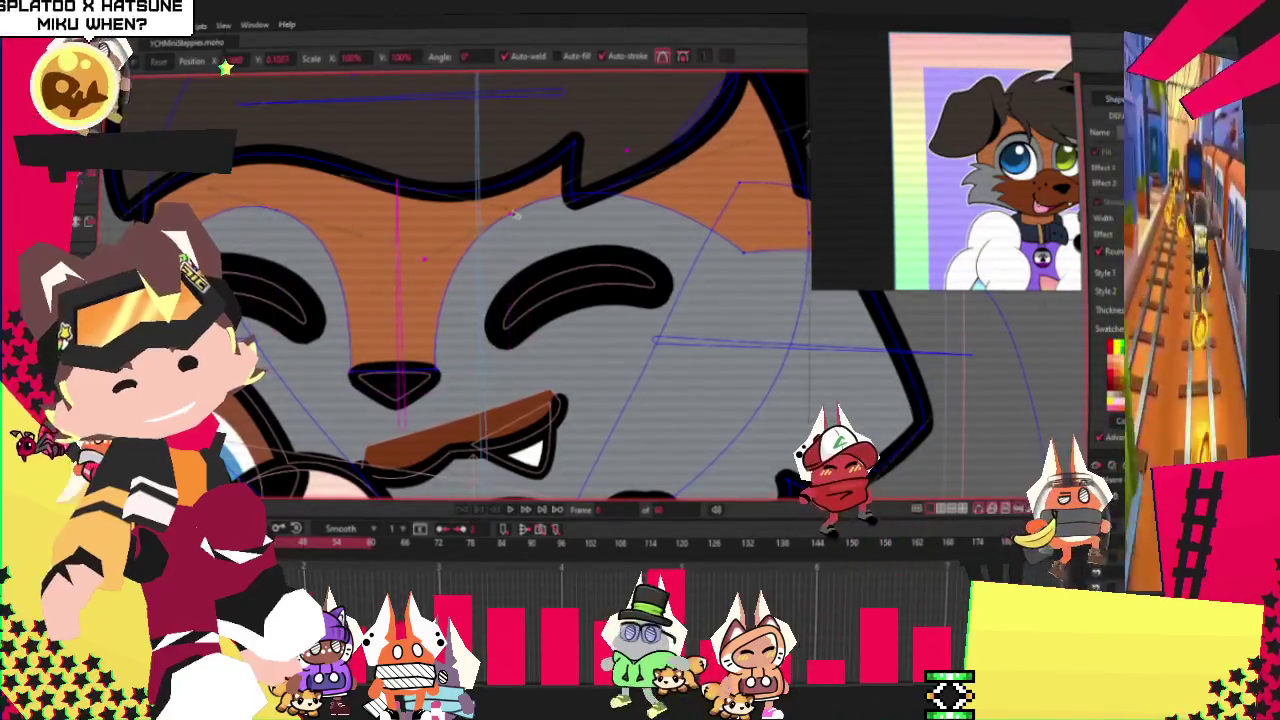
{"action": "scroll", "coordinate": [516, 212], "scroll_direction": "down", "scroll_amount": 1}
{"action": "scroll", "coordinate": [530, 205], "scroll_direction": "down", "scroll_amount": 2}
{"action": "scroll", "coordinate": [540, 196], "scroll_direction": "down", "scroll_amount": 2}
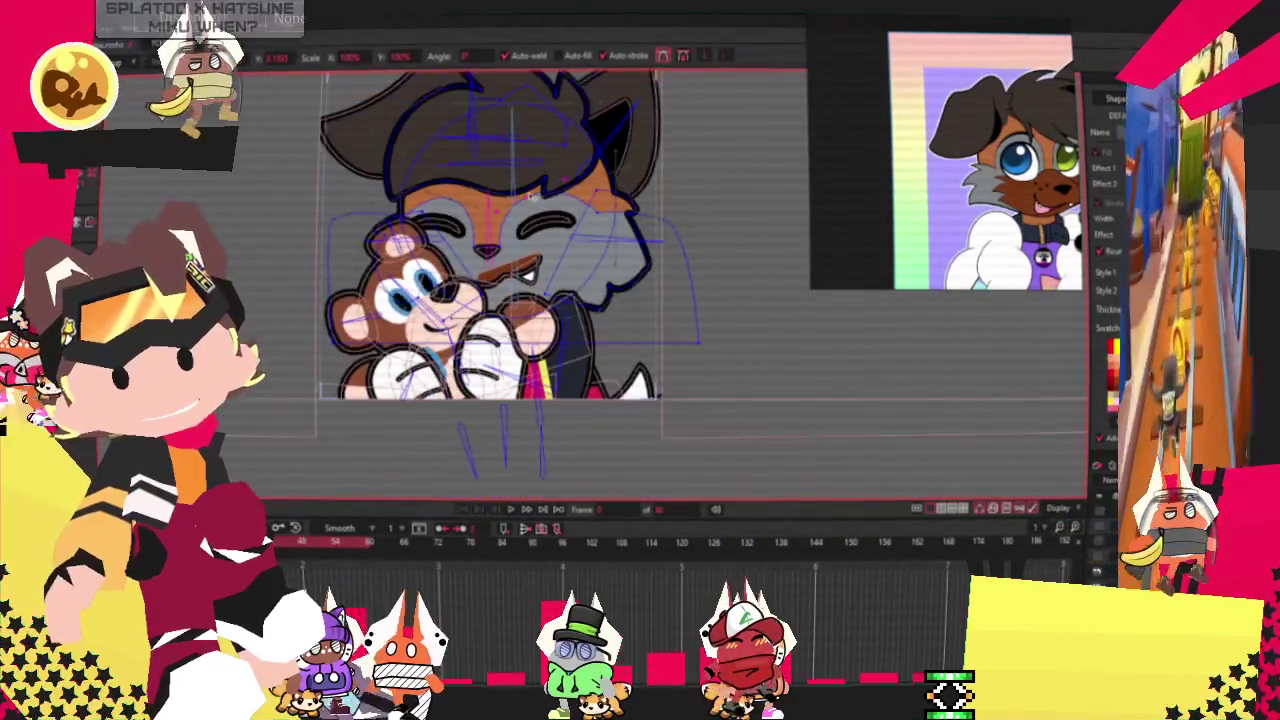
Play the timeline animation to preview the character hugging the bear.
{"action": "left_click", "coordinate": [521, 511]}
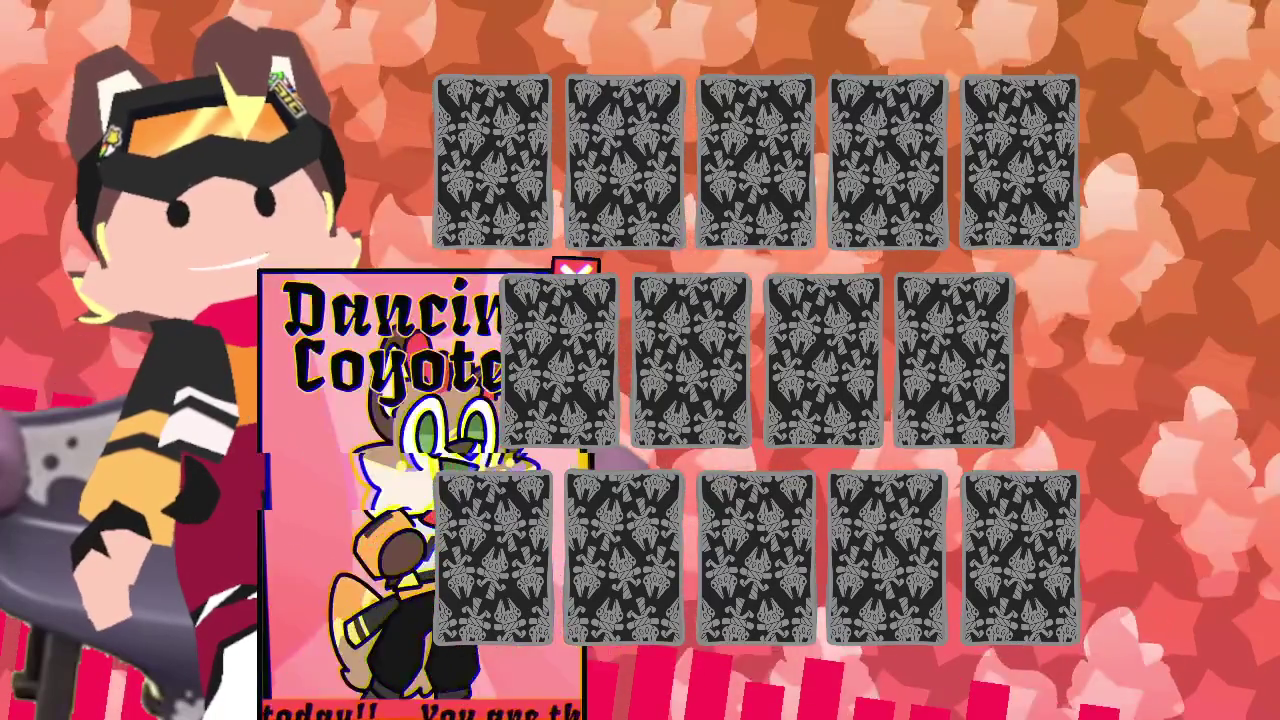
Flip the middle-row, bottom-right and top-right cards looking for a matching pair.
{"action": "left_click", "coordinate": [692, 360]}
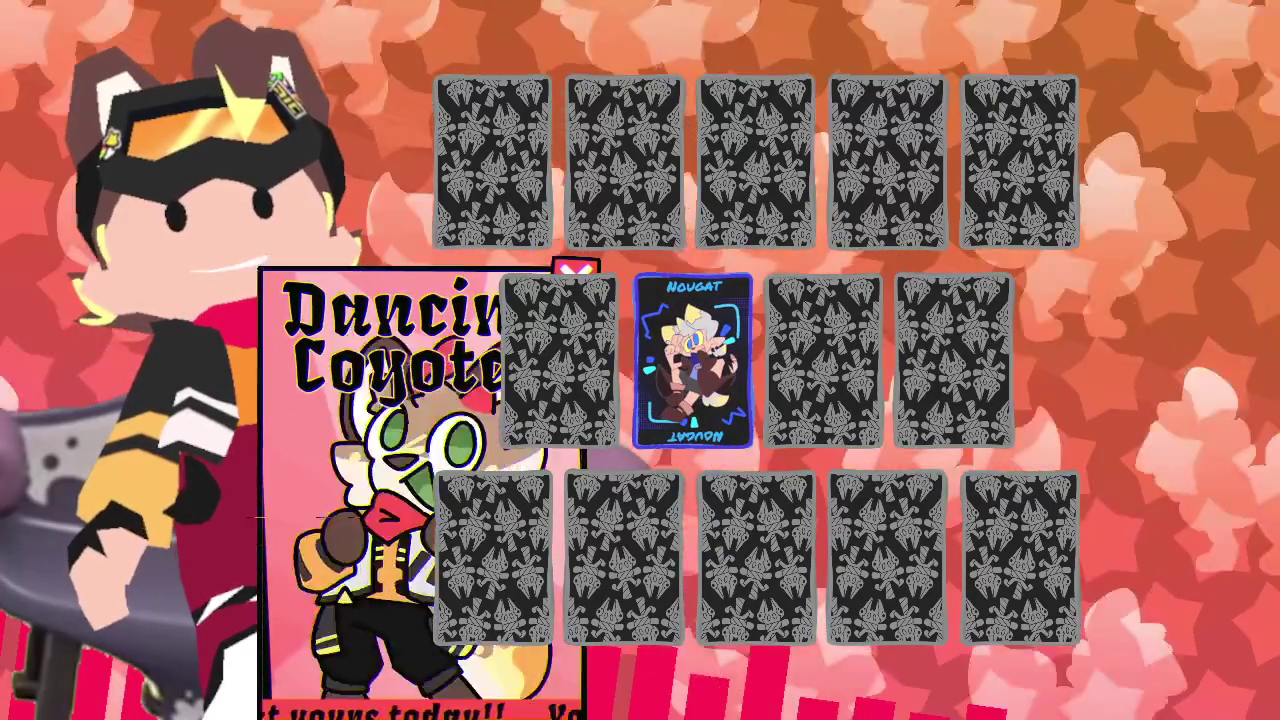
{"action": "left_click", "coordinate": [1020, 557]}
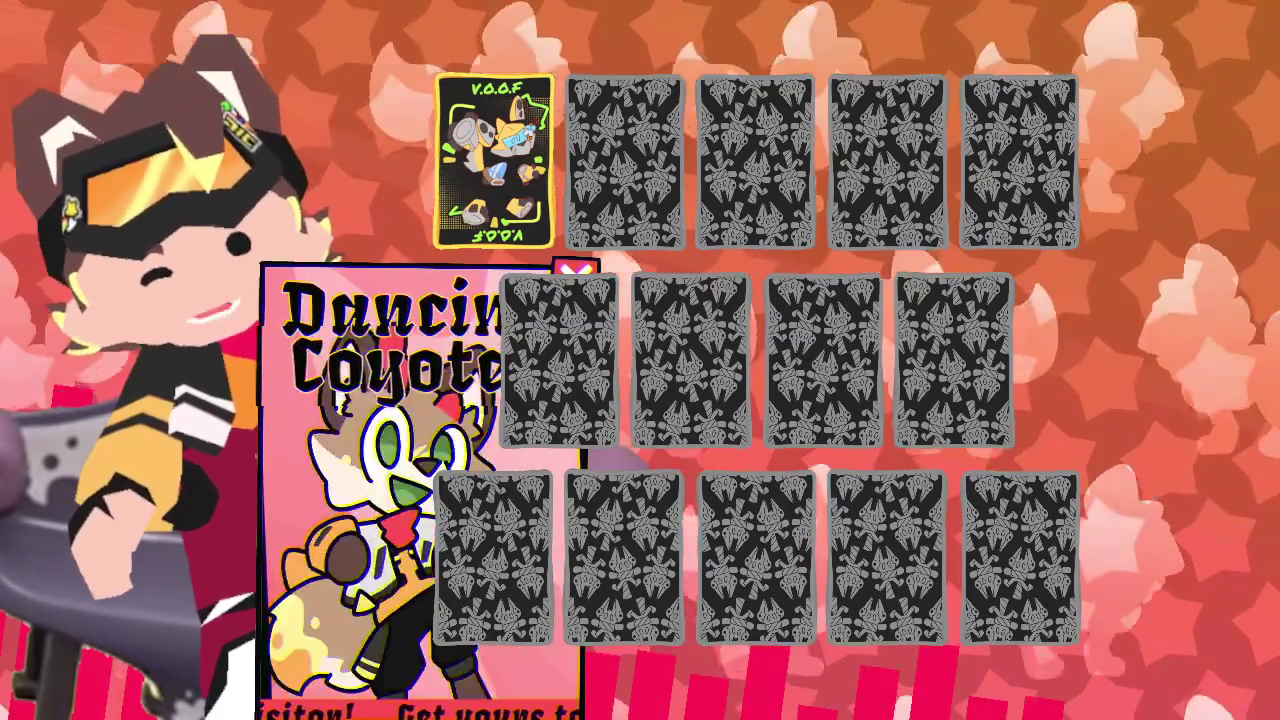
{"action": "left_click", "coordinate": [1020, 160]}
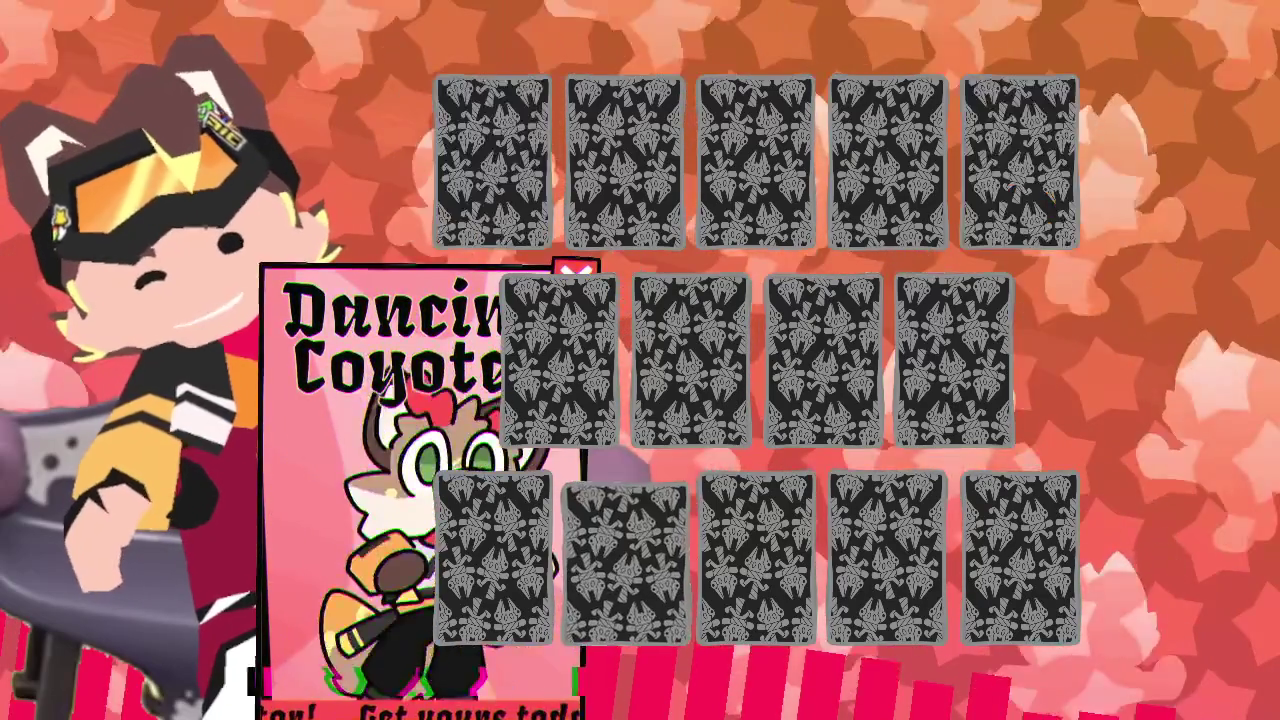
Flip memory cards two at a time to pair V.O.O.F, Nougat, Yoki Yoki and Ani + Noi.
{"action": "left_click", "coordinate": [625, 557]}
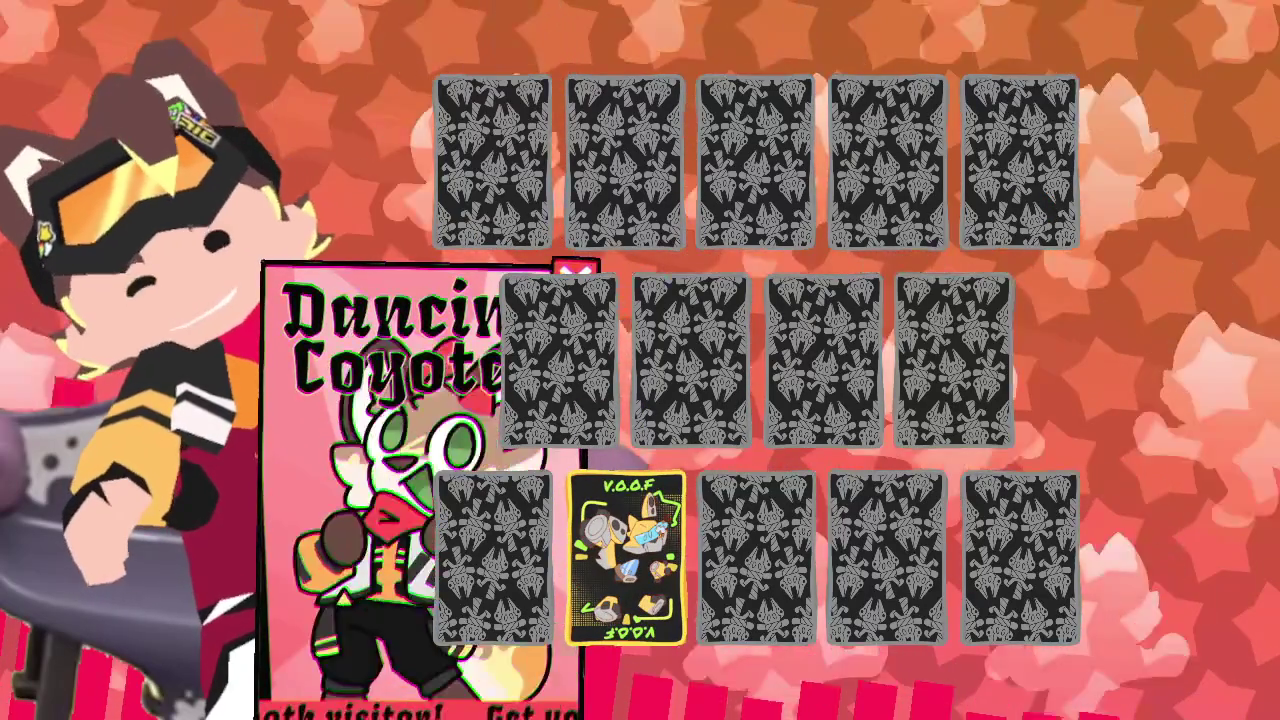
{"action": "left_click", "coordinate": [493, 160]}
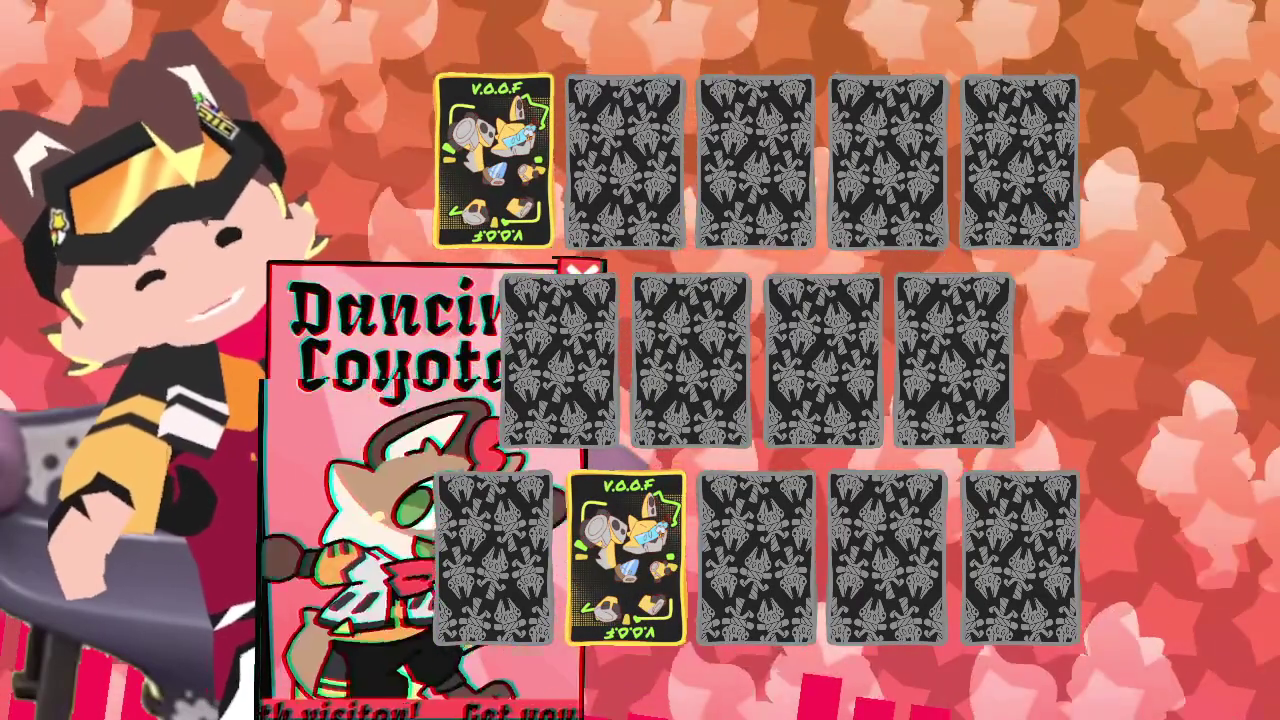
{"action": "left_click", "coordinate": [823, 360]}
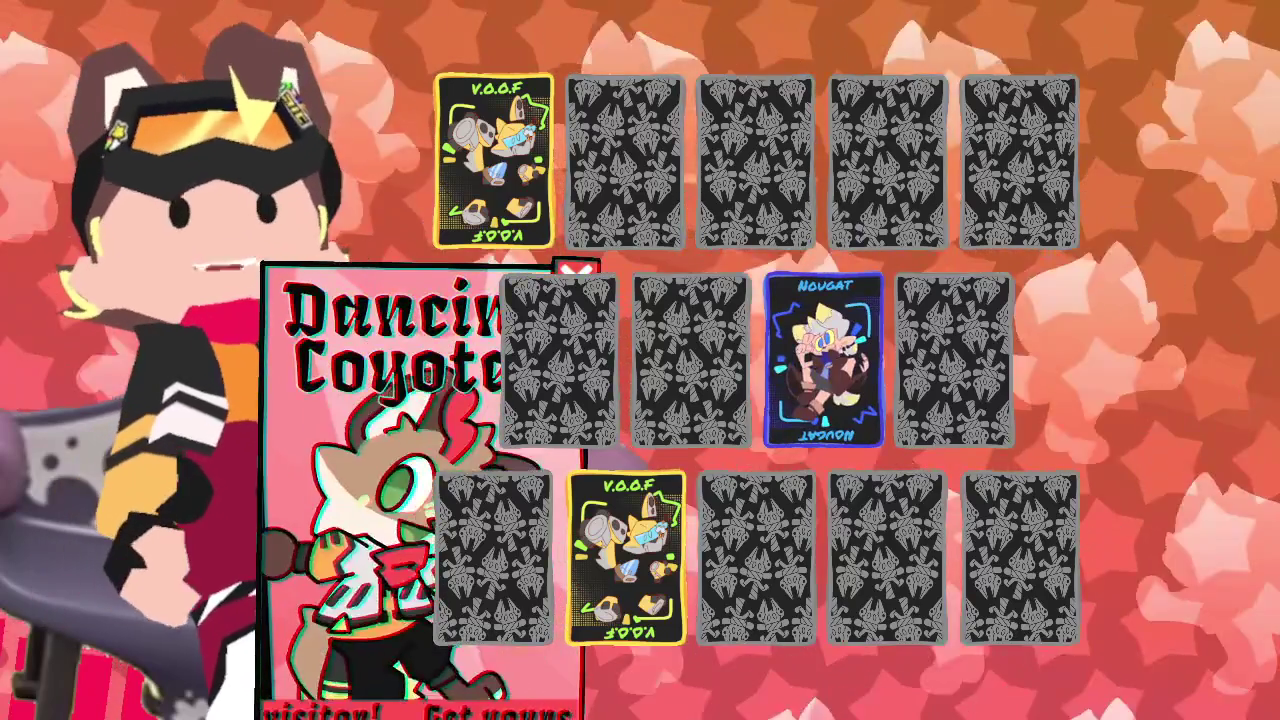
{"action": "left_click", "coordinate": [690, 360]}
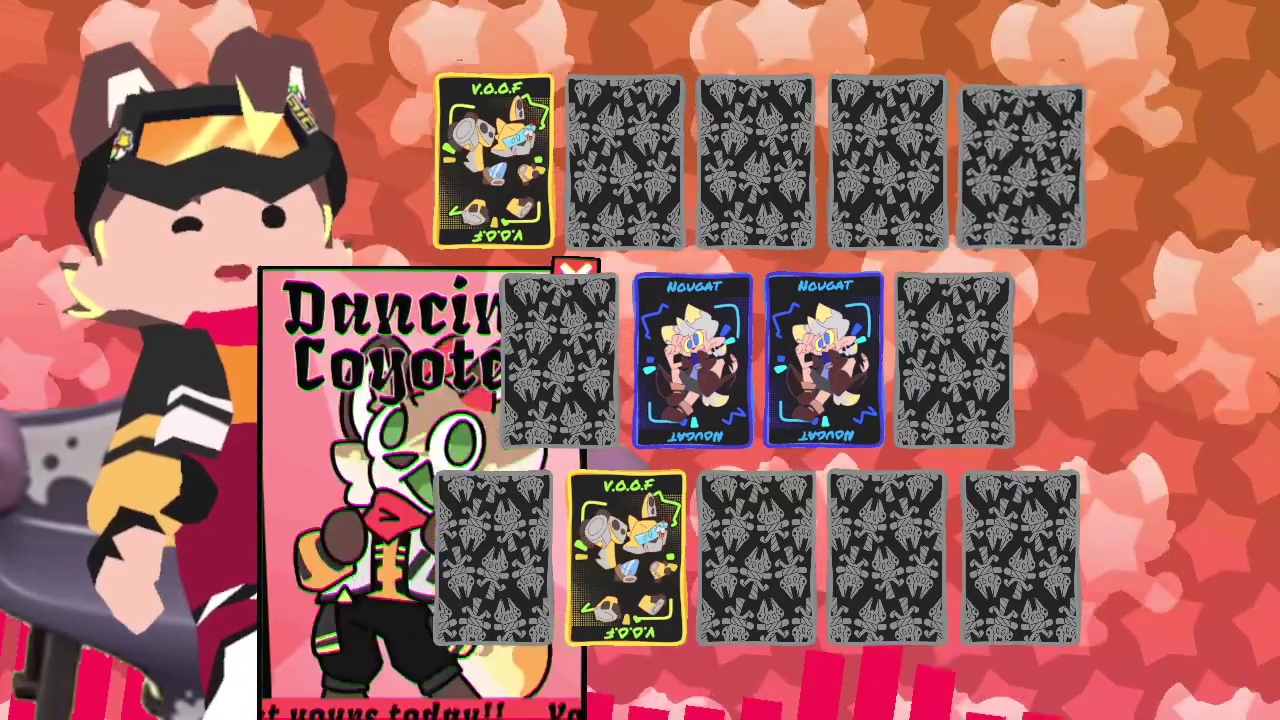
{"action": "left_click", "coordinate": [1020, 165]}
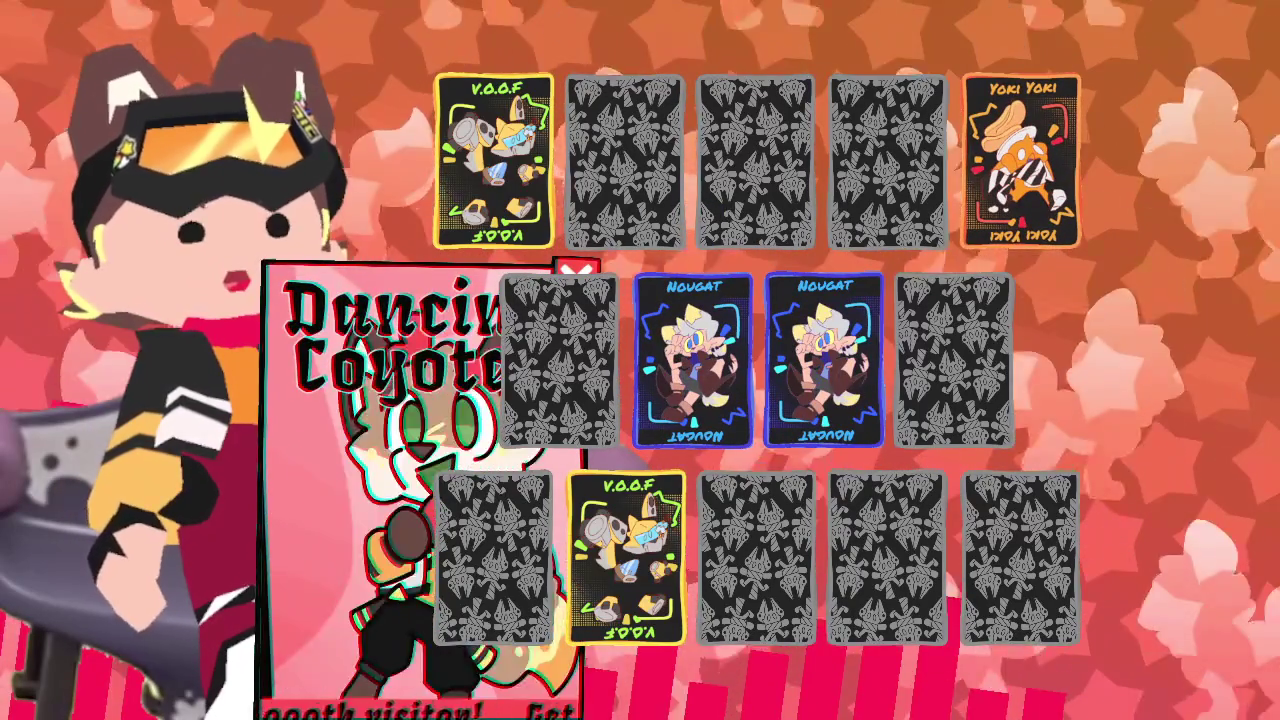
{"action": "left_click", "coordinate": [493, 557]}
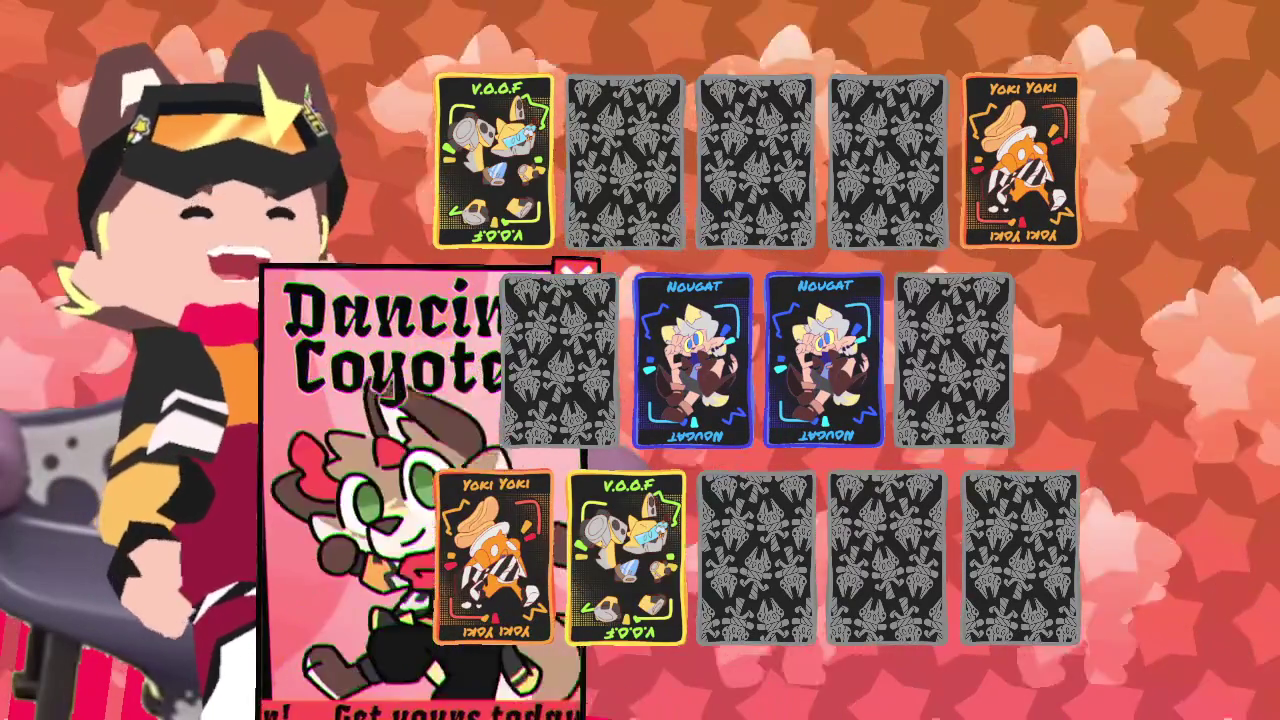
{"action": "left_click", "coordinate": [1020, 557]}
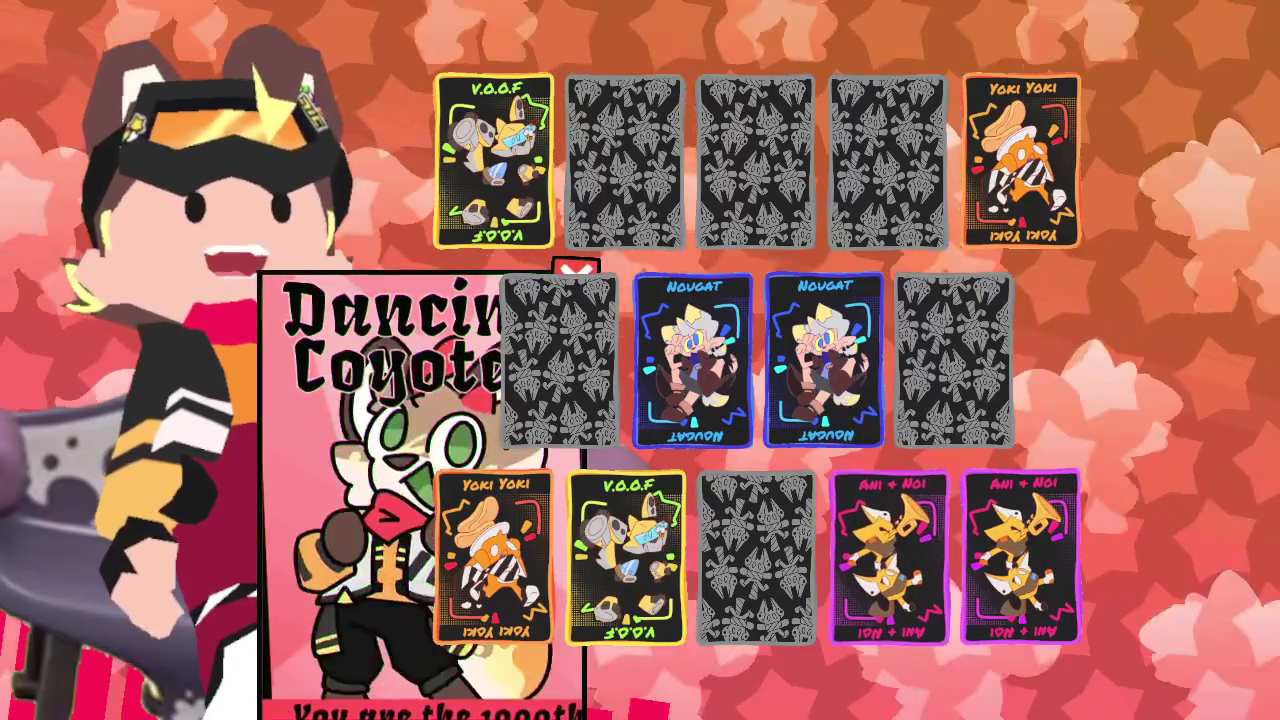
{"action": "left_click", "coordinate": [625, 160]}
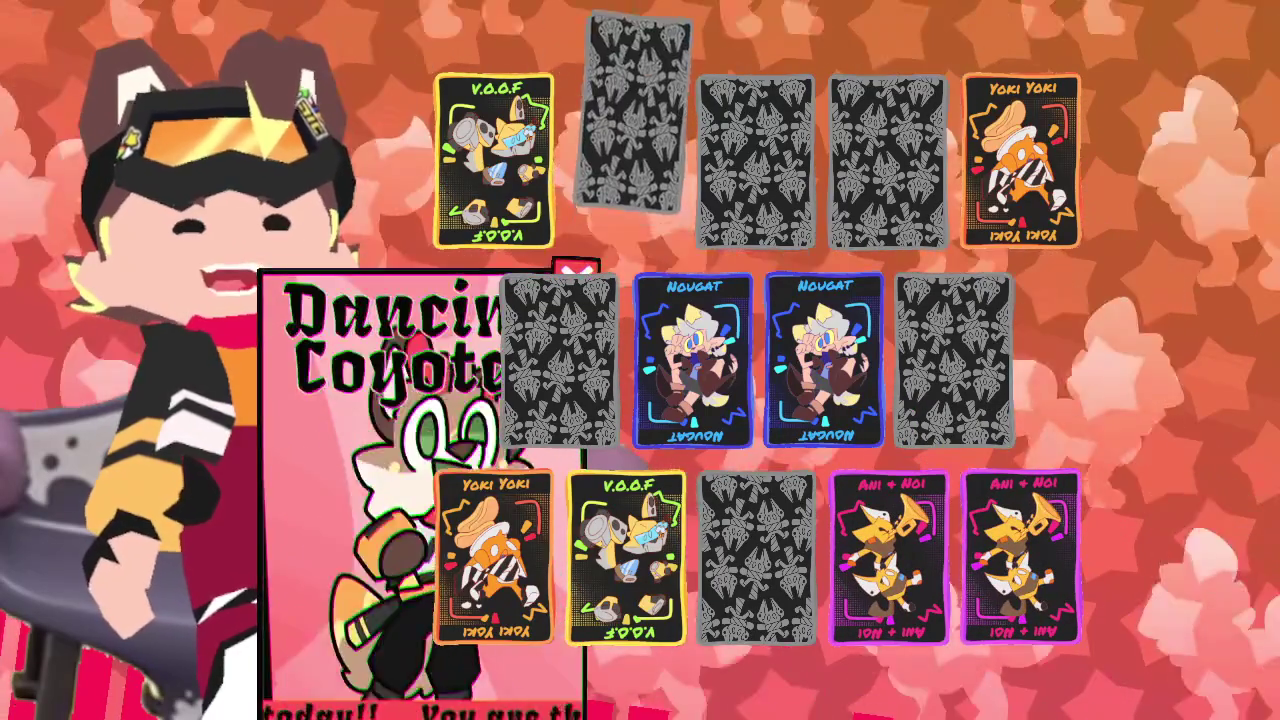
{"action": "left_click", "coordinate": [757, 557]}
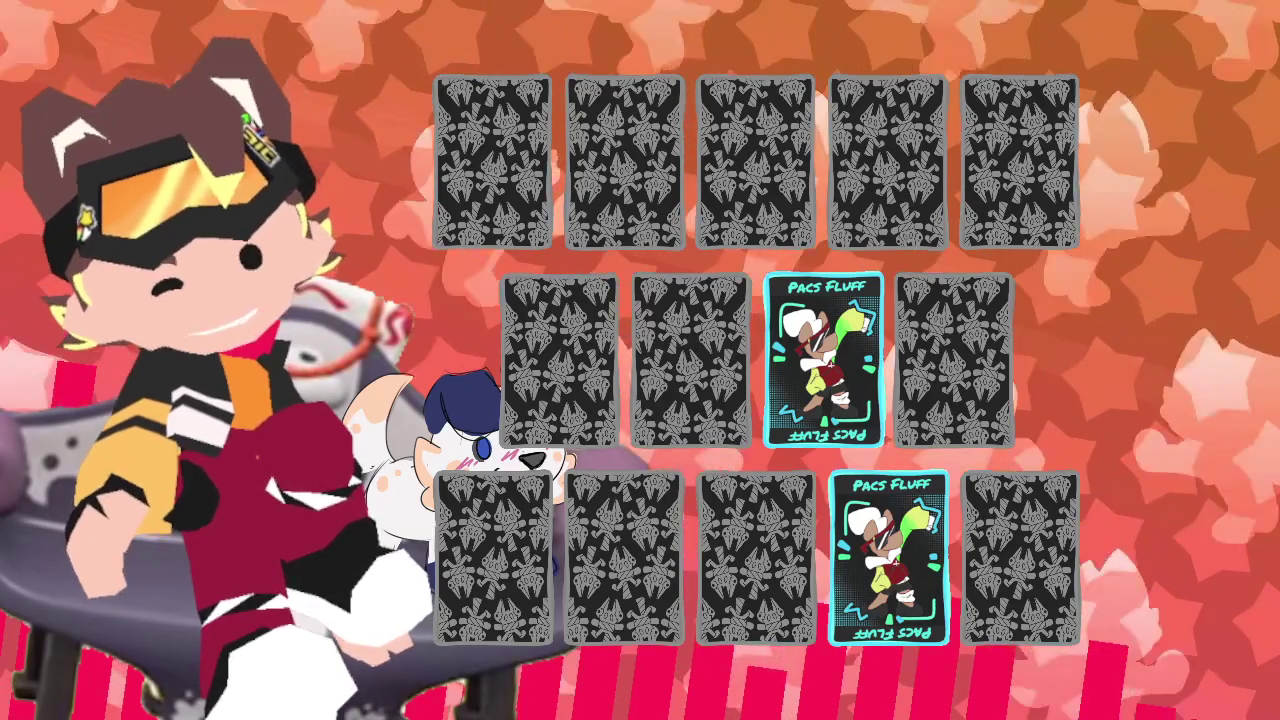
Turn over a face-down memory card to complete the Pacs Fluff pair.
{"action": "left_click", "coordinate": [625, 160]}
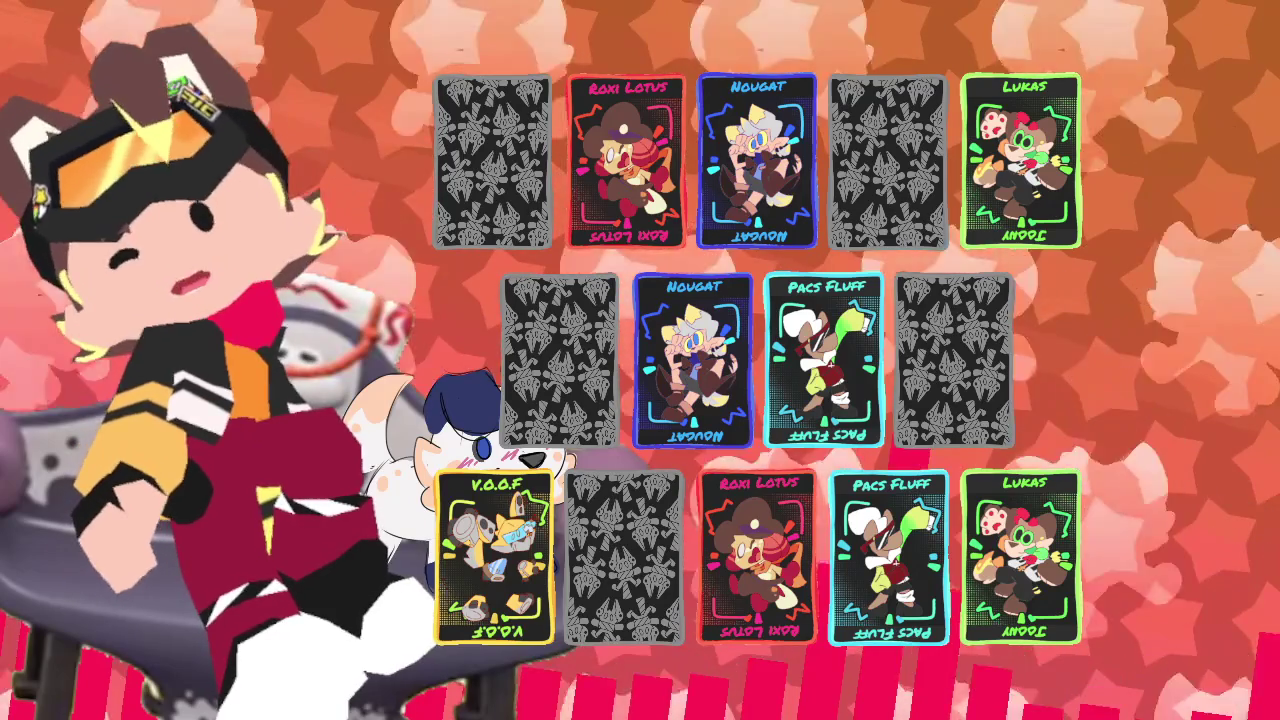
Turn over another face-down card in the memory game overlay.
{"action": "left_click", "coordinate": [560, 360]}
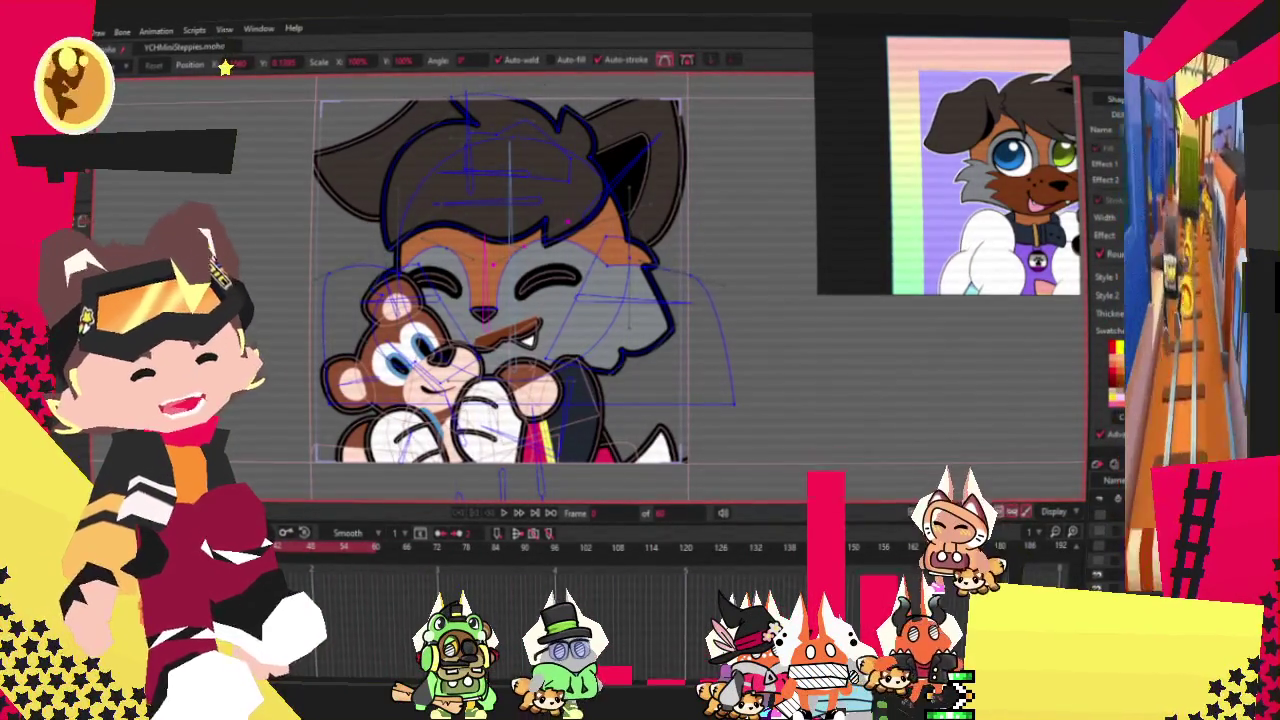
Preview the animation, then draw a translucent brown rectangle across the character's muzzle.
{"action": "scroll", "coordinate": [550, 330], "scroll_direction": "up", "scroll_amount": 3}
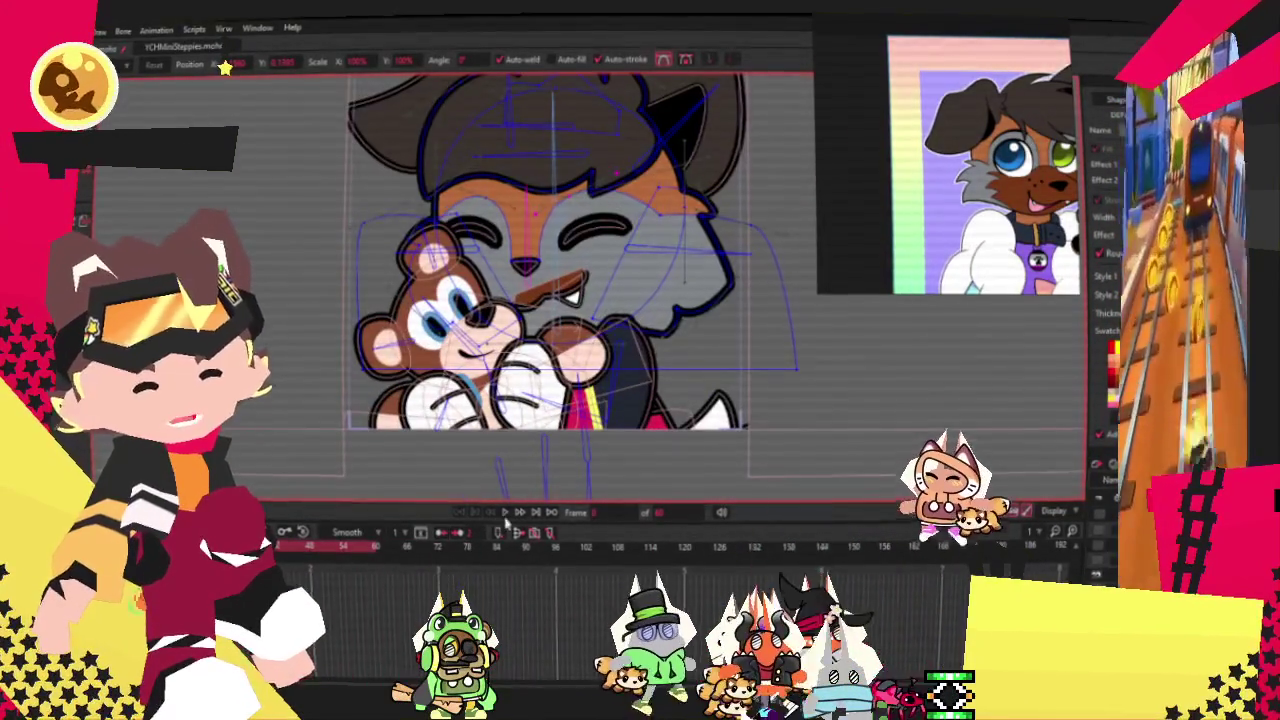
{"action": "left_click", "coordinate": [508, 514]}
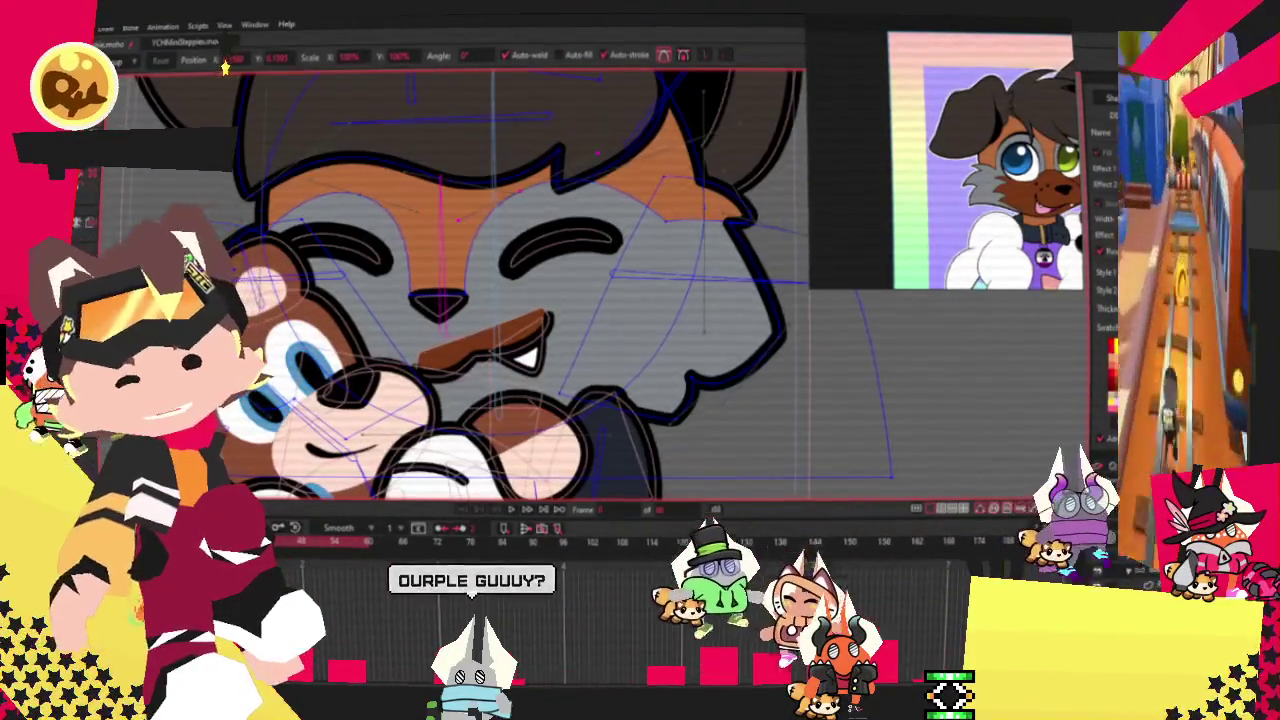
{"action": "key", "text": "e"}
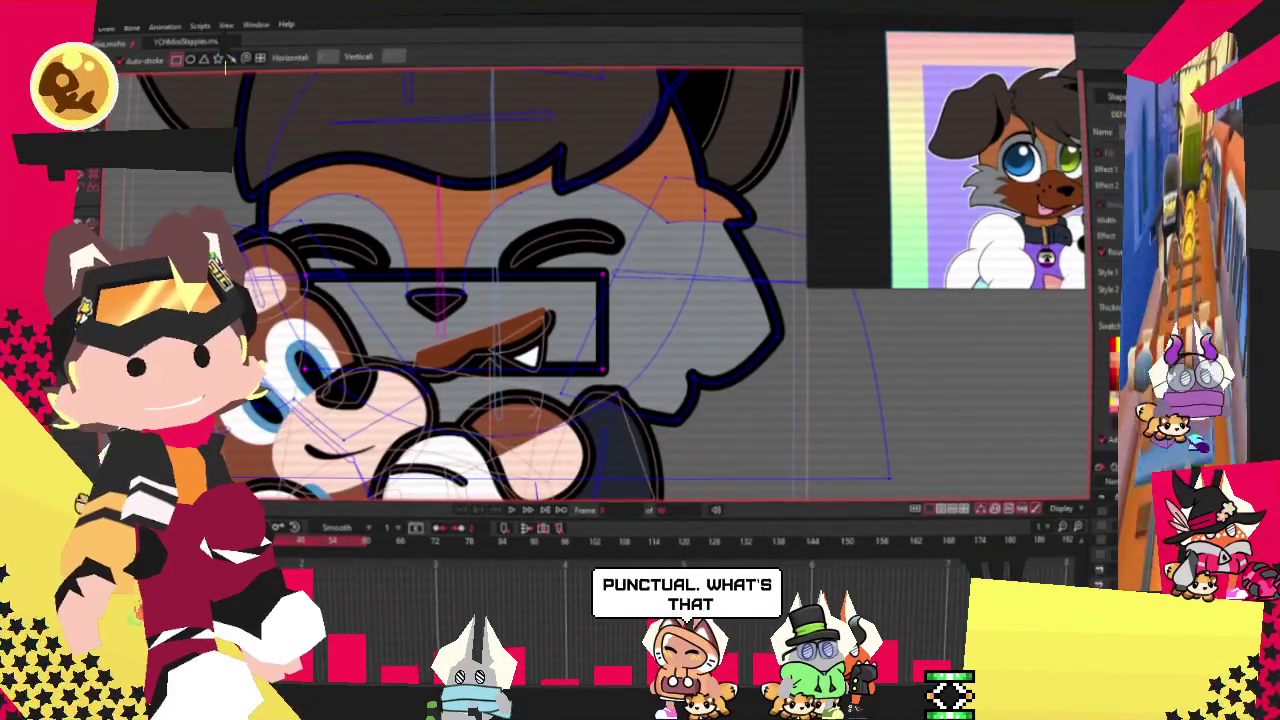
{"action": "key", "text": "g"}
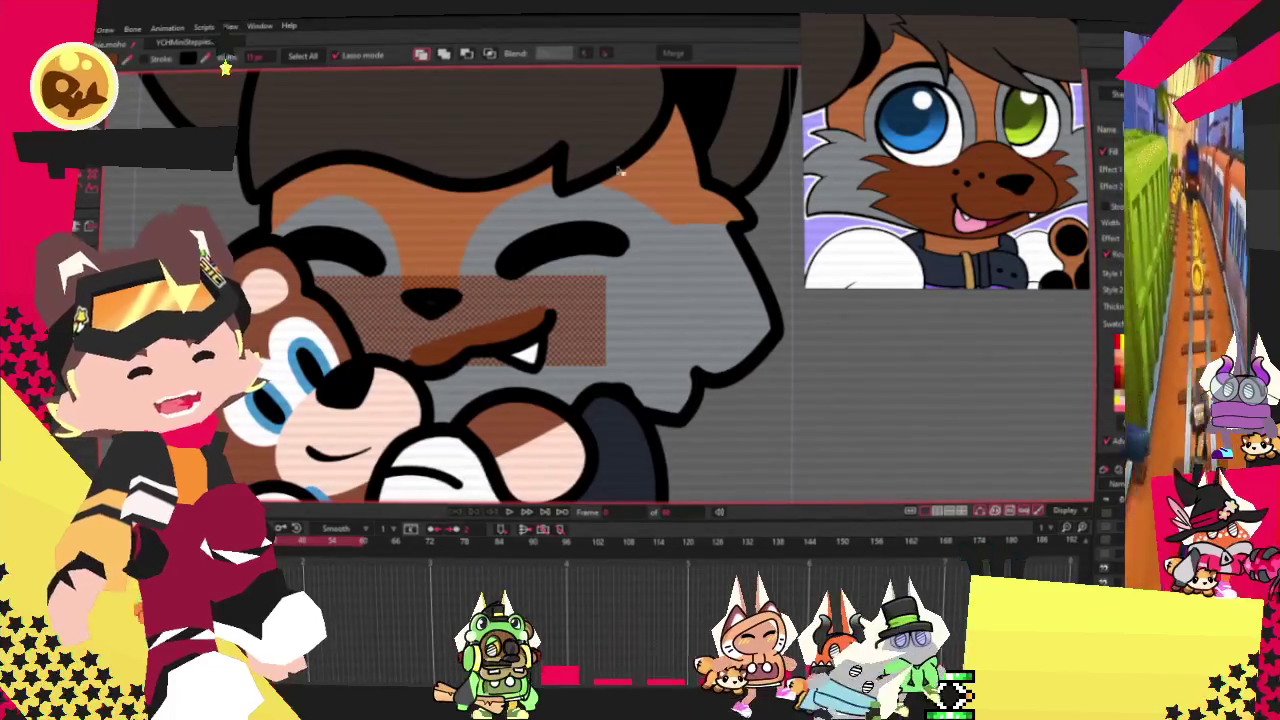
Select the brown muzzle rectangle with Ctrl+A and switch to the Add Point tool.
{"action": "left_click", "coordinate": [569, 298]}
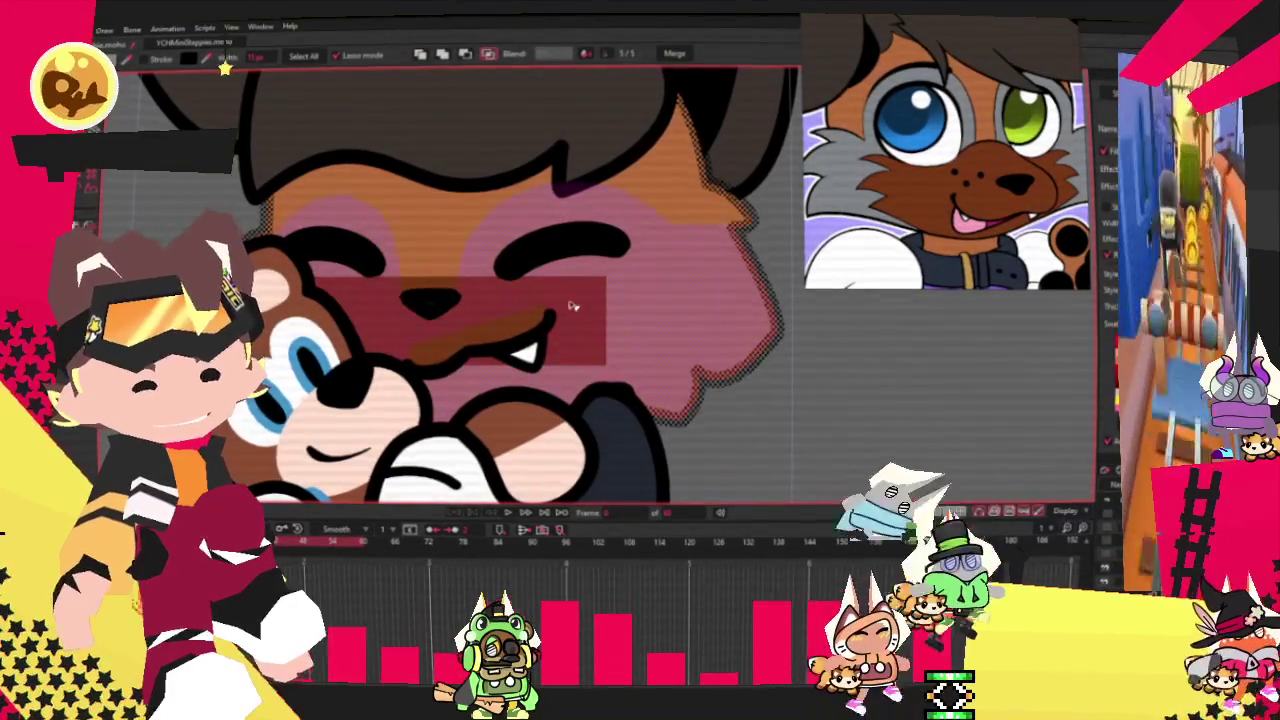
{"action": "left_click", "coordinate": [860, 362]}
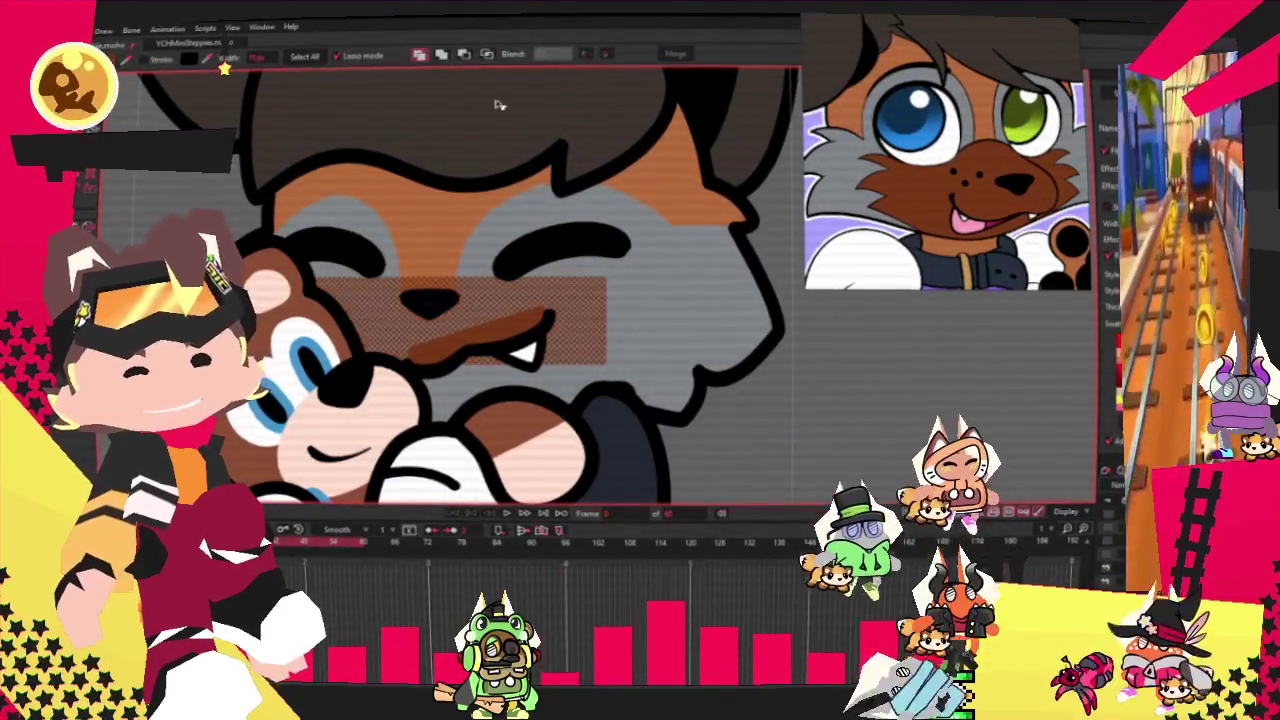
{"action": "key", "text": "ctrl+a"}
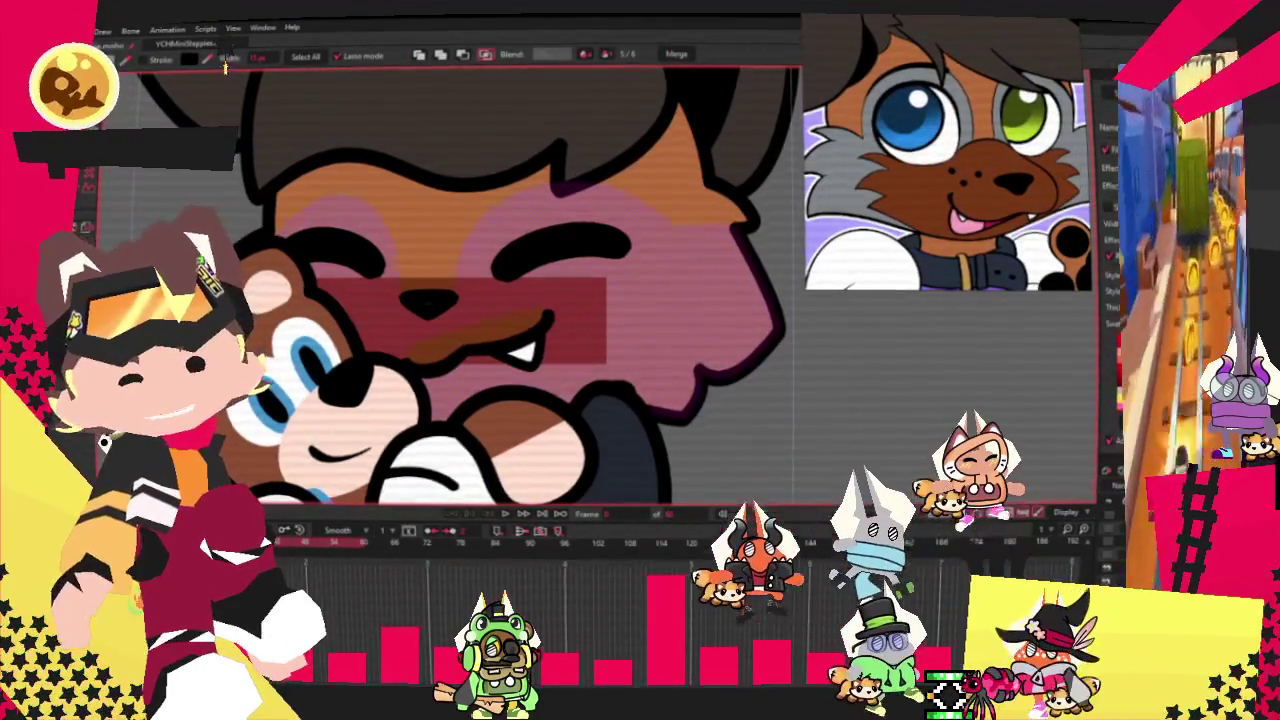
{"action": "key", "text": "a"}
{"action": "scroll", "coordinate": [606, 307], "scroll_direction": "up", "scroll_amount": 3}
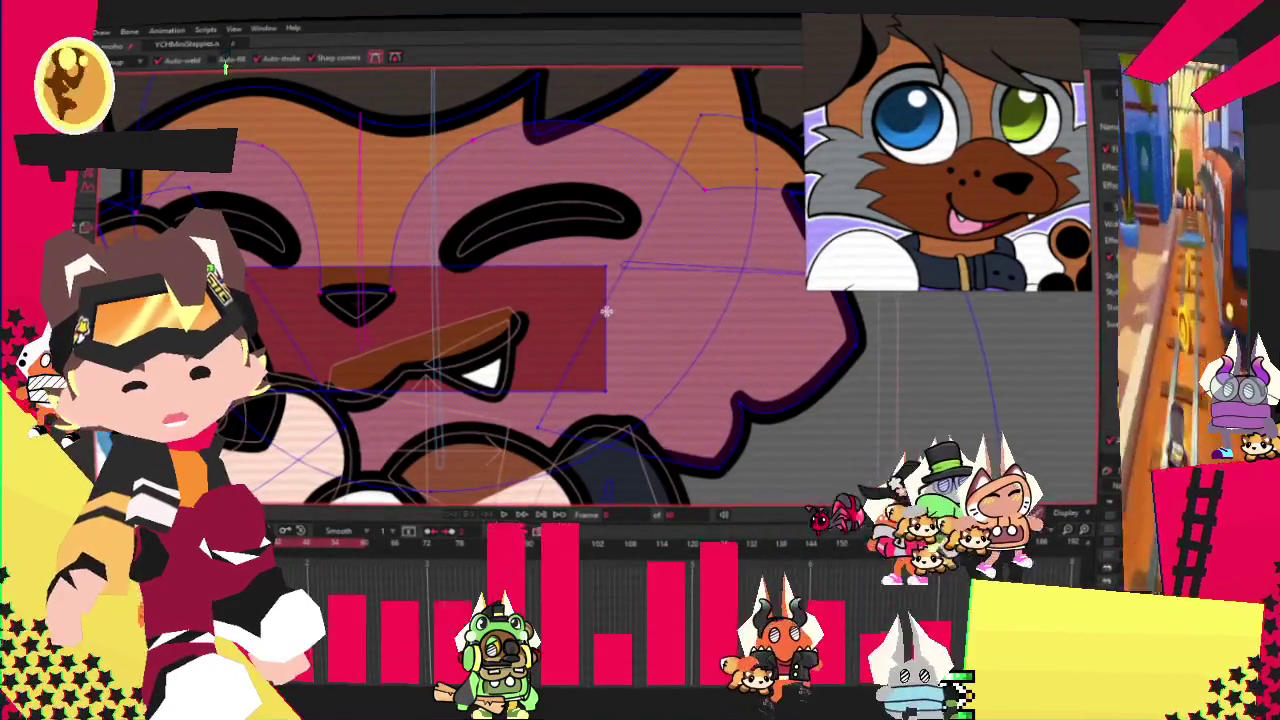
Pull the patch's right edge into a jagged point and notch its left edge inward.
{"action": "left_click_drag", "start_coordinate": [606, 307], "coordinate": [692, 306]}
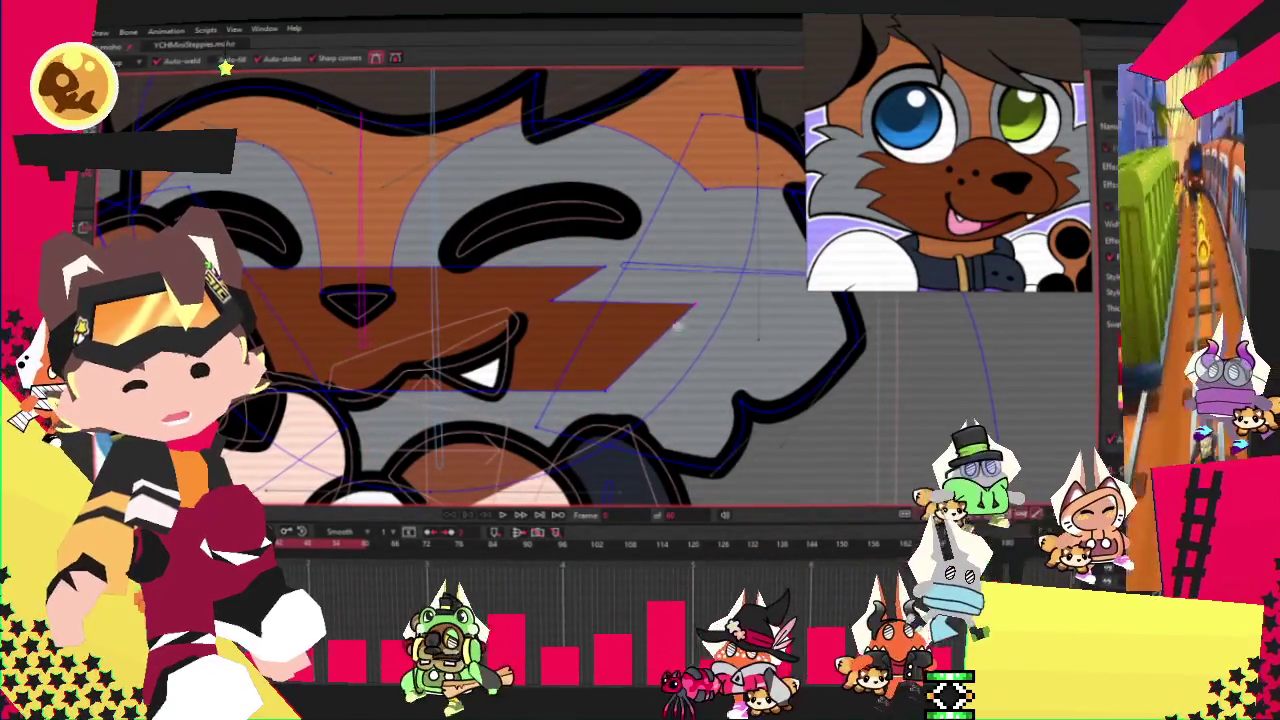
{"action": "left_click_drag", "start_coordinate": [588, 375], "coordinate": [800, 368]}
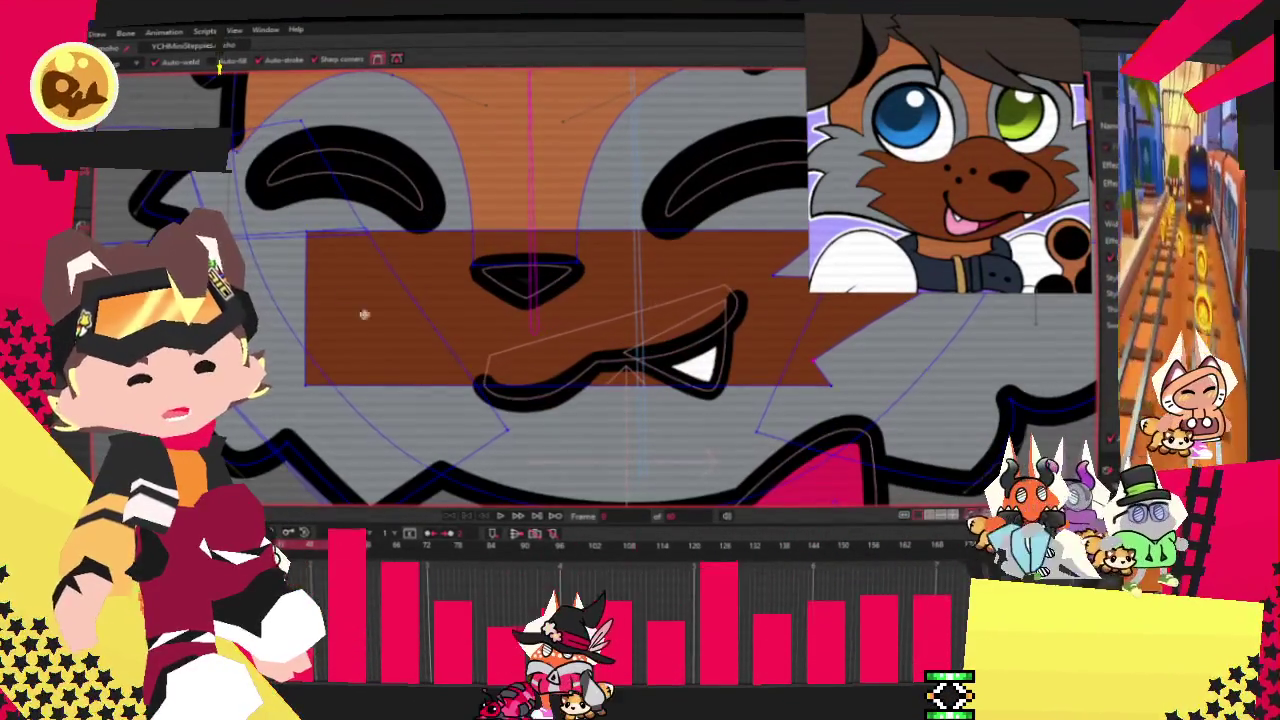
{"action": "left_click_drag", "start_coordinate": [305, 268], "coordinate": [388, 303]}
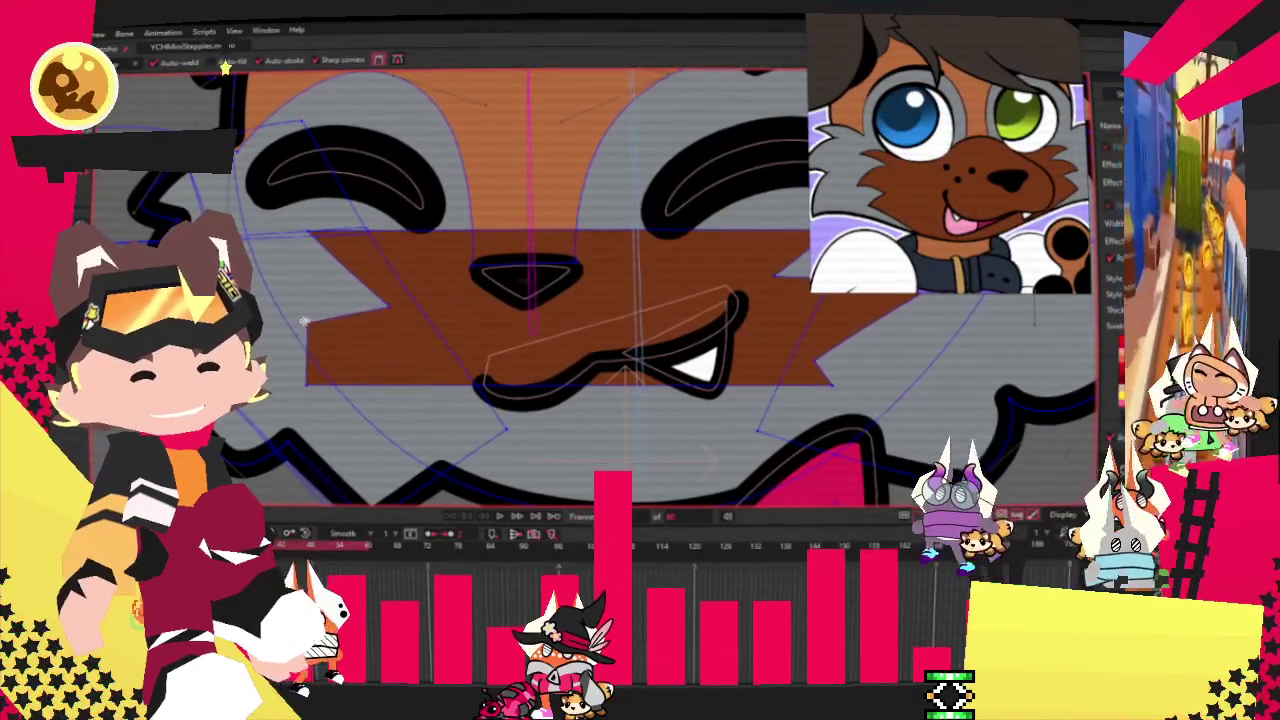
{"action": "scroll", "coordinate": [315, 255], "scroll_direction": "down", "scroll_amount": 2}
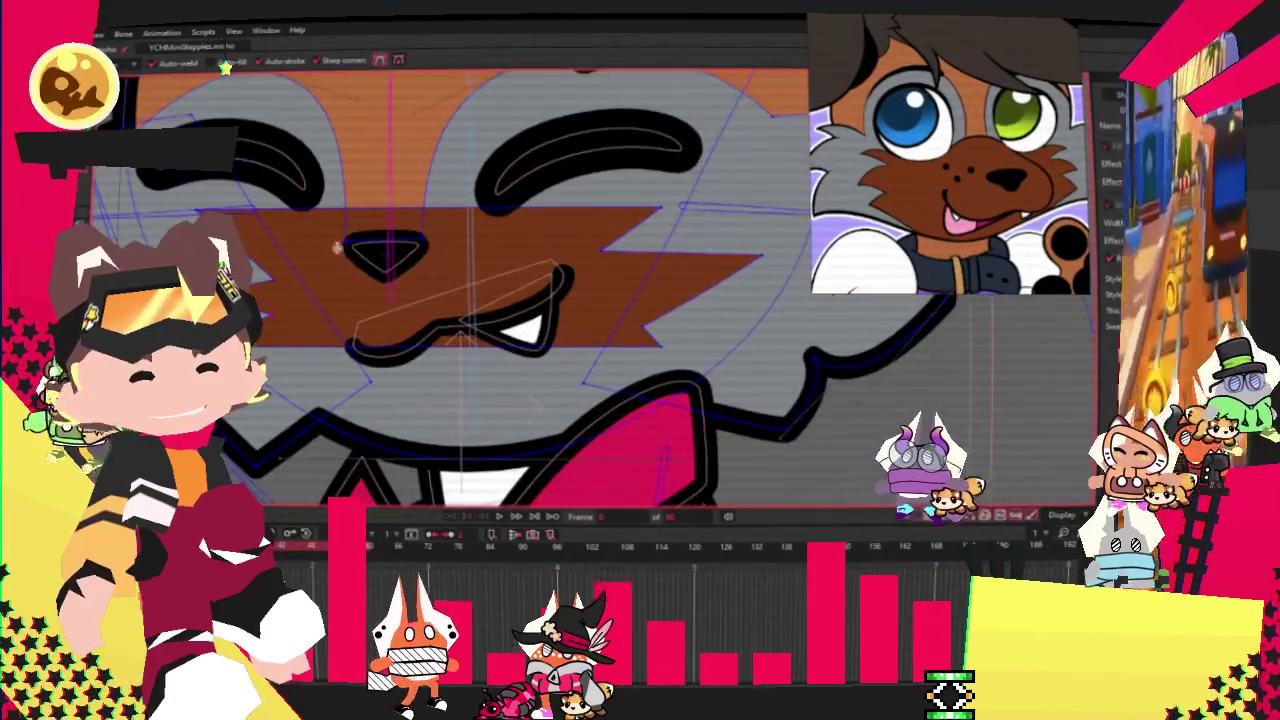
With Transform Points, extend the patch's lower edge down and move a top-edge point up-left.
{"action": "key", "text": "t"}
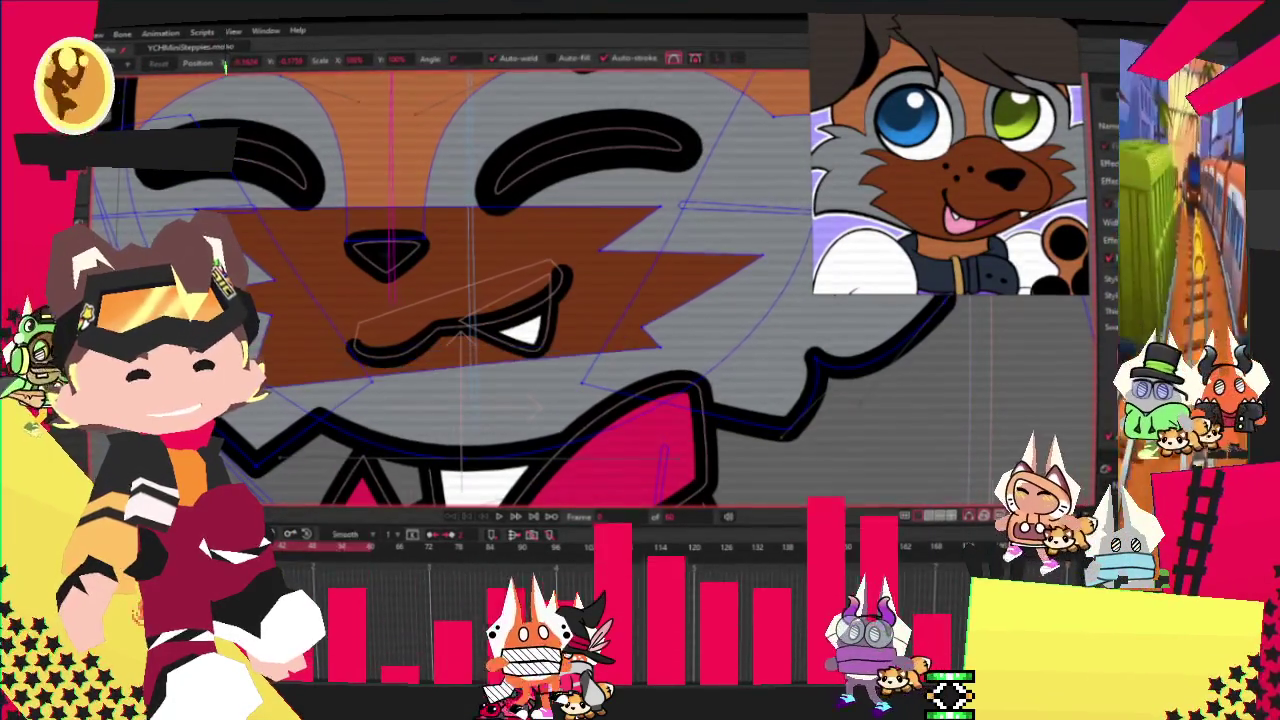
{"action": "left_click_drag", "start_coordinate": [660, 350], "coordinate": [678, 400]}
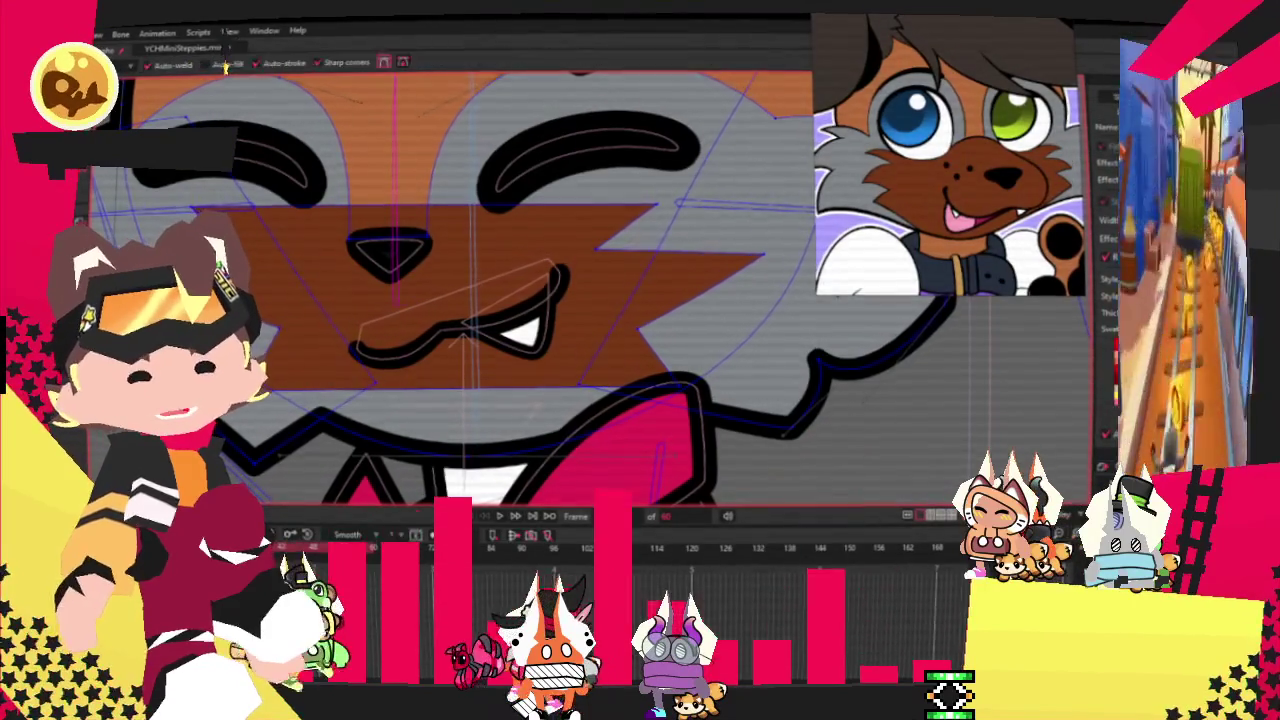
{"action": "scroll", "coordinate": [375, 280], "scroll_direction": "up", "scroll_amount": 2}
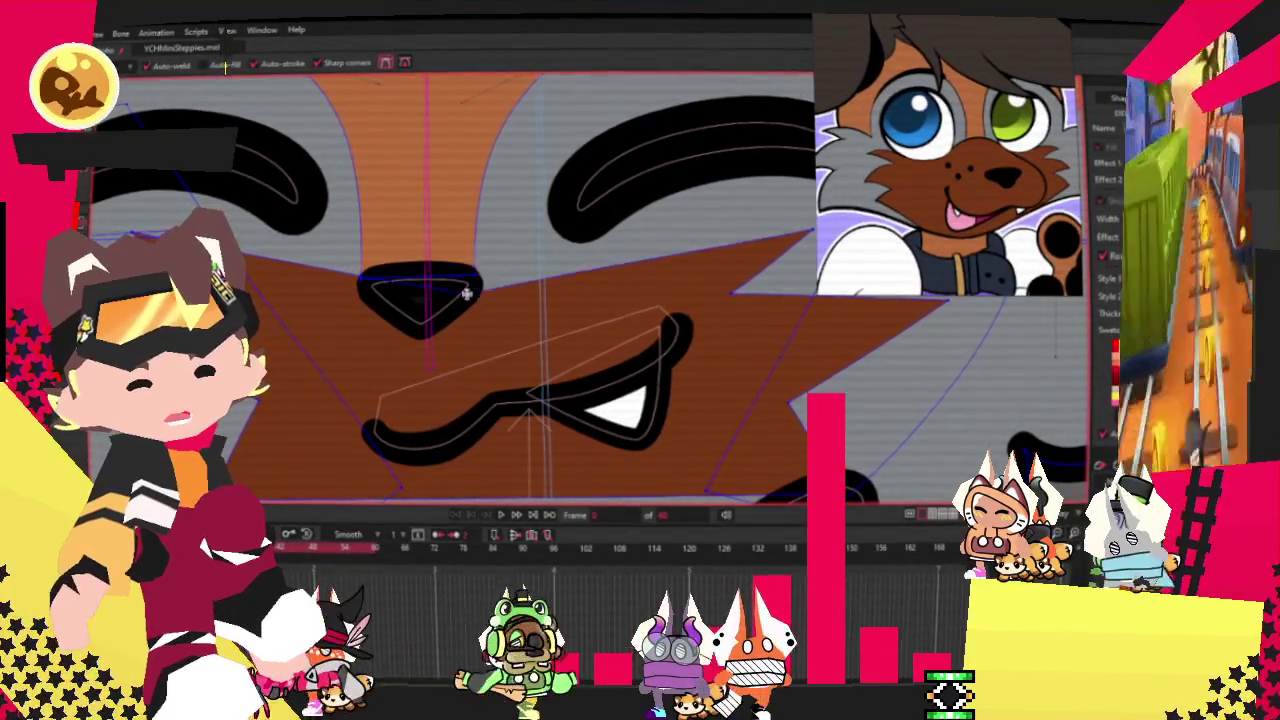
{"action": "scroll", "coordinate": [490, 275], "scroll_direction": "down", "scroll_amount": 3}
{"action": "scroll", "coordinate": [509, 259], "scroll_direction": "up", "scroll_amount": 3}
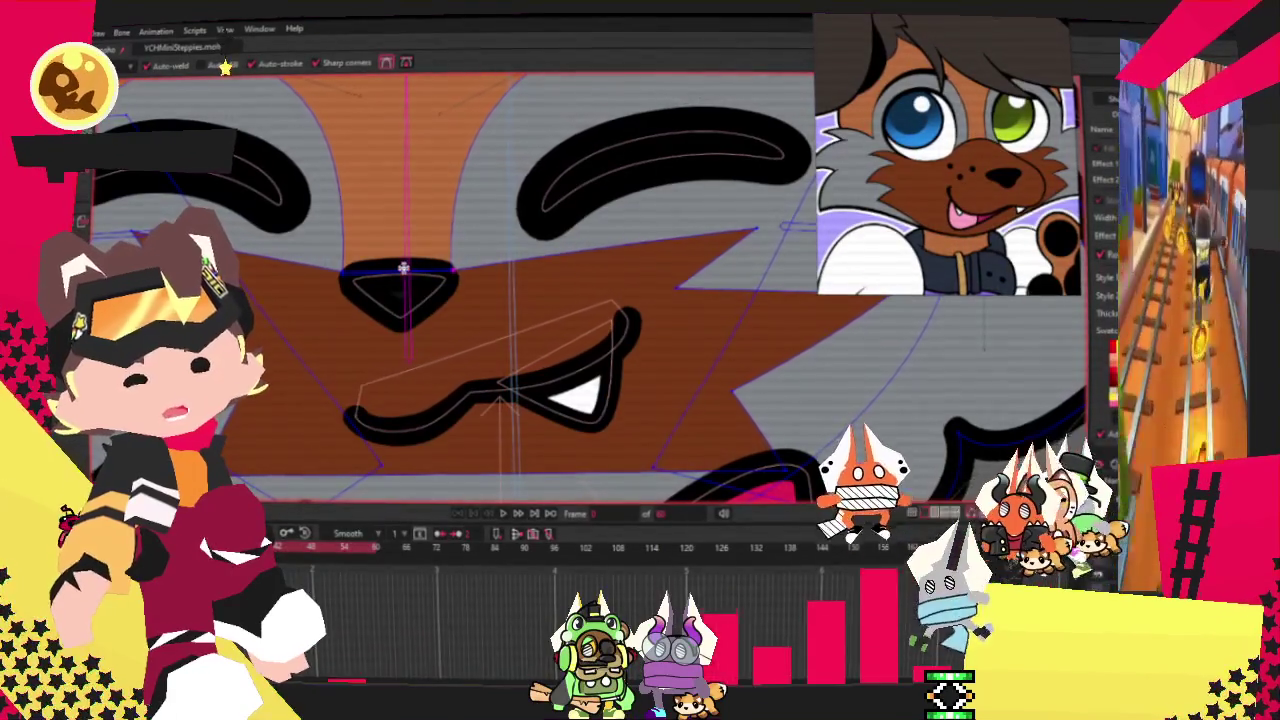
{"action": "scroll", "coordinate": [488, 263], "scroll_direction": "up", "scroll_amount": 3}
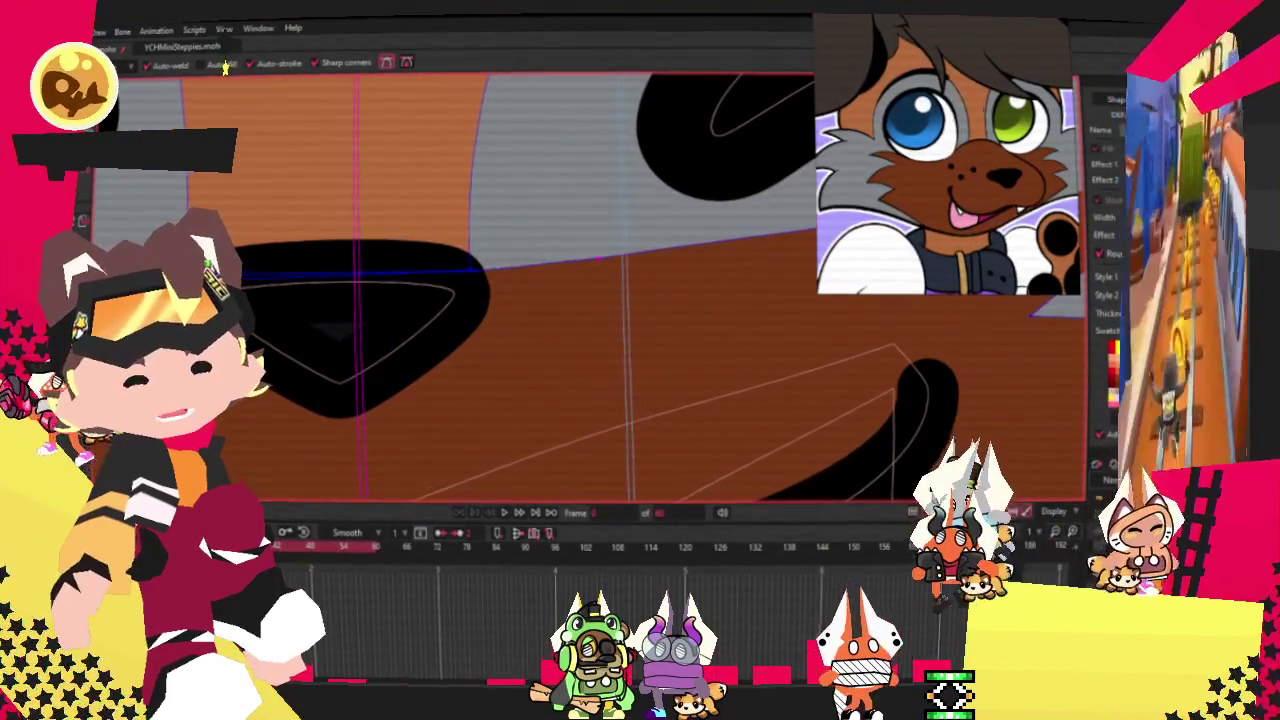
{"action": "left_click_drag", "start_coordinate": [478, 281], "coordinate": [365, 195]}
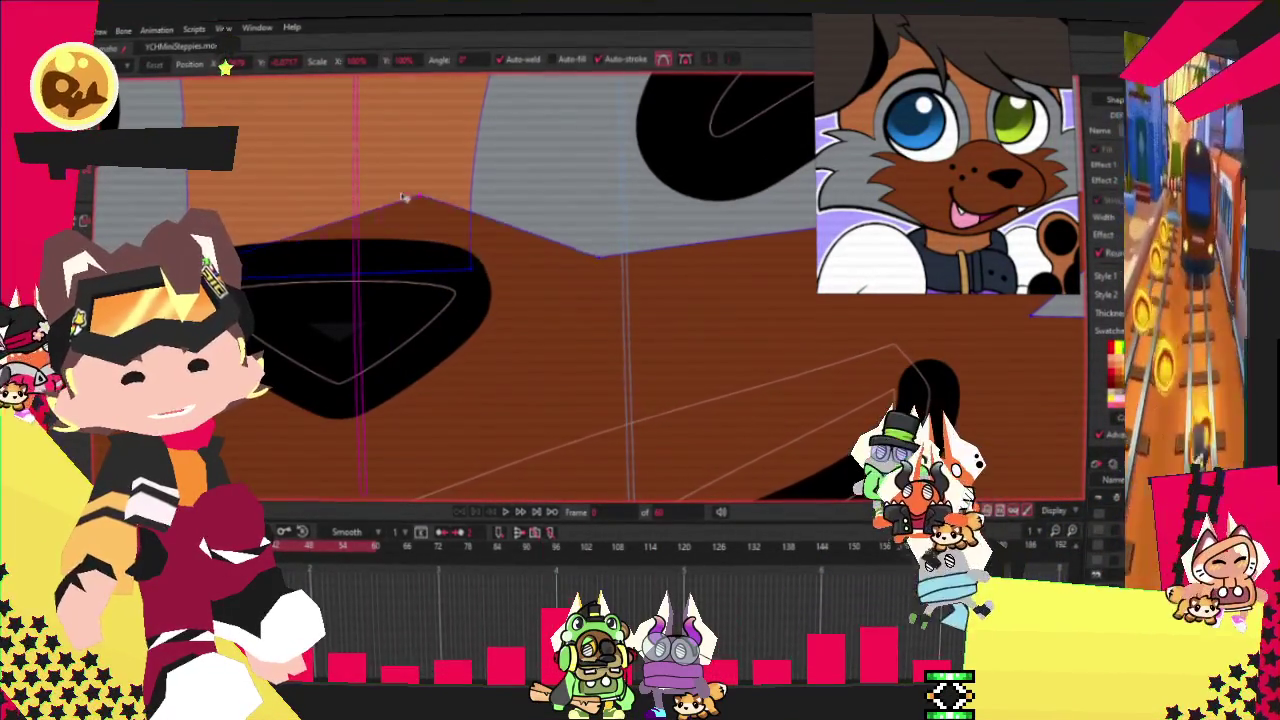
{"action": "scroll", "coordinate": [528, 253], "scroll_direction": "down", "scroll_amount": 2}
Switch to Curvature and zoom in and out to check the jagged muzzle tufts.
{"action": "key", "text": "c"}
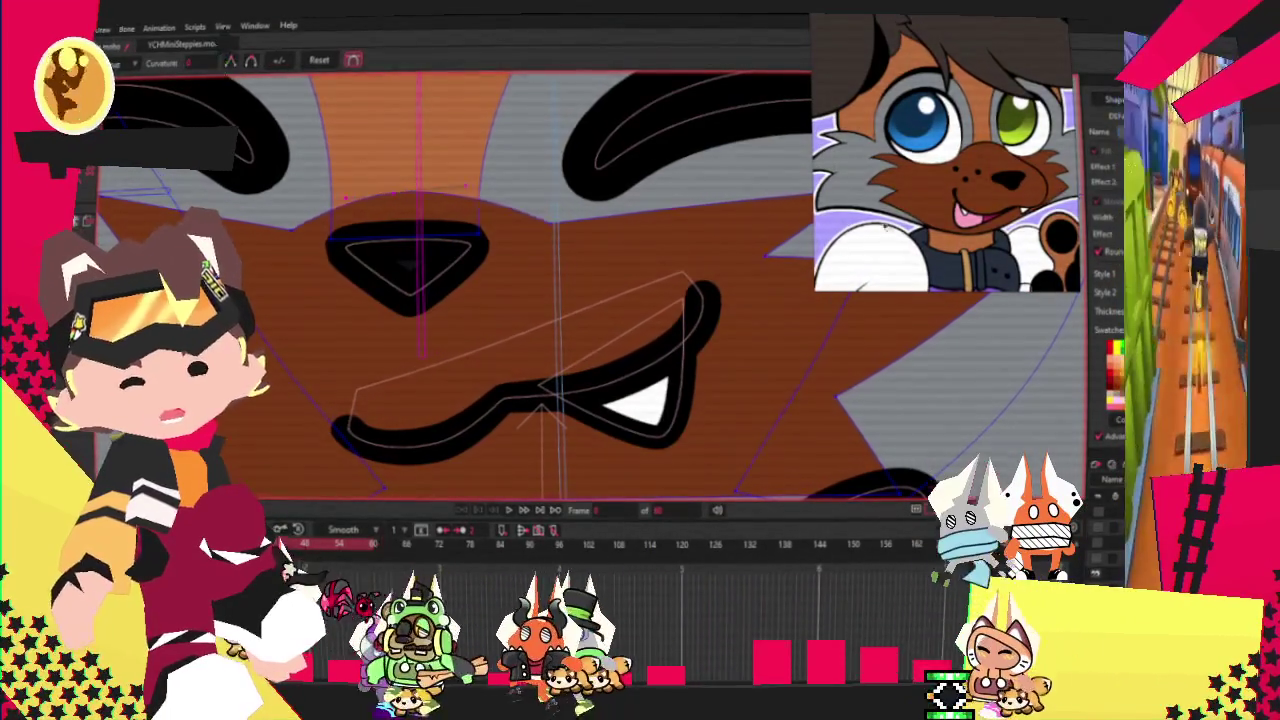
{"action": "scroll", "coordinate": [480, 213], "scroll_direction": "down", "scroll_amount": 3}
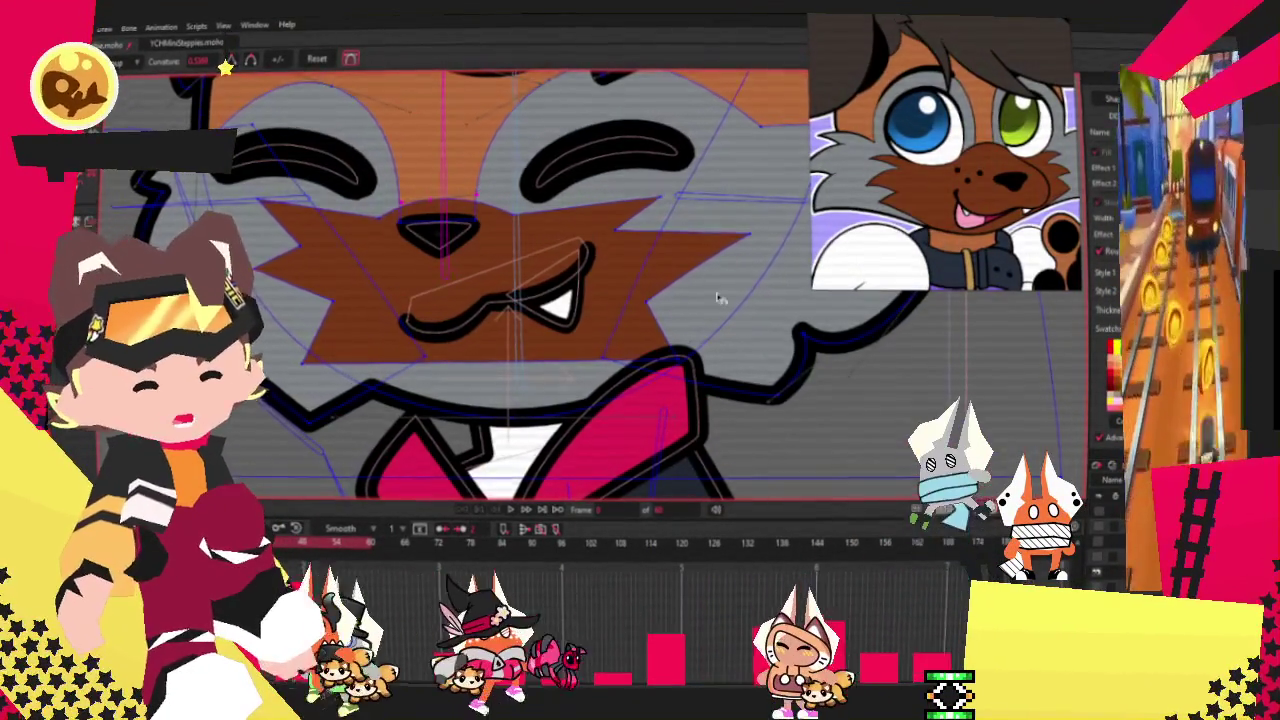
{"action": "scroll", "coordinate": [644, 201], "scroll_direction": "up", "scroll_amount": 2}
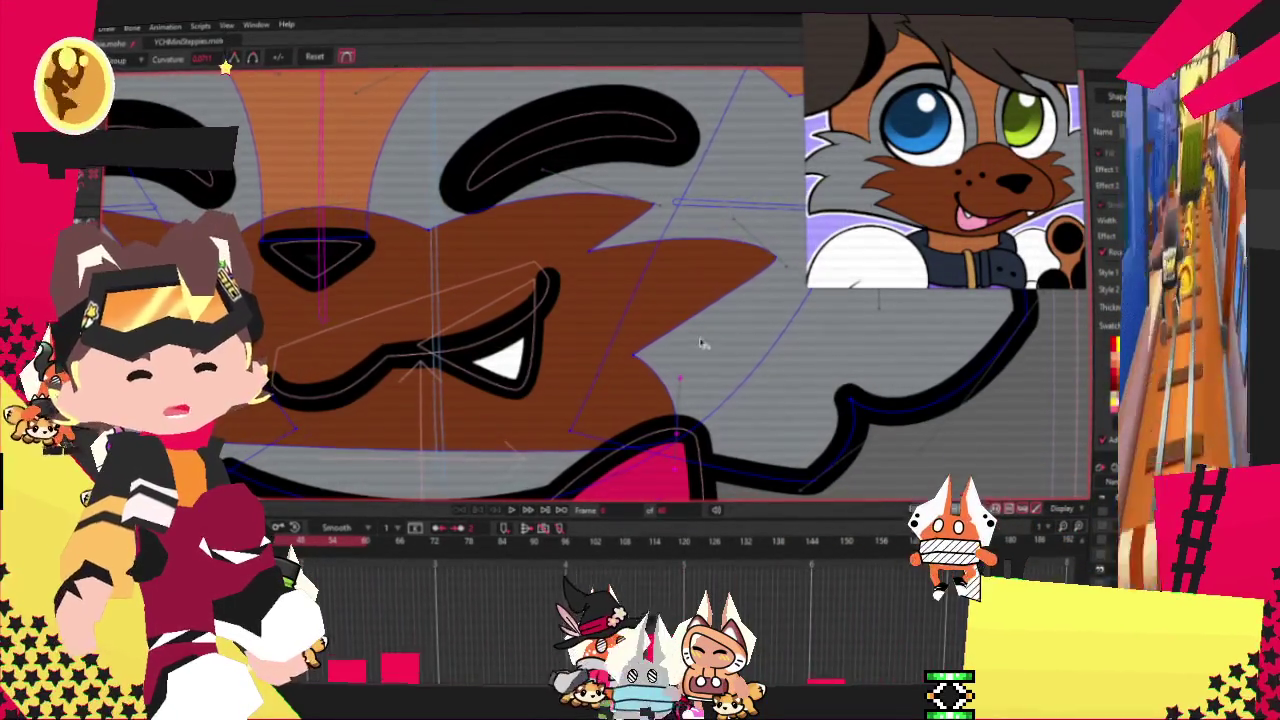
{"action": "scroll", "coordinate": [695, 360], "scroll_direction": "down", "scroll_amount": 3}
{"action": "scroll", "coordinate": [311, 427], "scroll_direction": "up", "scroll_amount": 3}
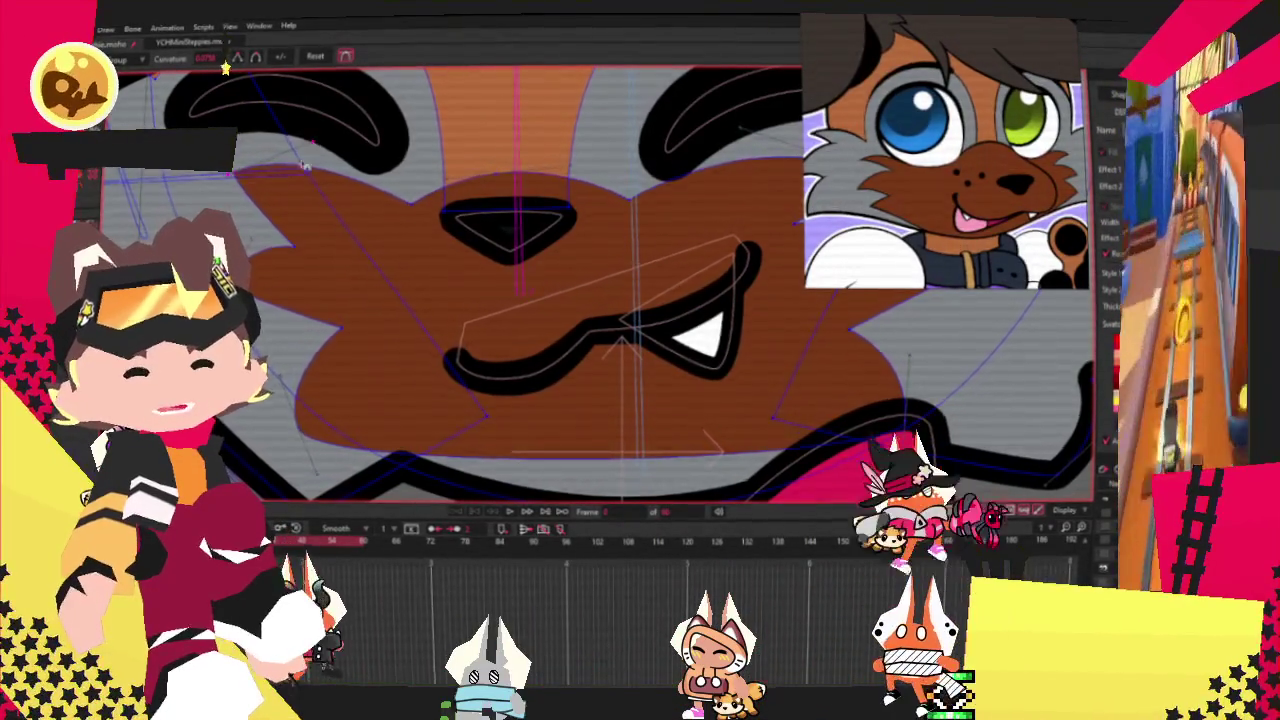
{"action": "scroll", "coordinate": [243, 160], "scroll_direction": "down", "scroll_amount": 3}
{"action": "scroll", "coordinate": [296, 260], "scroll_direction": "up", "scroll_amount": 2}
{"action": "key", "text": "t"}
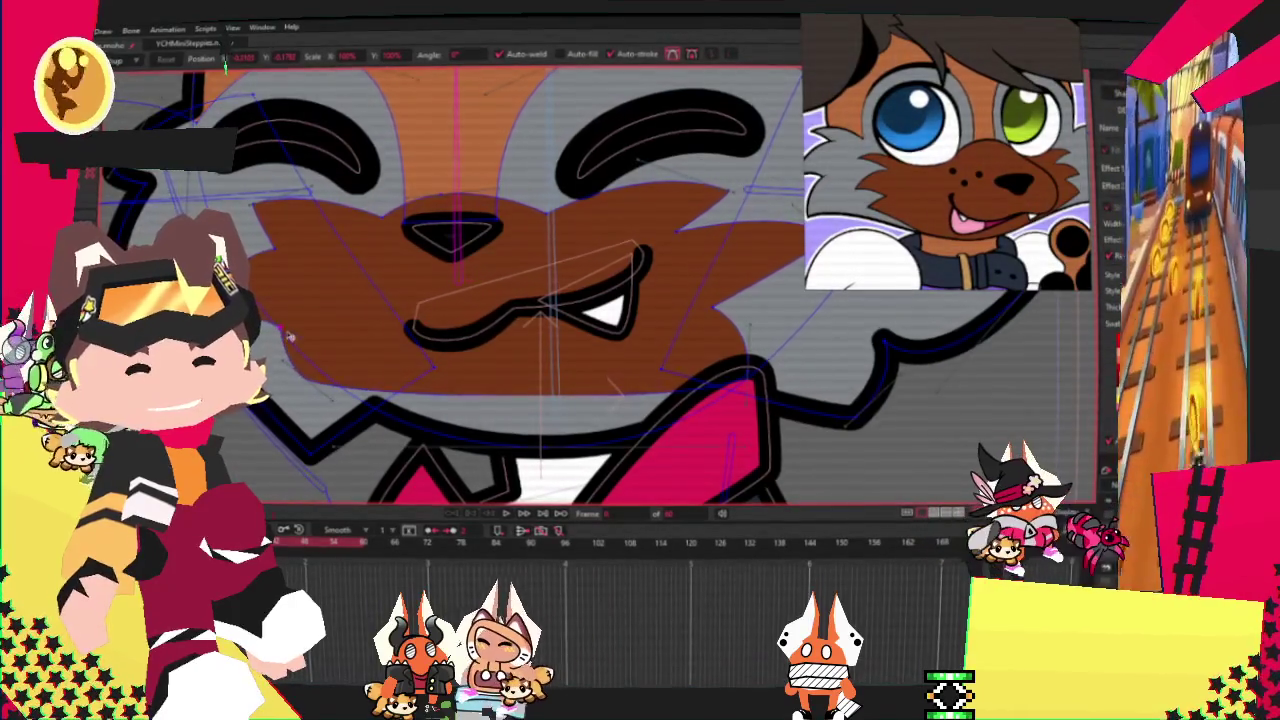
Nudge the selected points left and pull the muzzle's upper-right edge against the grey cheek.
{"action": "left_click_drag", "start_coordinate": [719, 311], "coordinate": [697, 314]}
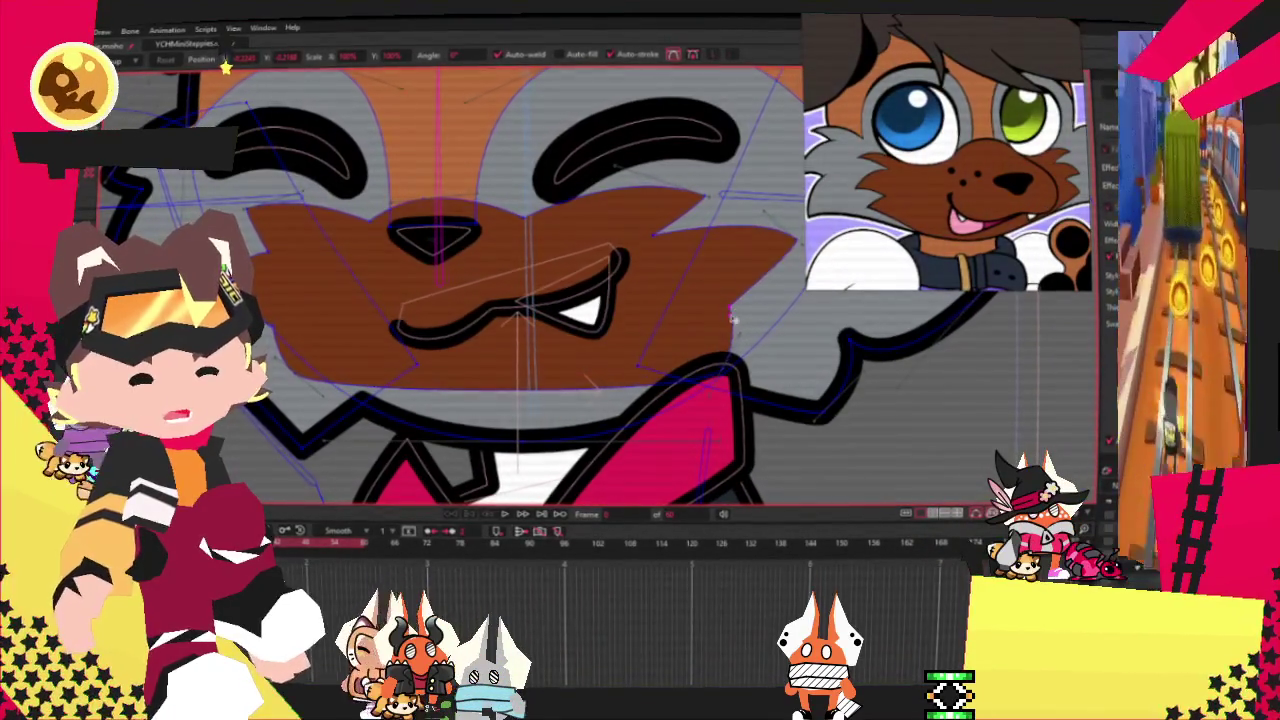
{"action": "left_click_drag", "start_coordinate": [632, 243], "coordinate": [715, 226]}
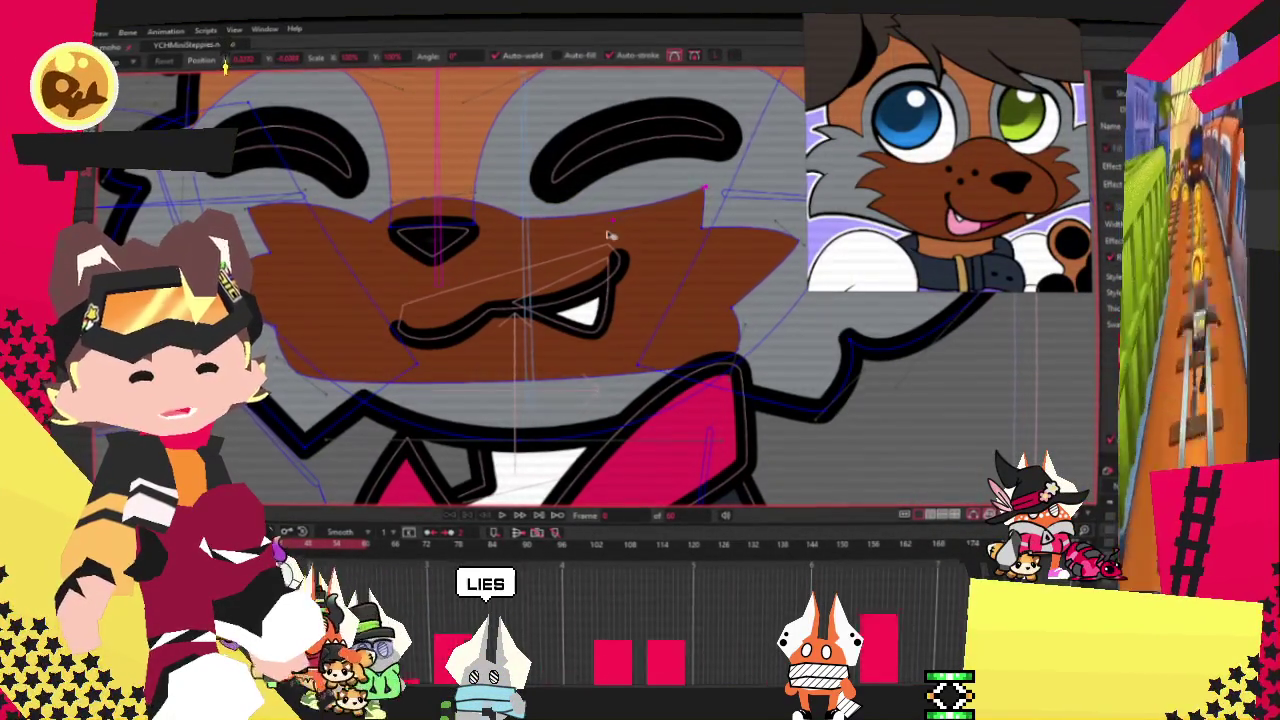
{"action": "scroll", "coordinate": [625, 206], "scroll_direction": "down", "scroll_amount": 2}
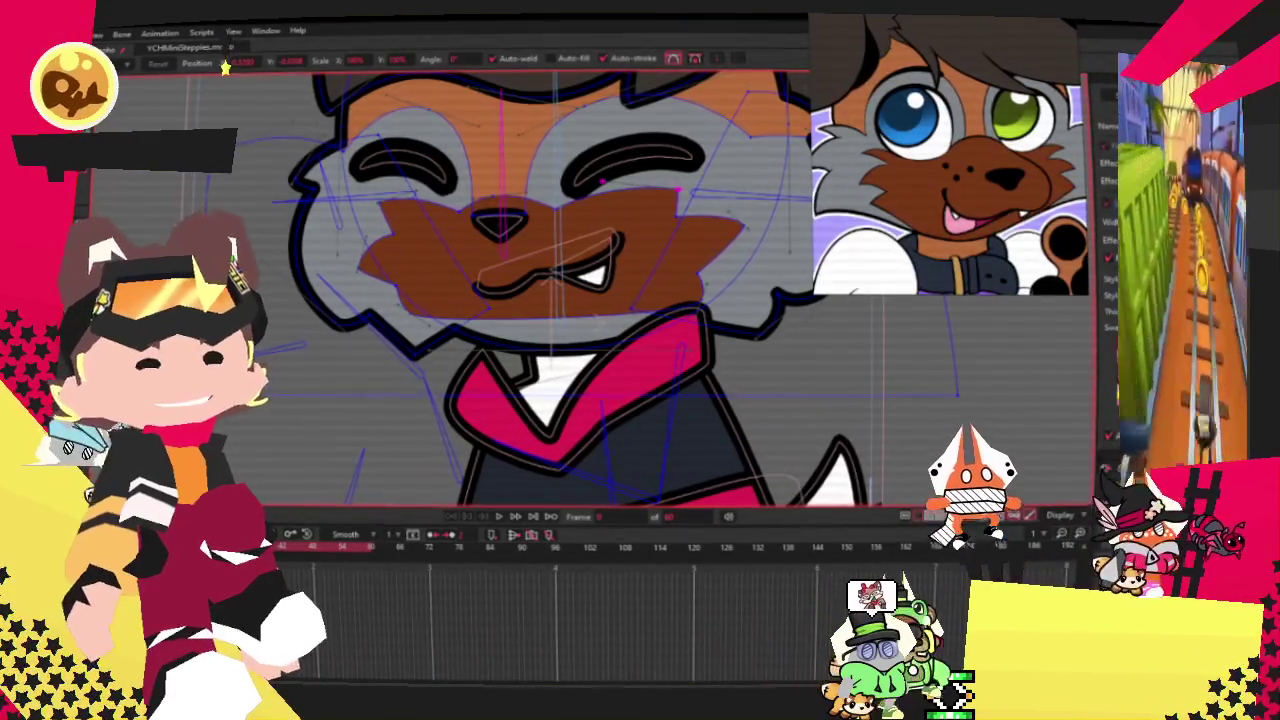
{"action": "scroll", "coordinate": [621, 299], "scroll_direction": "up", "scroll_amount": 2}
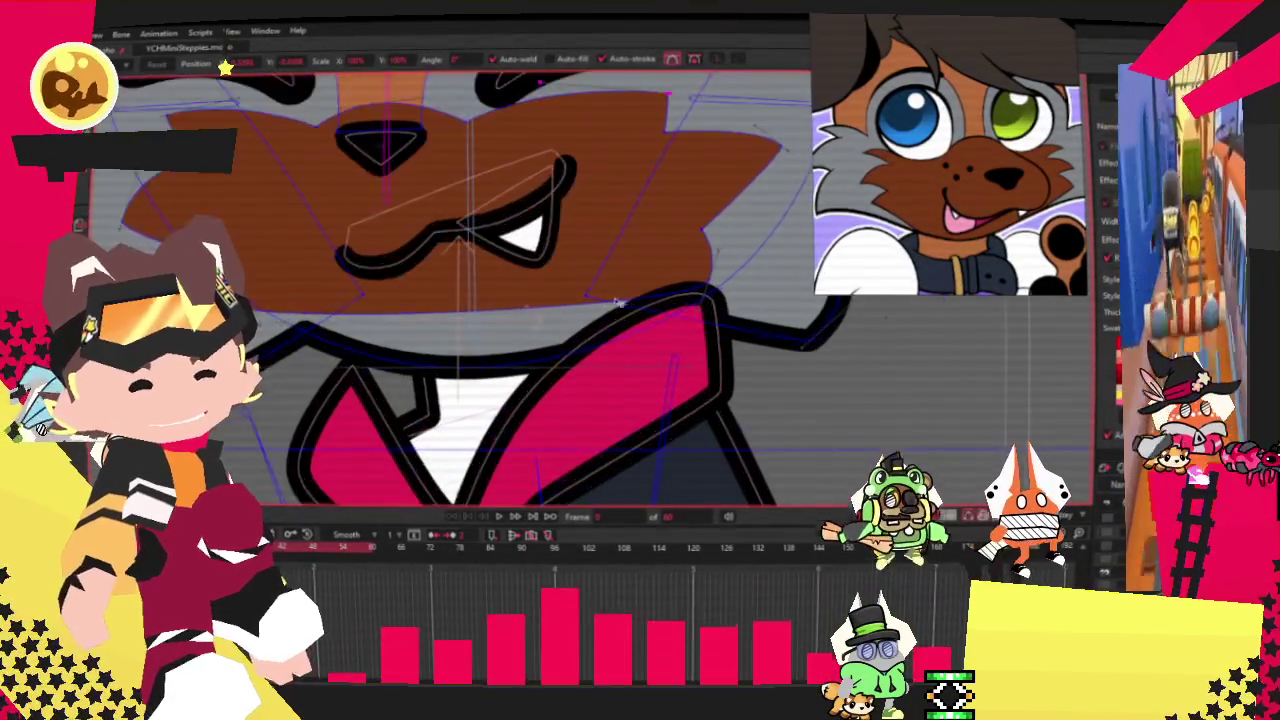
{"action": "scroll", "coordinate": [621, 299], "scroll_direction": "up", "scroll_amount": 1}
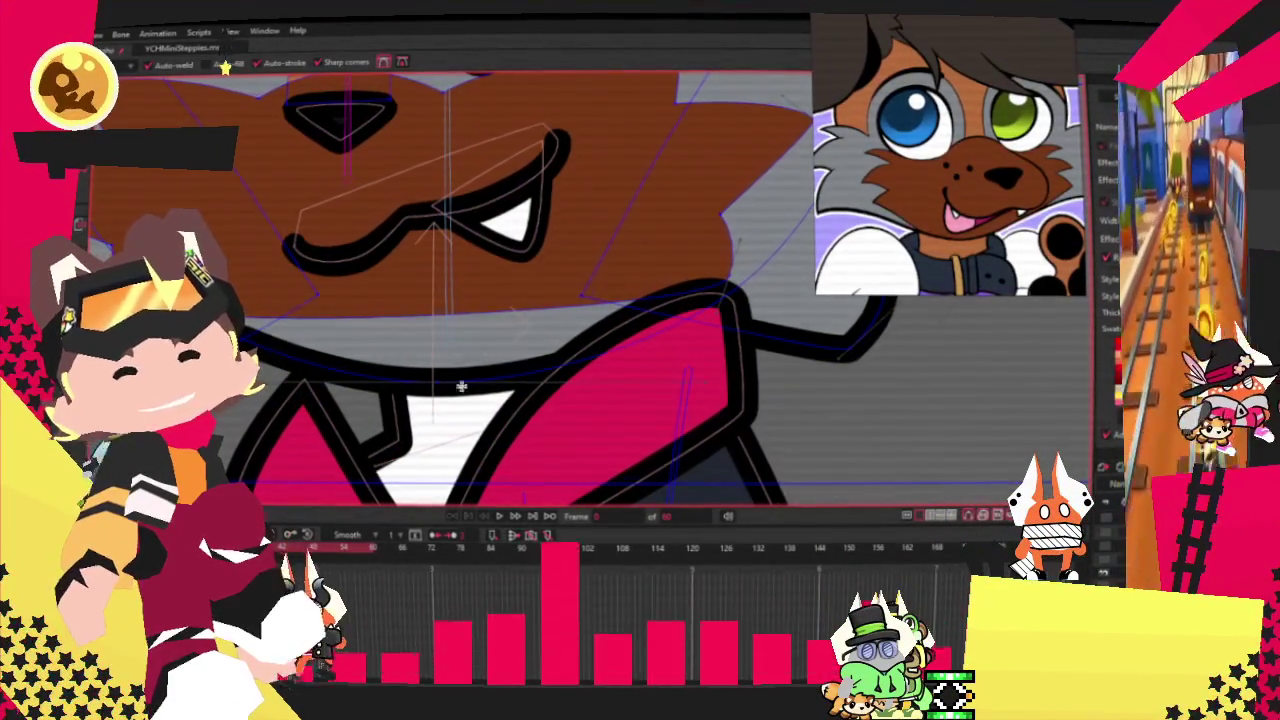
Drag the muzzle's lower edge down toward the collar.
{"action": "left_click_drag", "start_coordinate": [486, 316], "coordinate": [457, 430]}
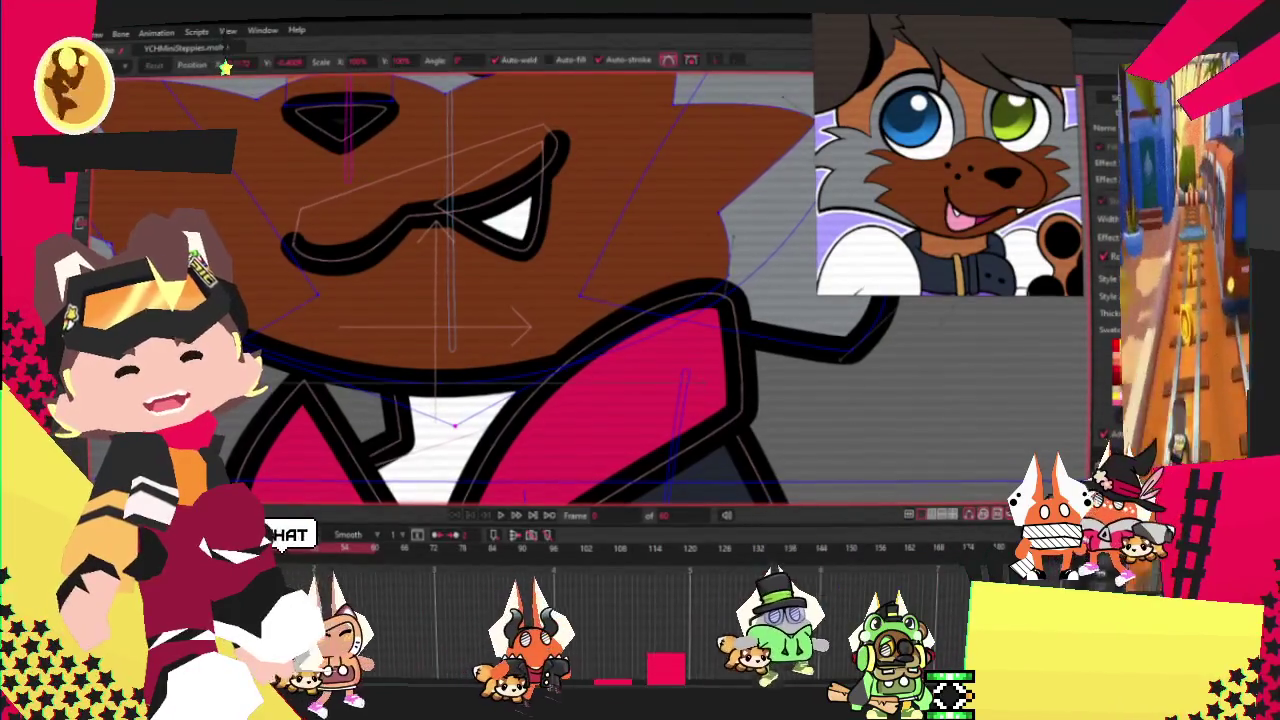
{"action": "scroll", "coordinate": [455, 425], "scroll_direction": "up", "scroll_amount": 1}
{"action": "scroll", "coordinate": [460, 420], "scroll_direction": "up", "scroll_amount": 1}
{"action": "scroll", "coordinate": [462, 415], "scroll_direction": "down", "scroll_amount": 2}
{"action": "scroll", "coordinate": [462, 415], "scroll_direction": "down", "scroll_amount": 2}
{"action": "scroll", "coordinate": [649, 333], "scroll_direction": "up", "scroll_amount": 3}
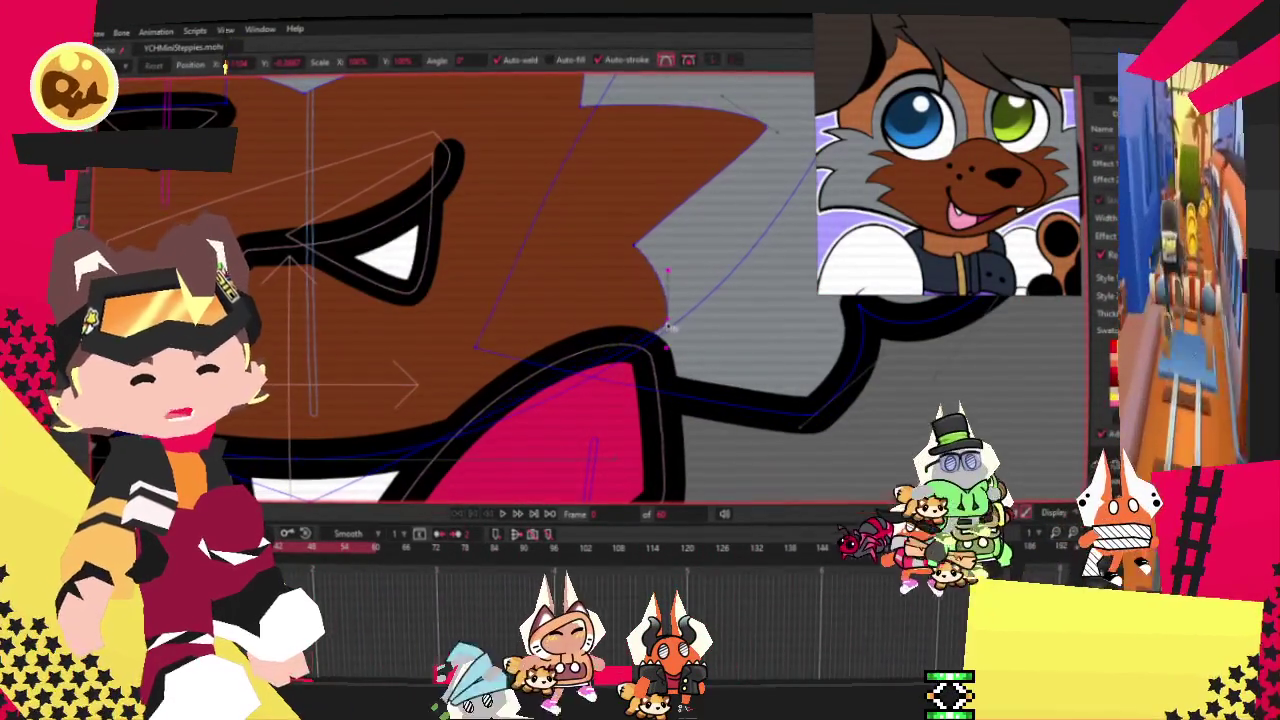
Raise the fur notch point up and right, and flatten the muzzle's top edge.
{"action": "left_click_drag", "start_coordinate": [641, 245], "coordinate": [670, 193]}
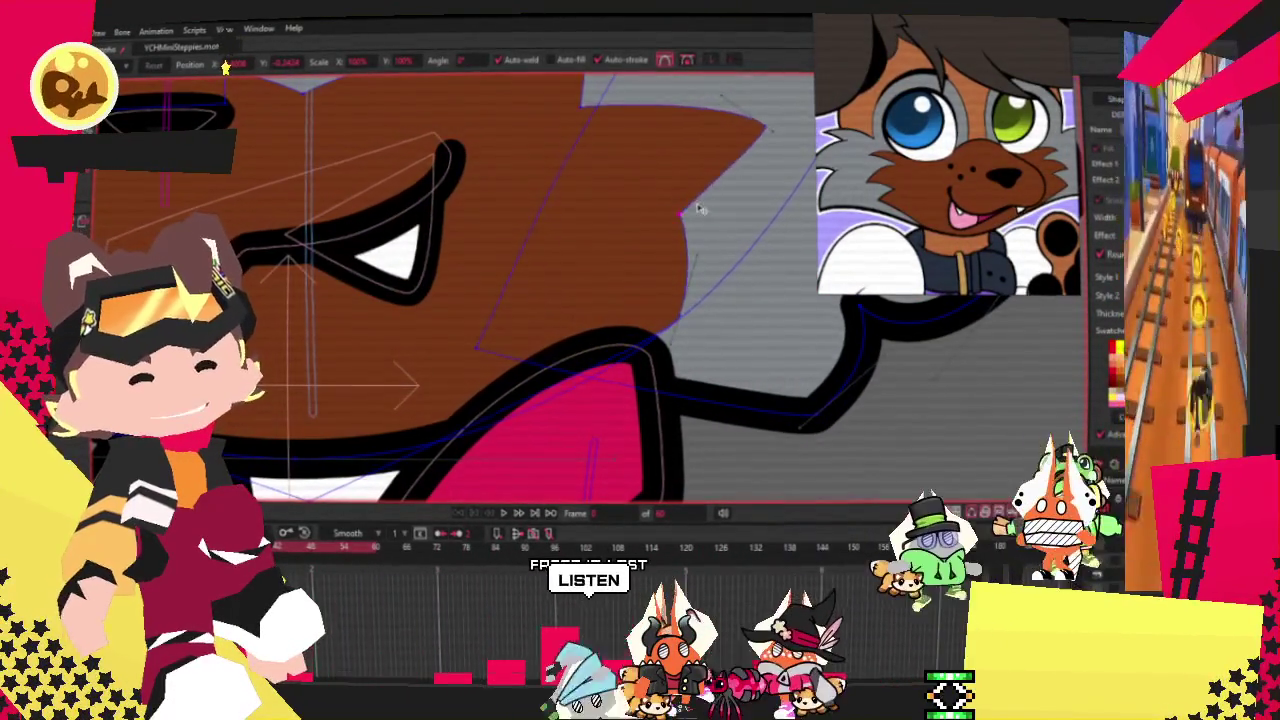
{"action": "scroll", "coordinate": [620, 220], "scroll_direction": "up", "scroll_amount": 3}
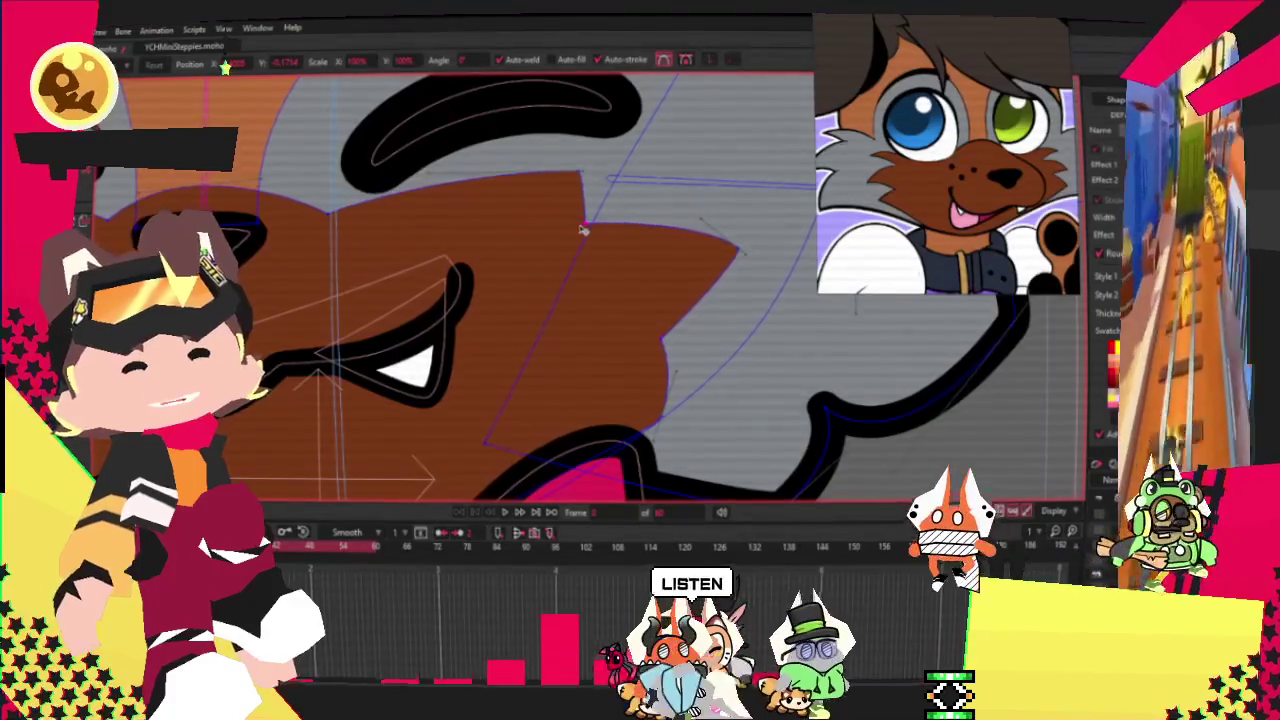
{"action": "scroll", "coordinate": [556, 200], "scroll_direction": "up", "scroll_amount": 2}
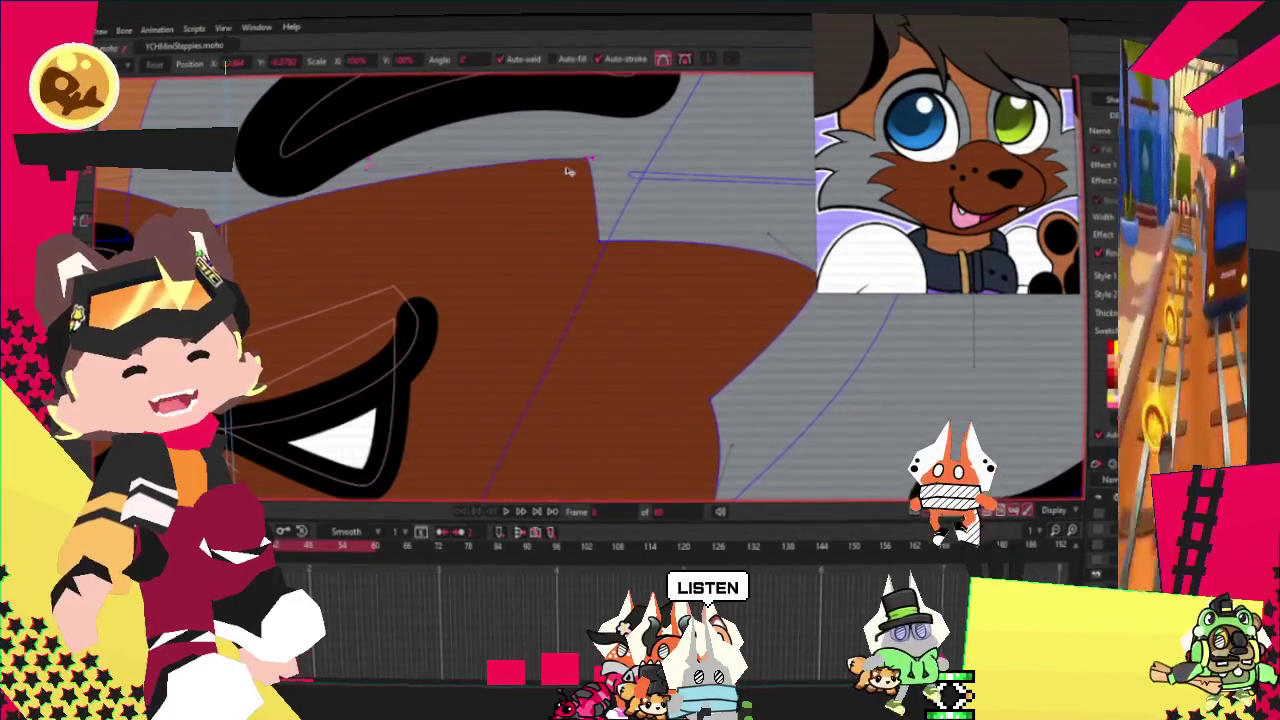
{"action": "left_click_drag", "start_coordinate": [380, 92], "coordinate": [370, 128]}
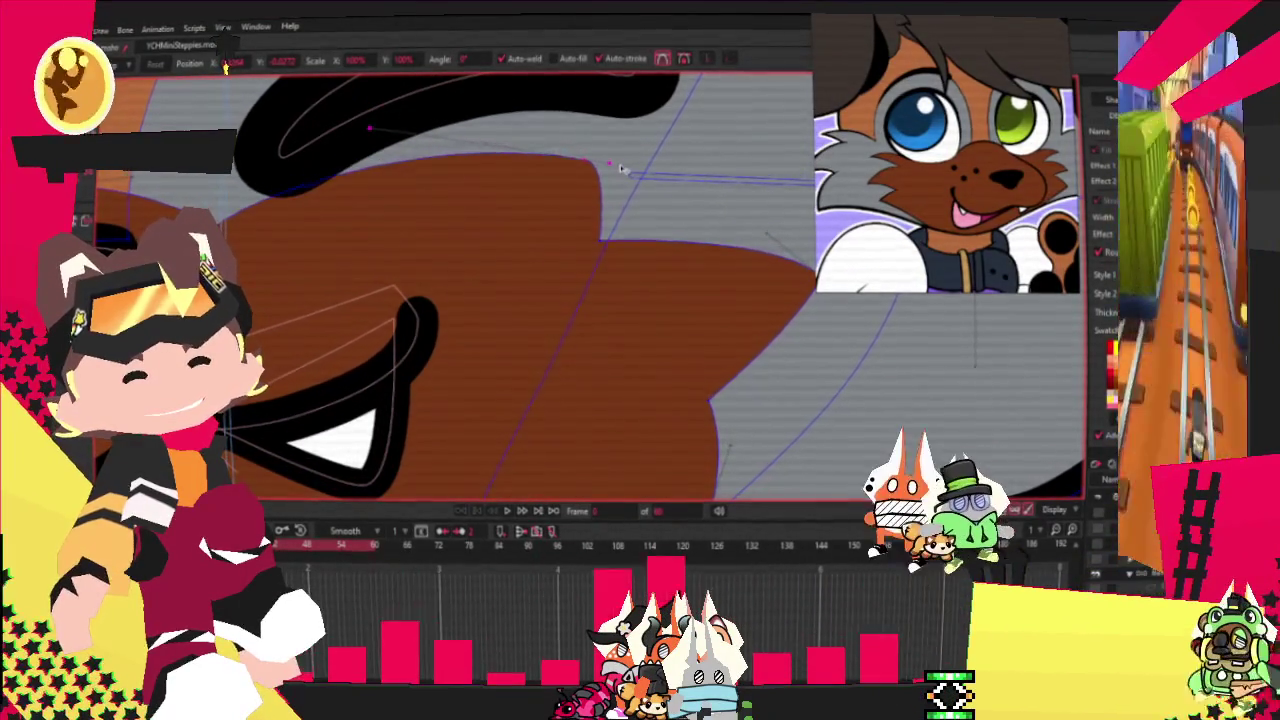
{"action": "scroll", "coordinate": [617, 168], "scroll_direction": "down", "scroll_amount": 3}
{"action": "scroll", "coordinate": [617, 168], "scroll_direction": "down", "scroll_amount": 2}
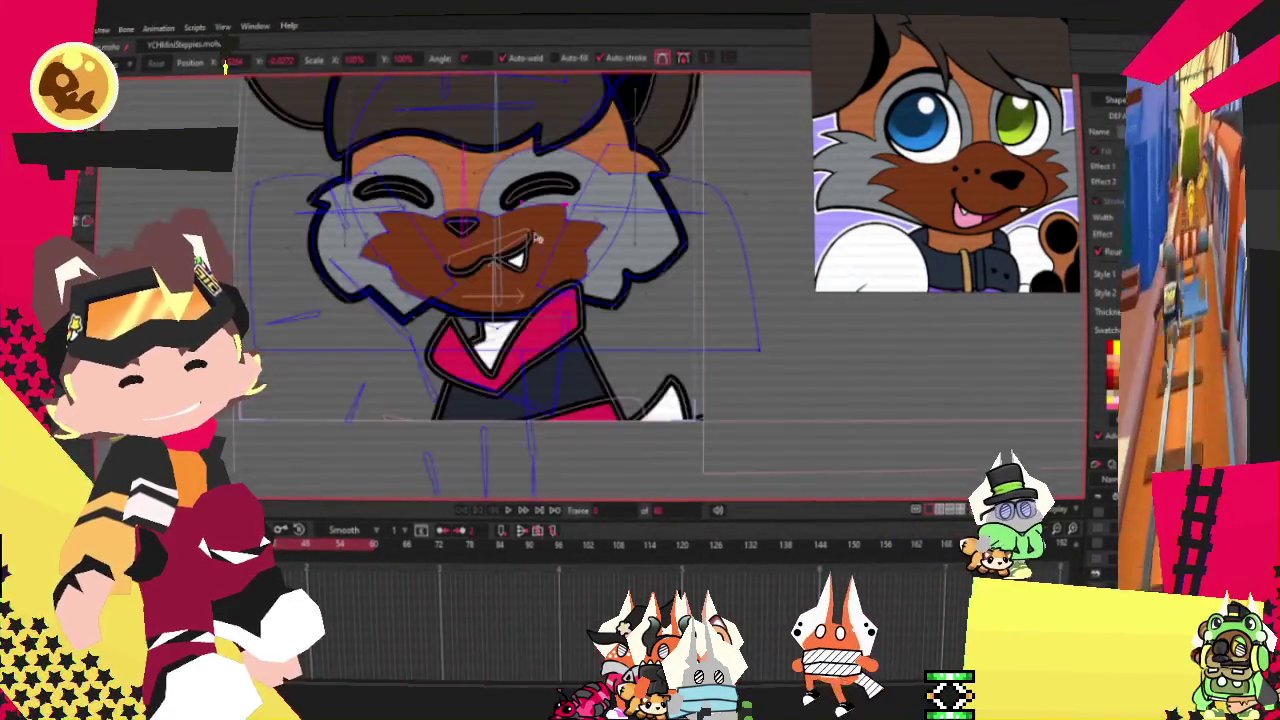
Zoom out to check the jagged muzzle, then switch to Select Points and zoom back in.
{"action": "scroll", "coordinate": [600, 280], "scroll_direction": "up", "scroll_amount": 3}
{"action": "scroll", "coordinate": [600, 280], "scroll_direction": "up", "scroll_amount": 2}
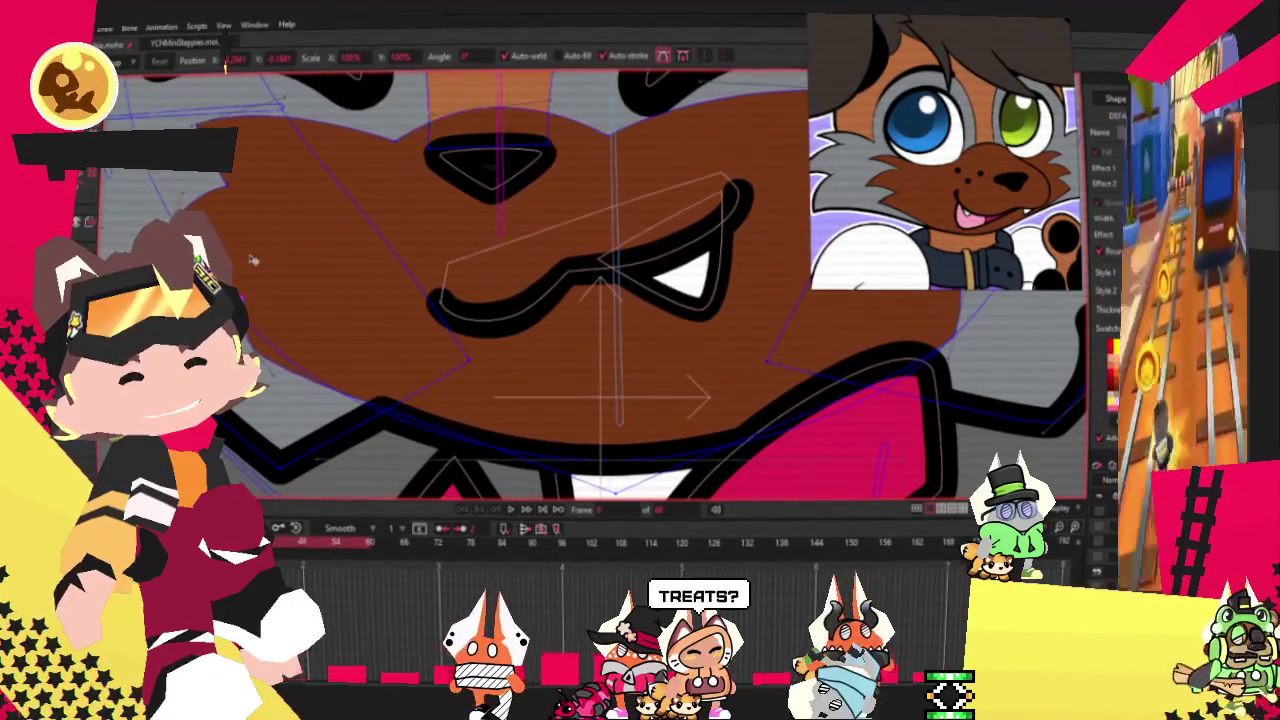
{"action": "scroll", "coordinate": [430, 185], "scroll_direction": "down", "scroll_amount": 2}
{"action": "scroll", "coordinate": [430, 185], "scroll_direction": "down", "scroll_amount": 1}
{"action": "scroll", "coordinate": [430, 185], "scroll_direction": "down", "scroll_amount": 1}
{"action": "scroll", "coordinate": [530, 215], "scroll_direction": "up", "scroll_amount": 2}
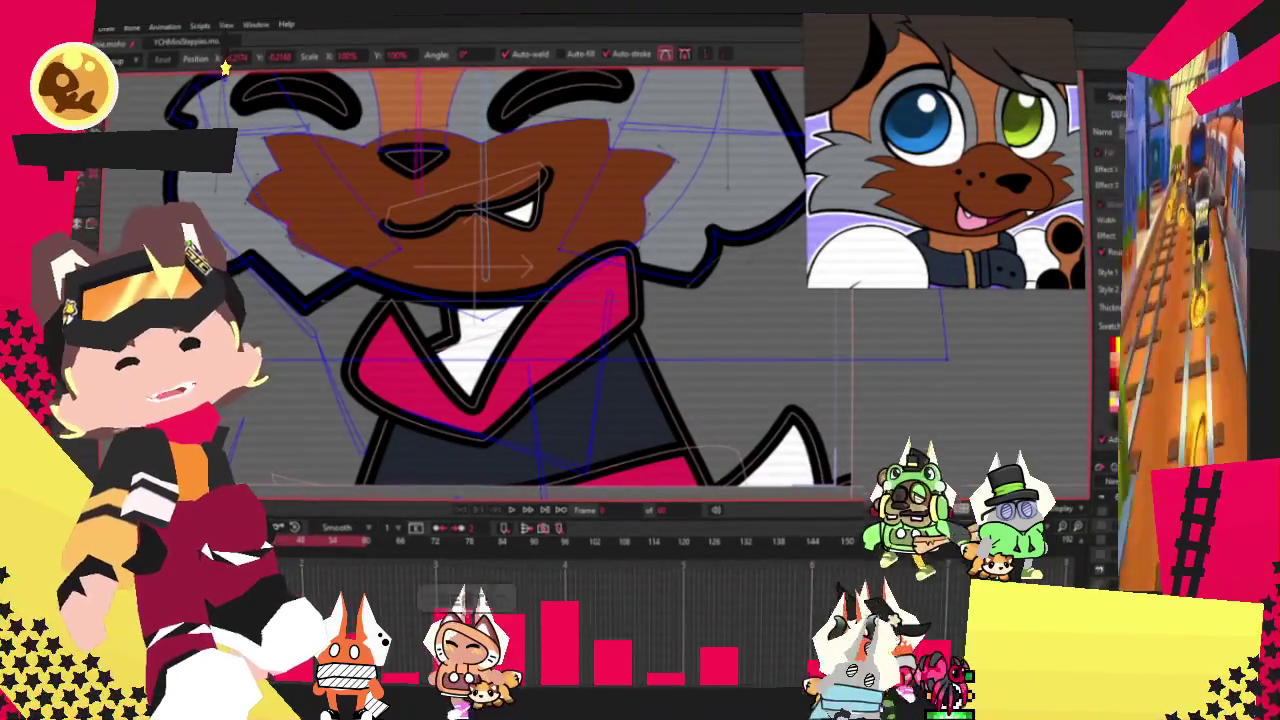
{"action": "key", "text": "z"}
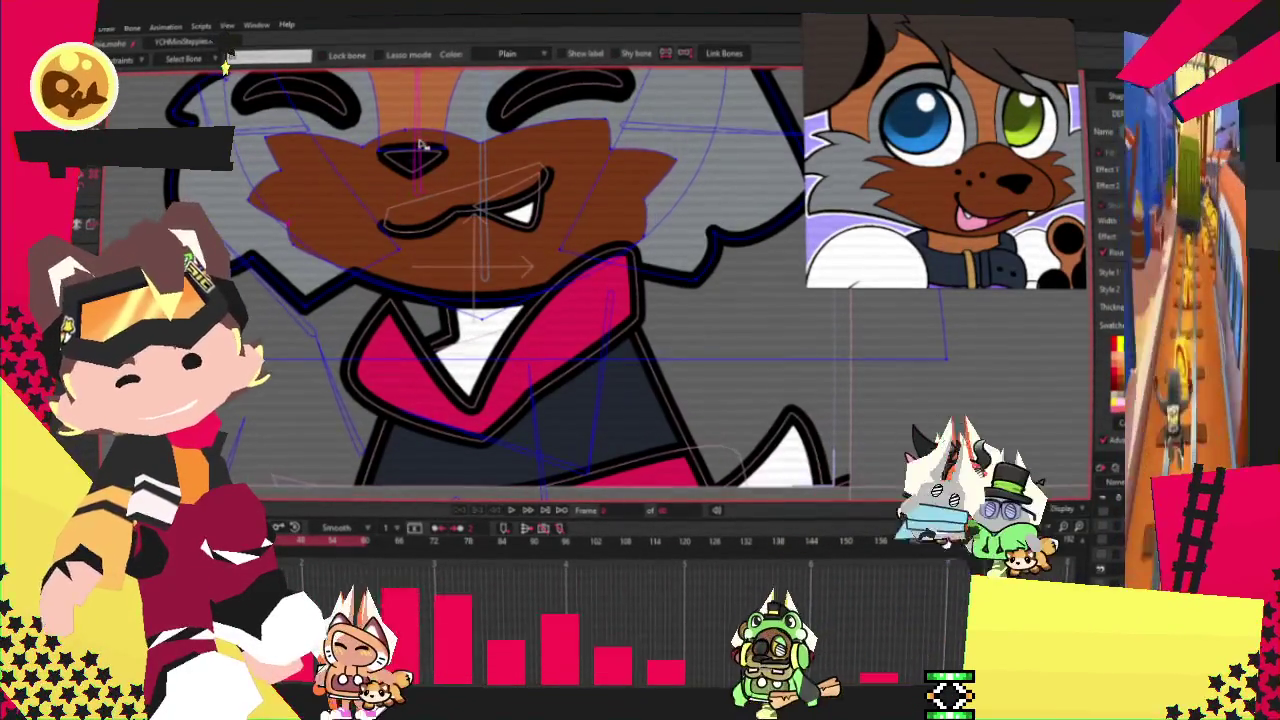
{"action": "scroll", "coordinate": [422, 144], "scroll_direction": "down", "scroll_amount": 2}
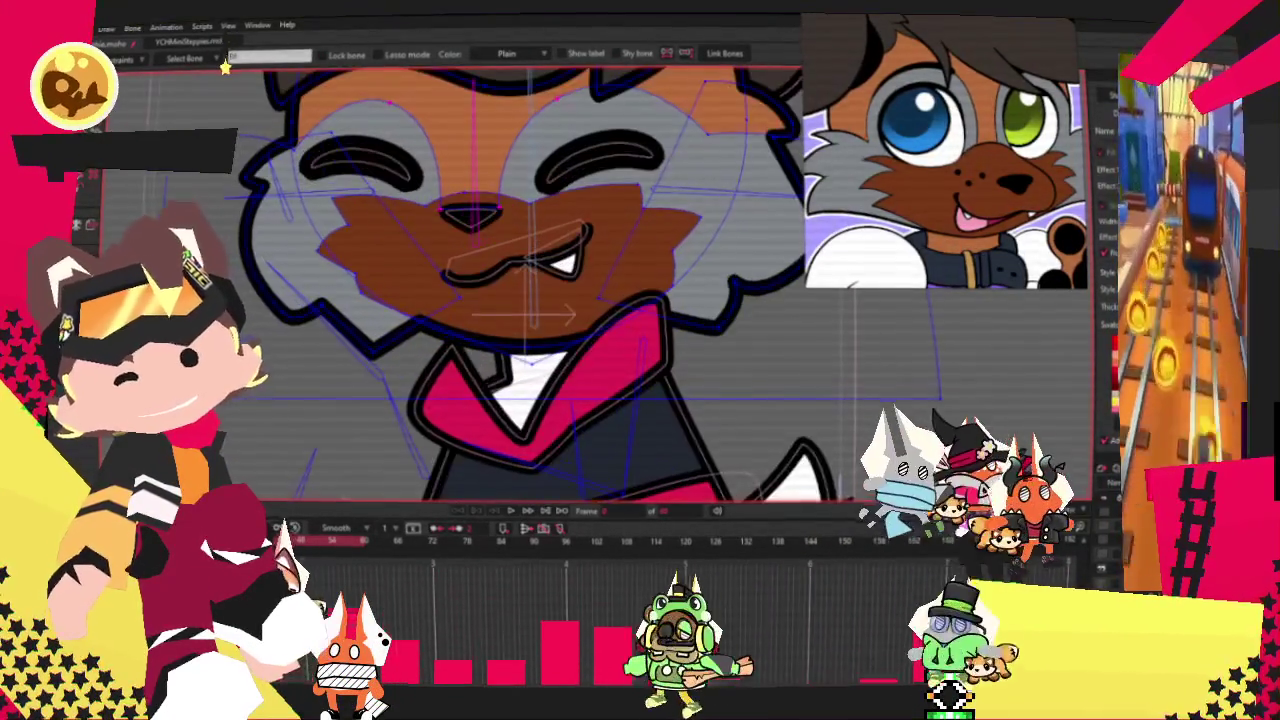
{"action": "key", "text": "g"}
{"action": "scroll", "coordinate": [405, 178], "scroll_direction": "up", "scroll_amount": 3}
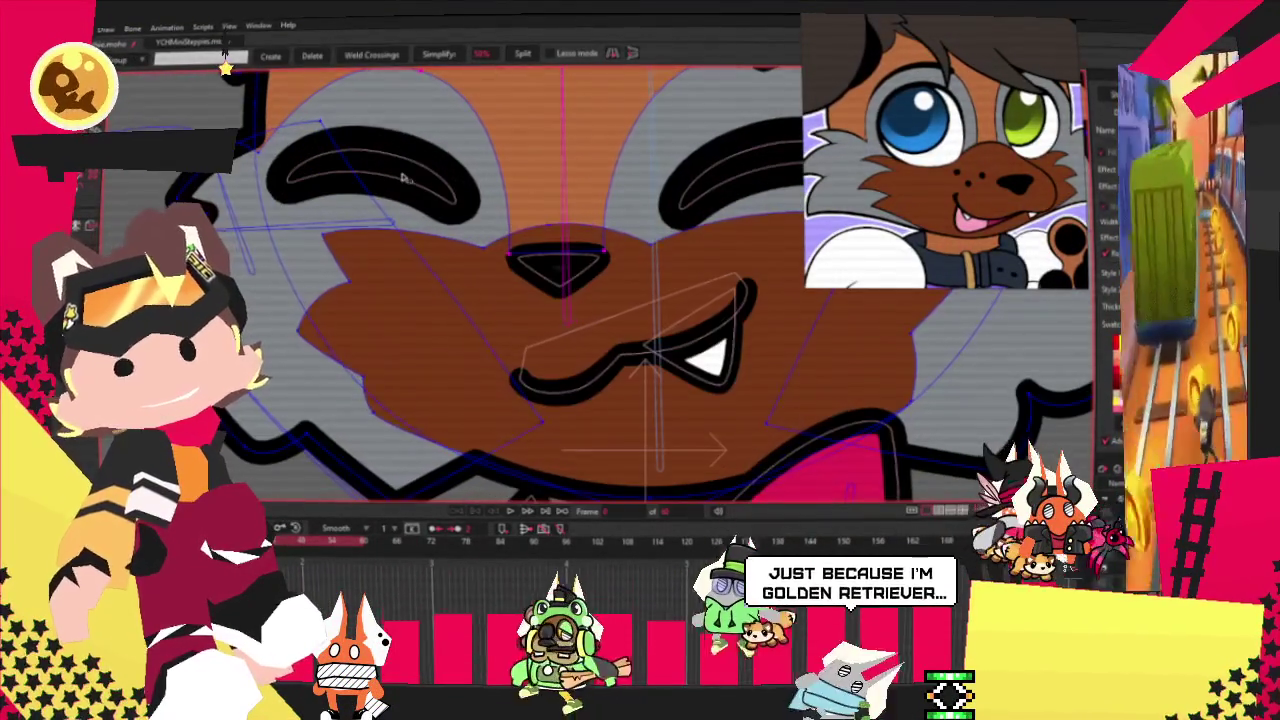
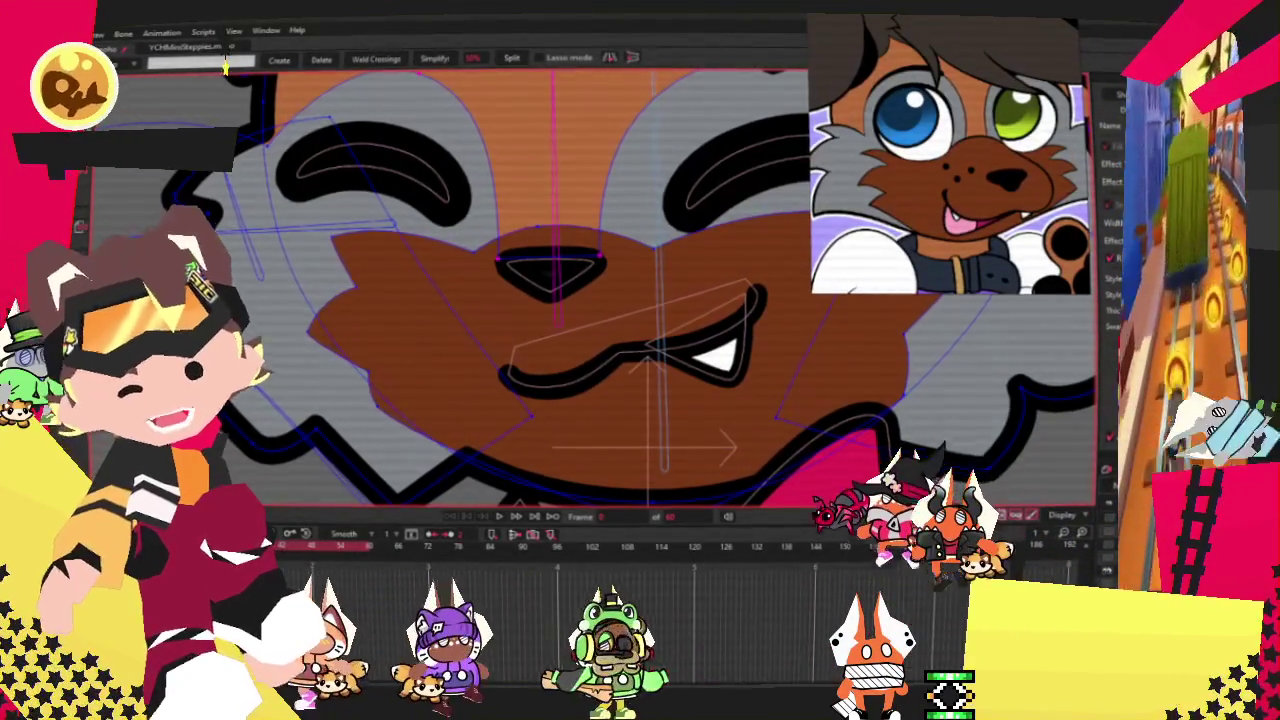
Drag a brown muzzle fill edge point up and out, replaying the head tilt before and after.
{"action": "scroll", "coordinate": [325, 245], "scroll_direction": "down", "scroll_amount": 3}
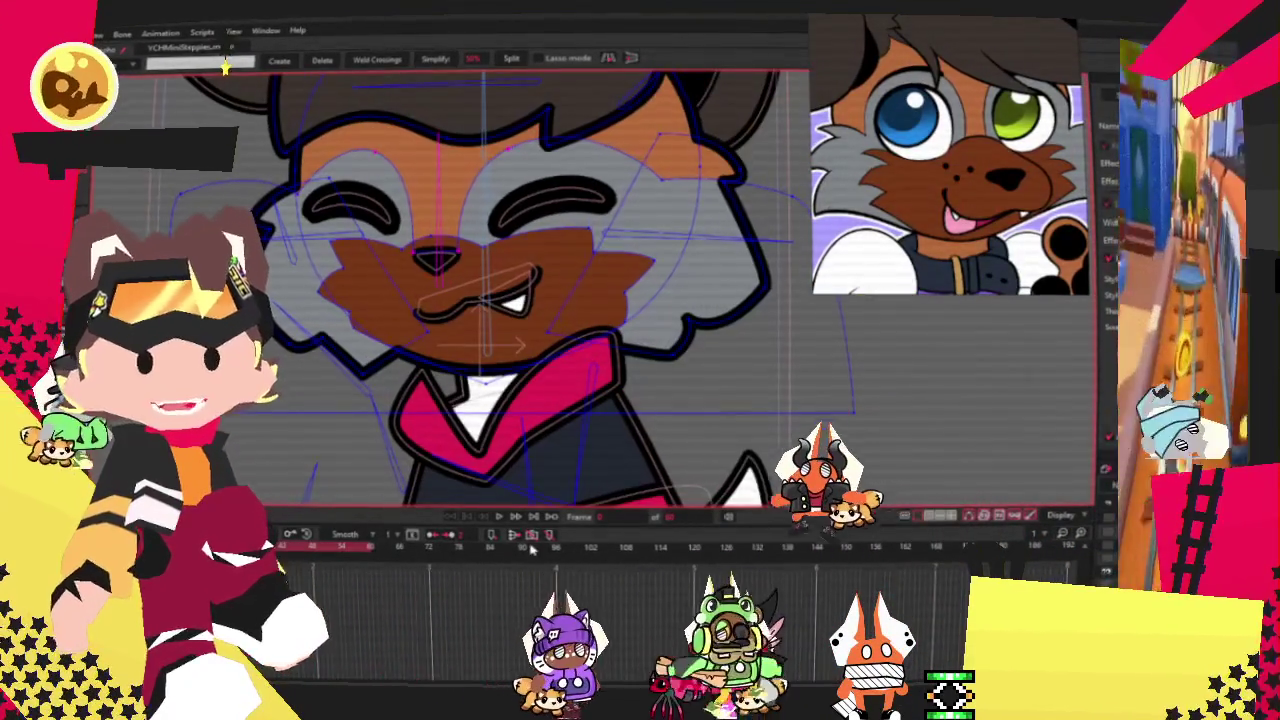
{"action": "left_click", "coordinate": [503, 516]}
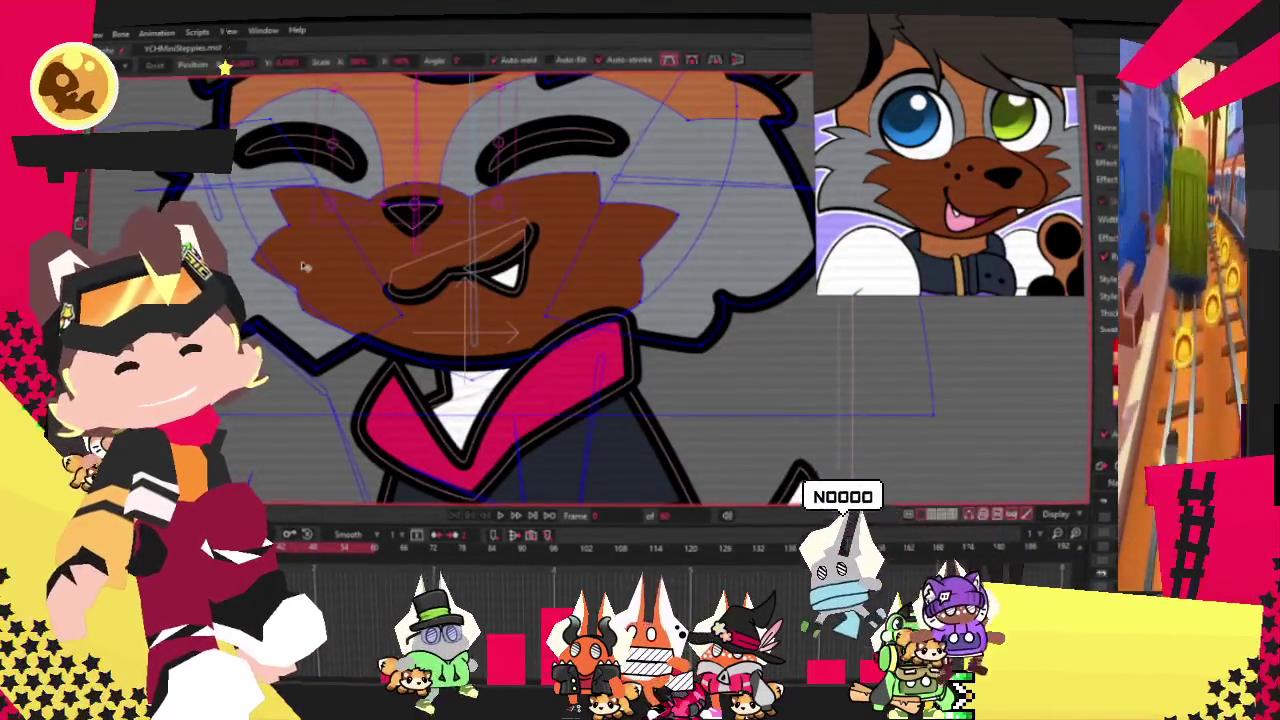
{"action": "key", "text": "t"}
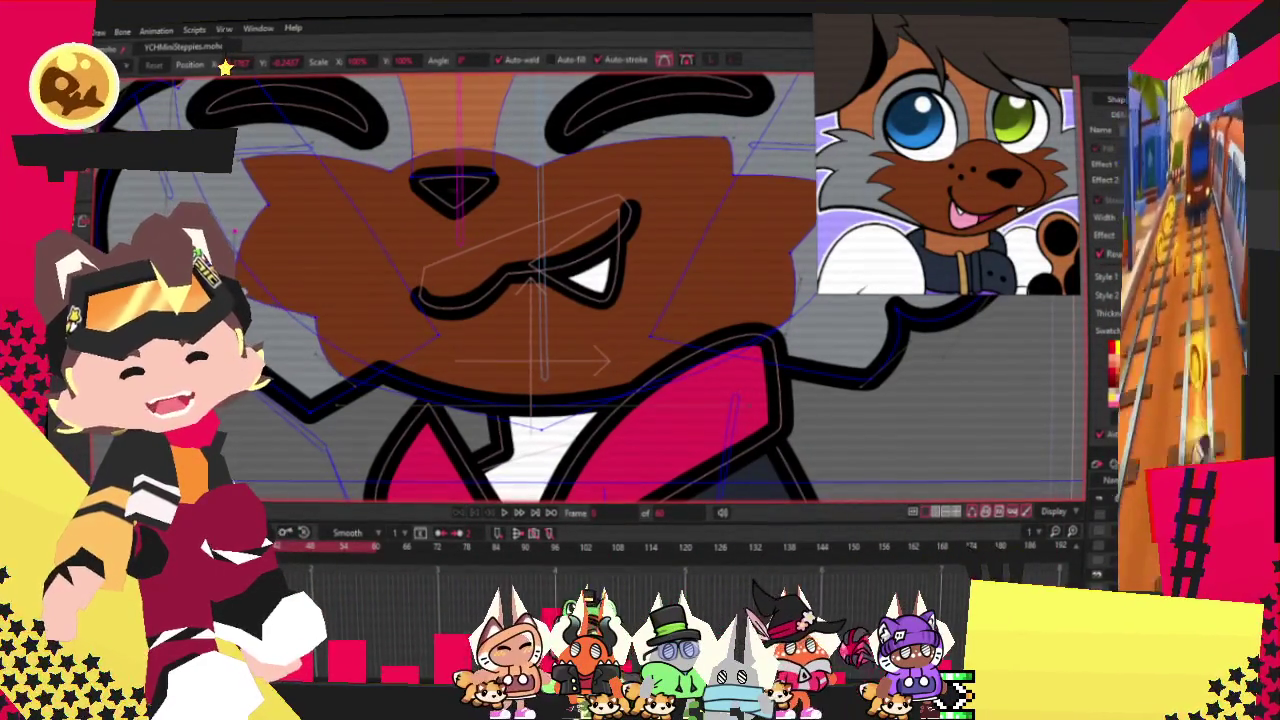
{"action": "scroll", "coordinate": [313, 231], "scroll_direction": "down", "scroll_amount": 2}
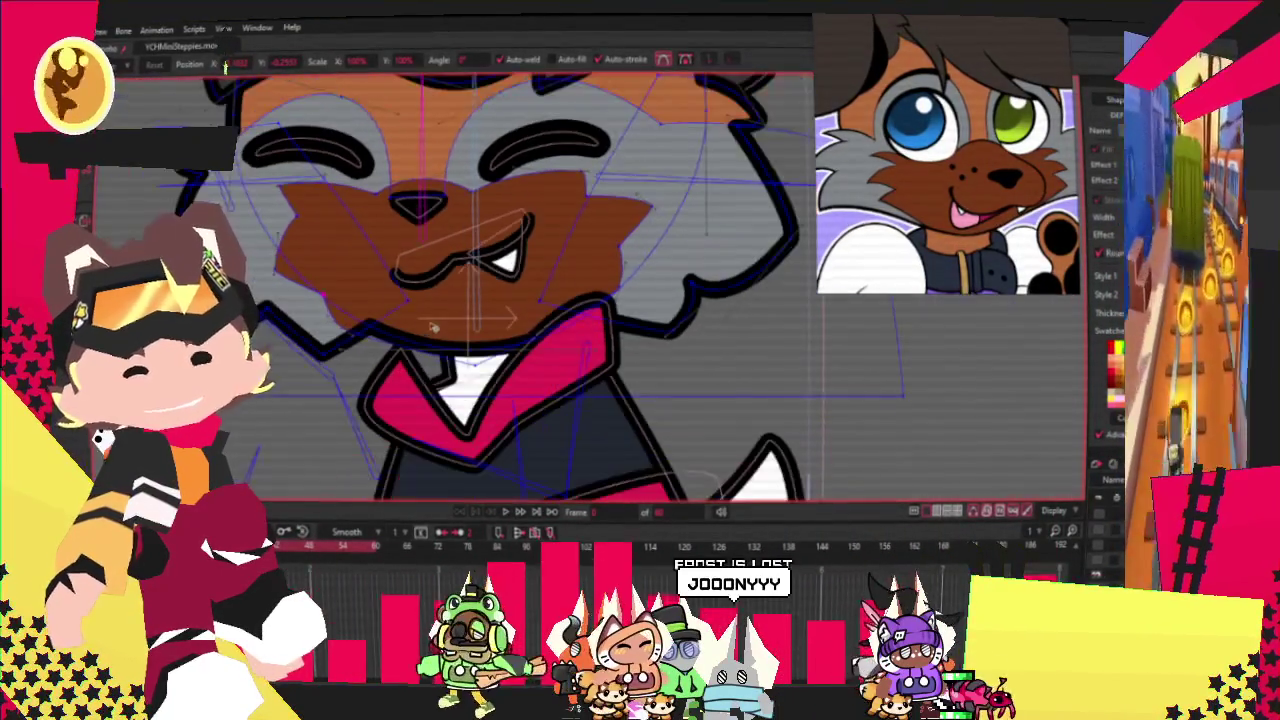
{"action": "scroll", "coordinate": [605, 257], "scroll_direction": "up", "scroll_amount": 2}
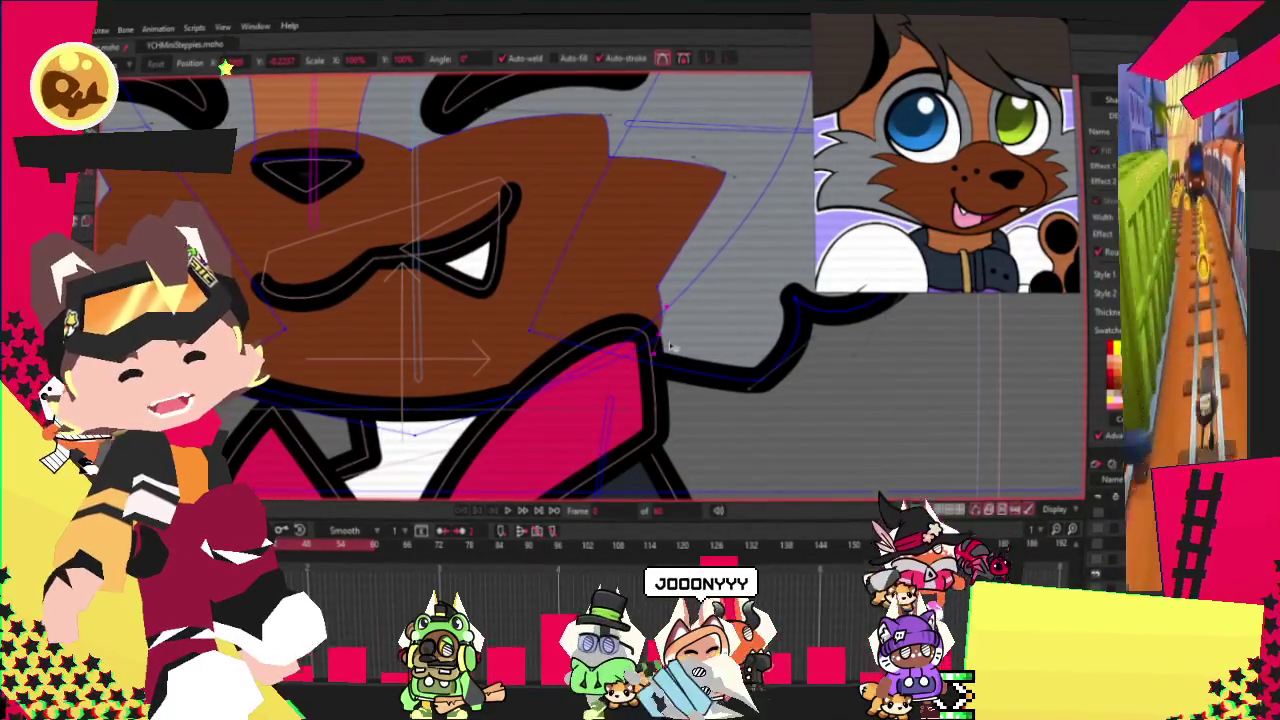
{"action": "left_click_drag", "start_coordinate": [670, 345], "coordinate": [652, 272]}
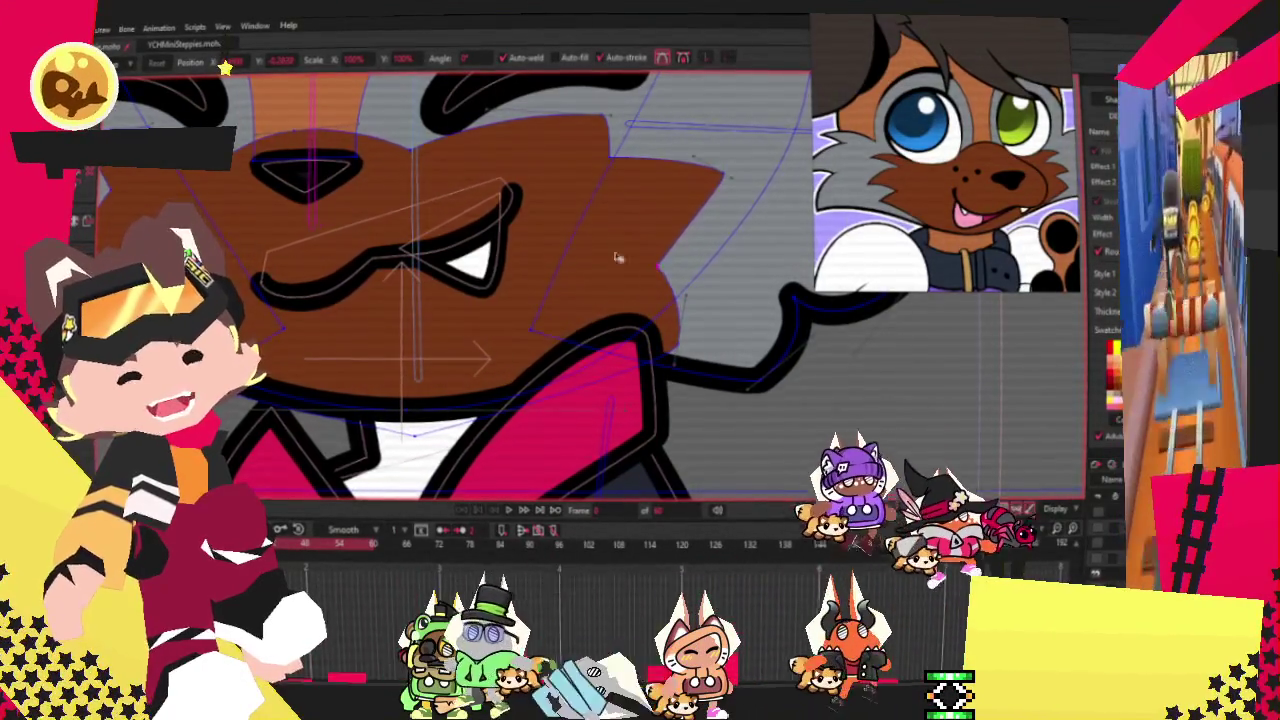
{"action": "scroll", "coordinate": [652, 272], "scroll_direction": "down", "scroll_amount": 3}
{"action": "scroll", "coordinate": [545, 287], "scroll_direction": "down", "scroll_amount": 2}
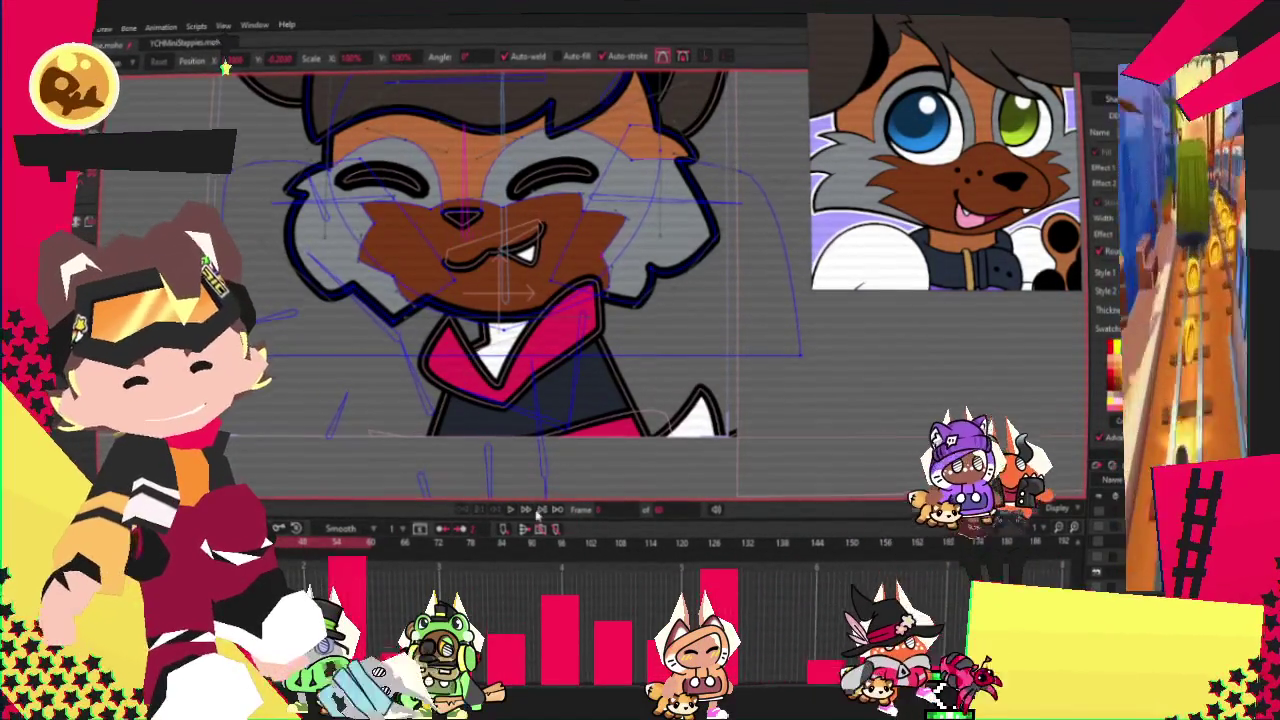
{"action": "left_click", "coordinate": [511, 510]}
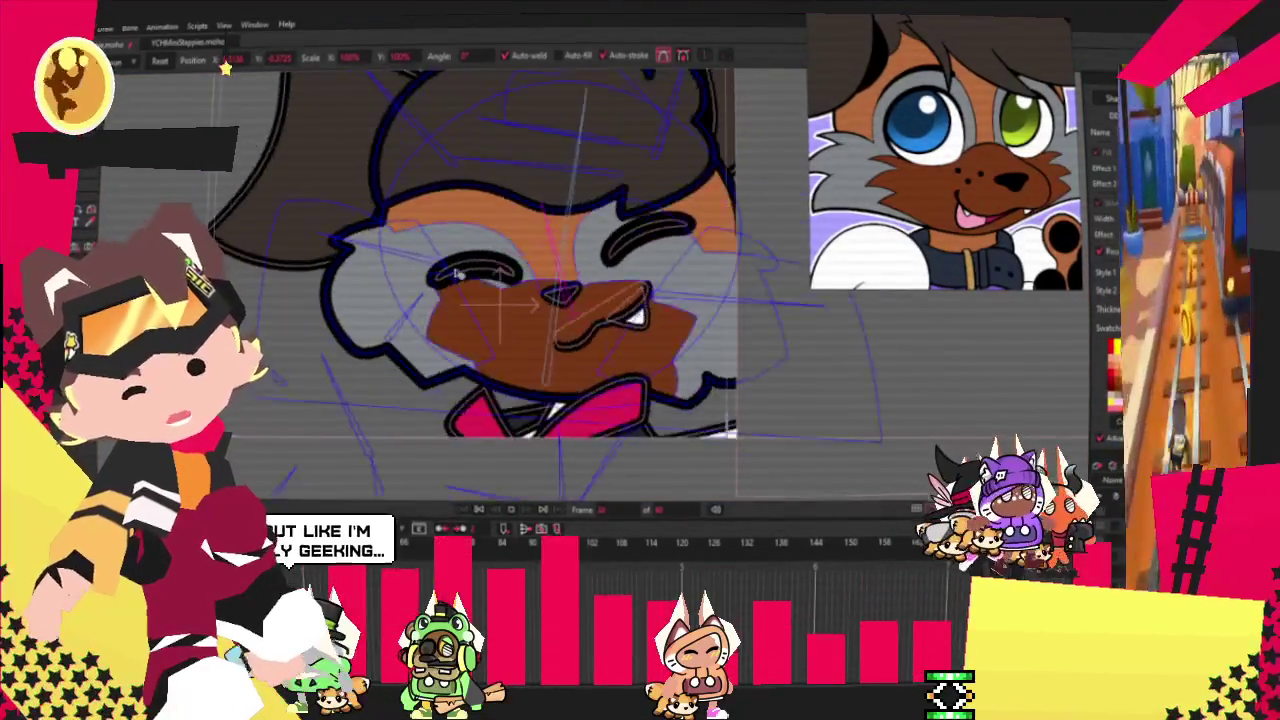
Zoom in and out on the head to inspect the widened muzzle.
{"action": "key", "text": "g"}
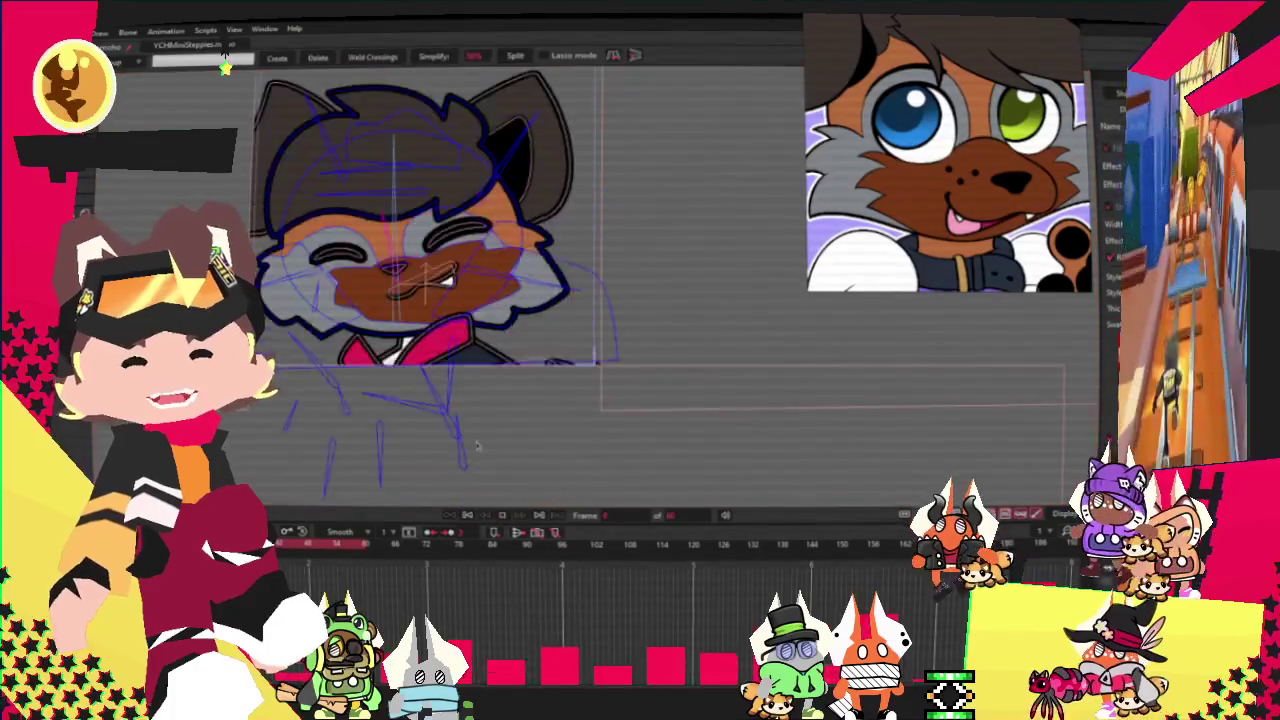
{"action": "scroll", "coordinate": [490, 340], "scroll_direction": "up", "scroll_amount": 2}
{"action": "scroll", "coordinate": [485, 310], "scroll_direction": "up", "scroll_amount": 2}
{"action": "scroll", "coordinate": [478, 285], "scroll_direction": "up", "scroll_amount": 2}
{"action": "scroll", "coordinate": [472, 266], "scroll_direction": "up", "scroll_amount": 2}
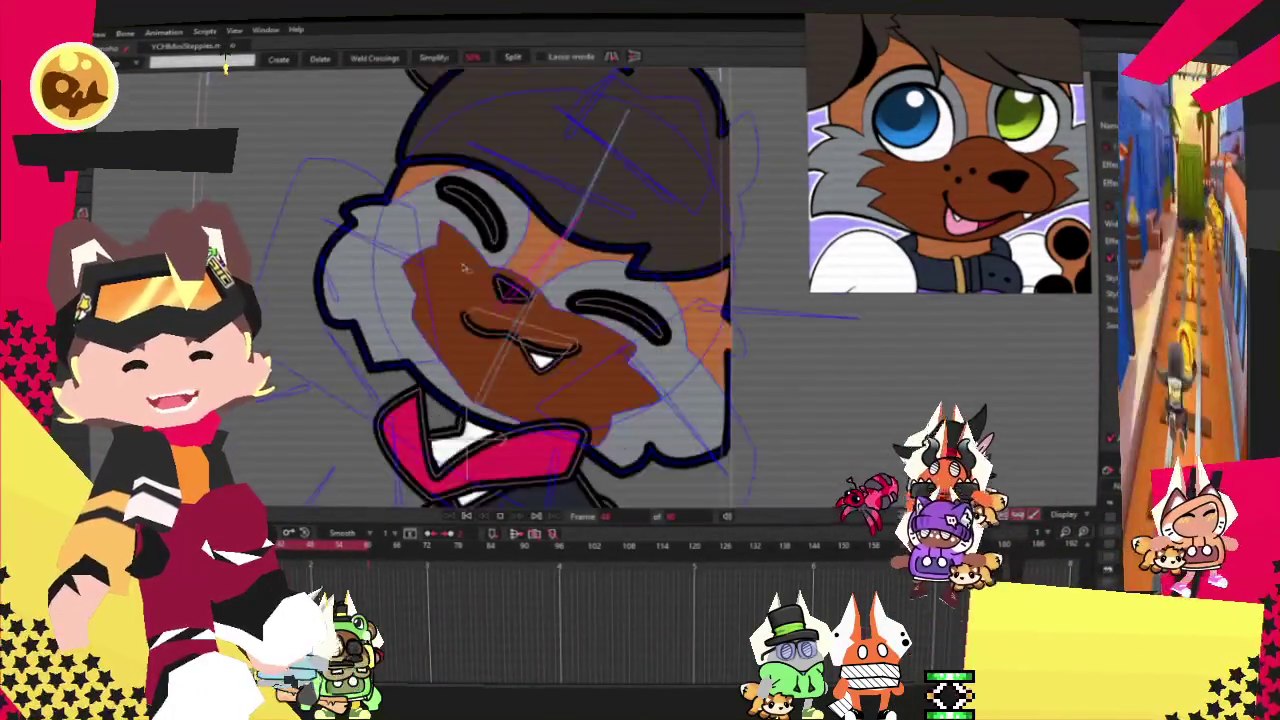
{"action": "scroll", "coordinate": [480, 267], "scroll_direction": "down", "scroll_amount": 2}
{"action": "scroll", "coordinate": [510, 348], "scroll_direction": "up", "scroll_amount": 3}
{"action": "scroll", "coordinate": [480, 340], "scroll_direction": "up", "scroll_amount": 2}
{"action": "scroll", "coordinate": [441, 330], "scroll_direction": "down", "scroll_amount": 5}
{"action": "scroll", "coordinate": [465, 452], "scroll_direction": "up", "scroll_amount": 3}
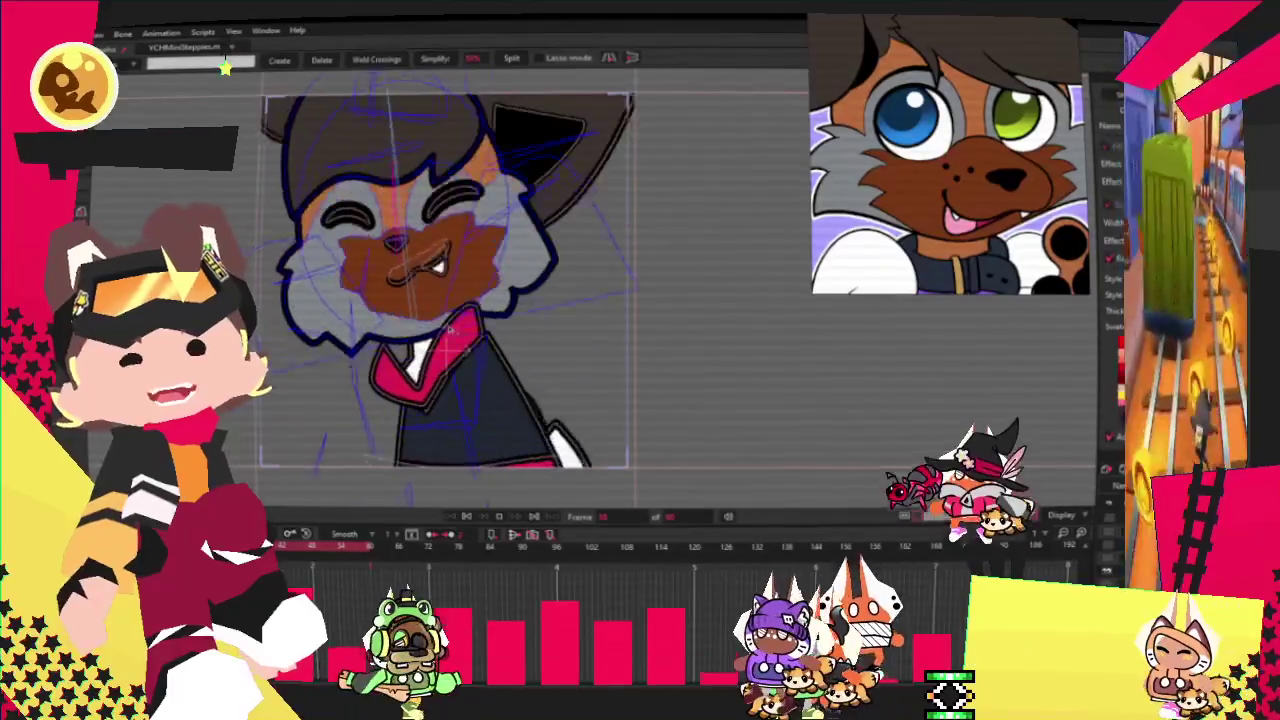
{"action": "scroll", "coordinate": [465, 452], "scroll_direction": "down", "scroll_amount": 4}
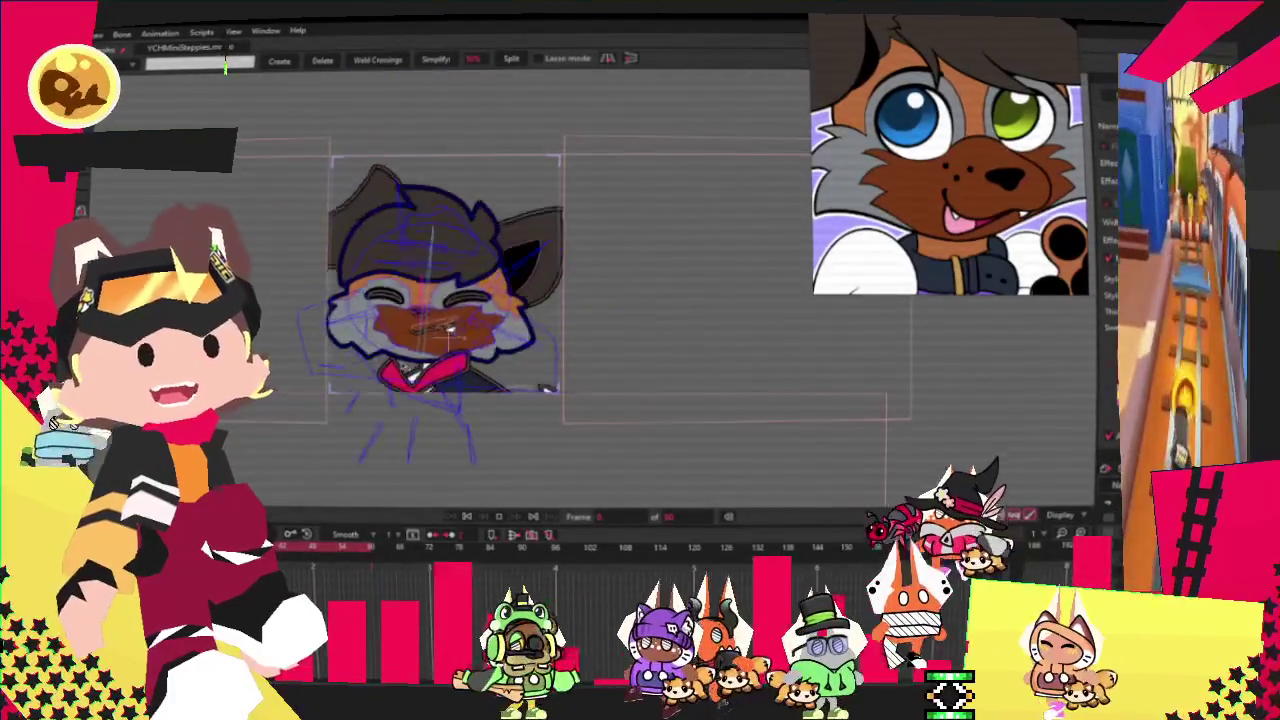
{"action": "scroll", "coordinate": [450, 235], "scroll_direction": "up", "scroll_amount": 1}
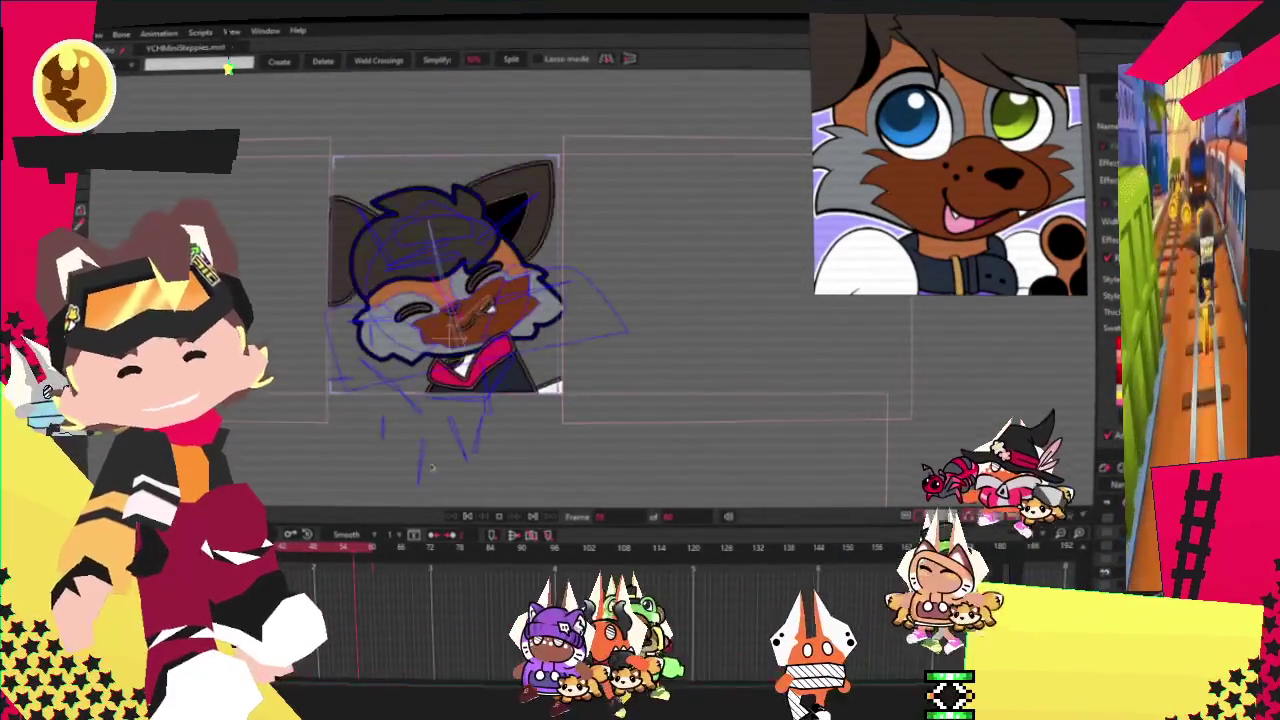
{"action": "scroll", "coordinate": [450, 235], "scroll_direction": "up", "scroll_amount": 2}
{"action": "scroll", "coordinate": [450, 235], "scroll_direction": "up", "scroll_amount": 2}
{"action": "scroll", "coordinate": [450, 235], "scroll_direction": "down", "scroll_amount": 1}
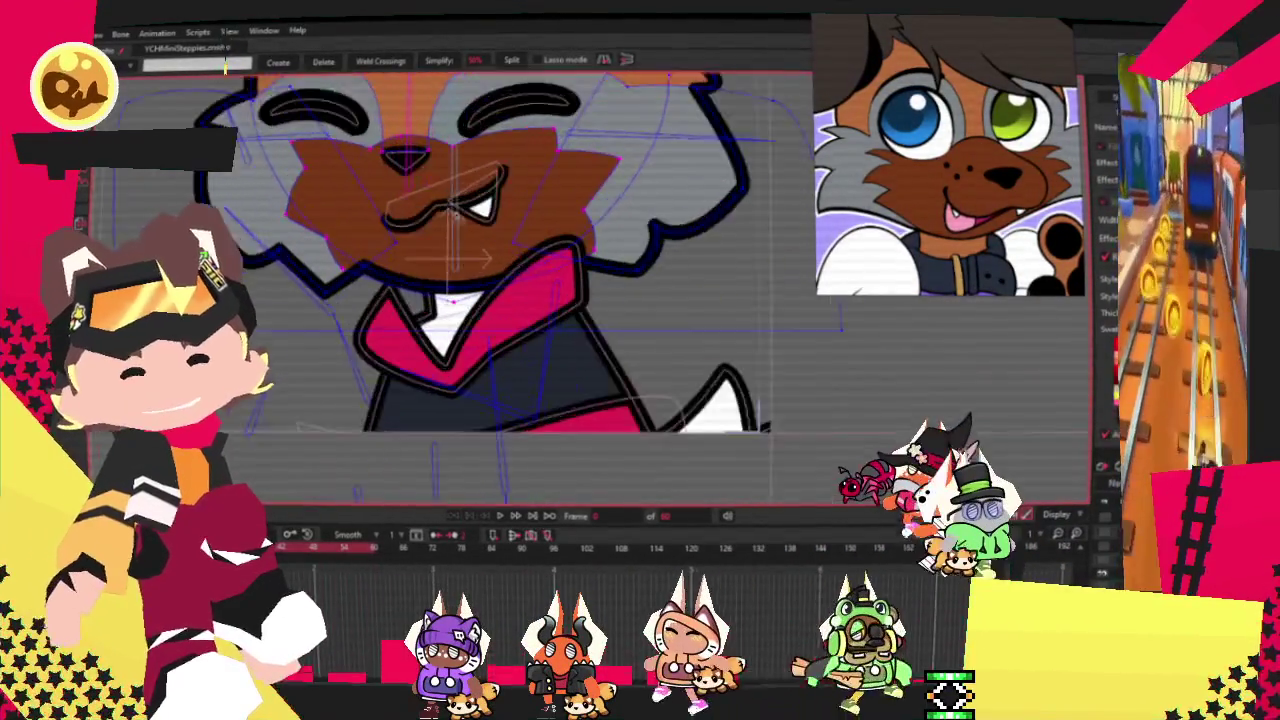
{"action": "key", "text": "z"}
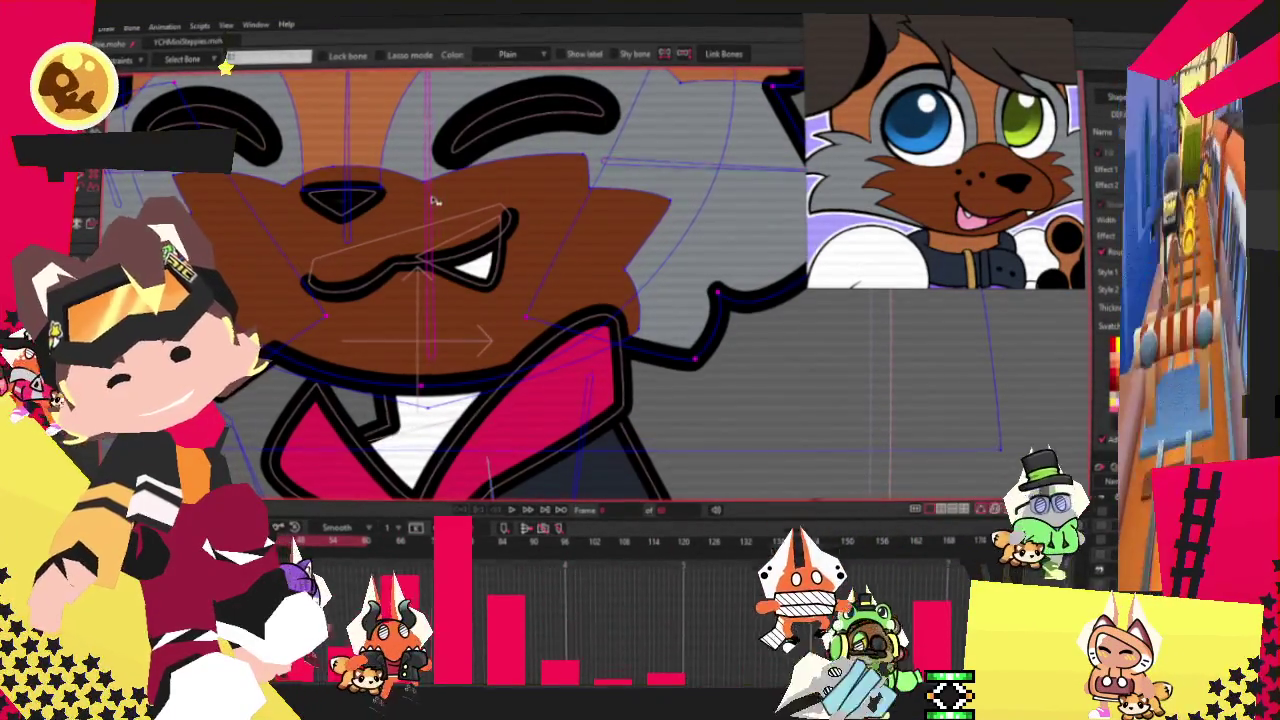
{"action": "key", "text": "g"}
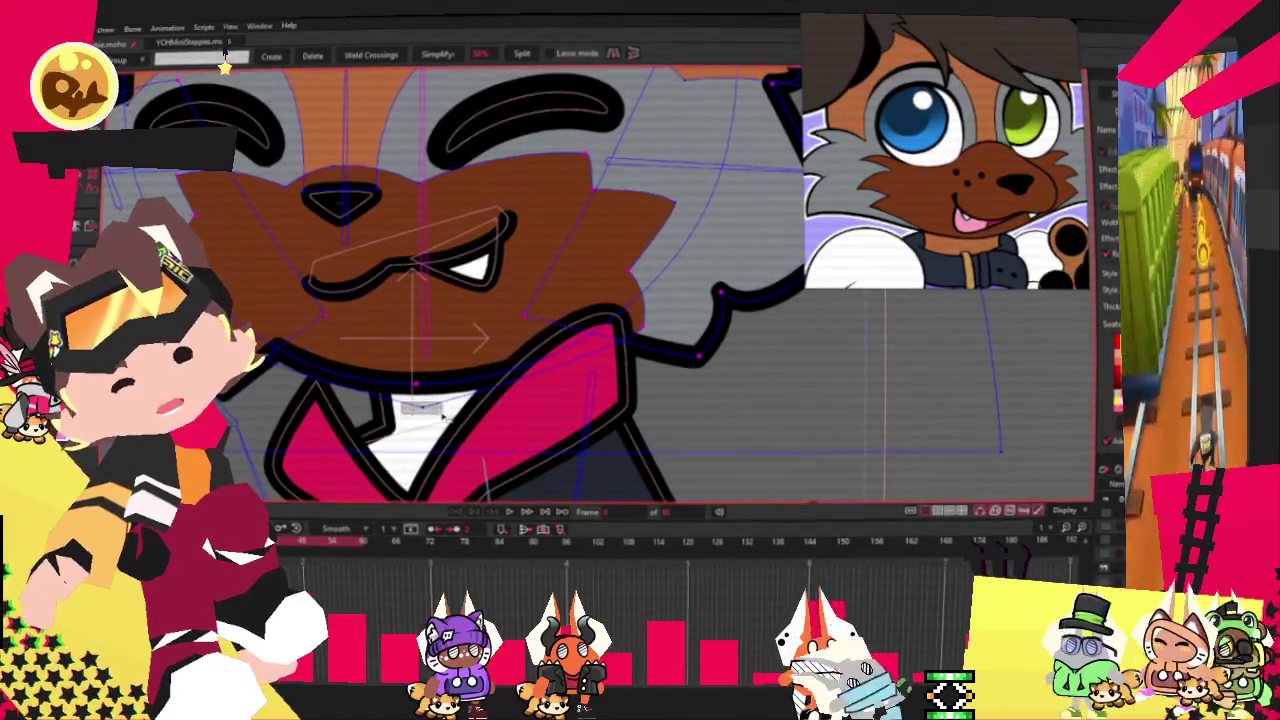
{"action": "scroll", "coordinate": [437, 352], "scroll_direction": "down", "scroll_amount": 2}
{"action": "scroll", "coordinate": [437, 352], "scroll_direction": "down", "scroll_amount": 1}
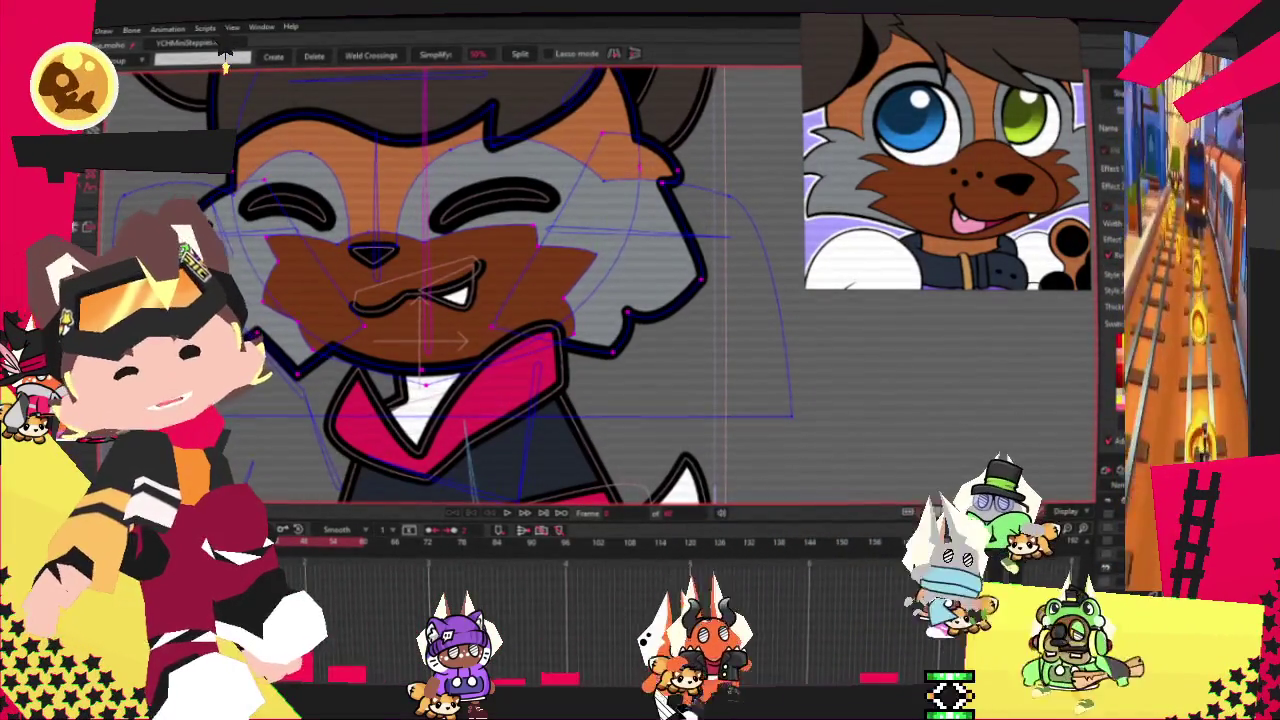
{"action": "key", "text": "g"}
{"action": "scroll", "coordinate": [560, 366], "scroll_direction": "down", "scroll_amount": 1}
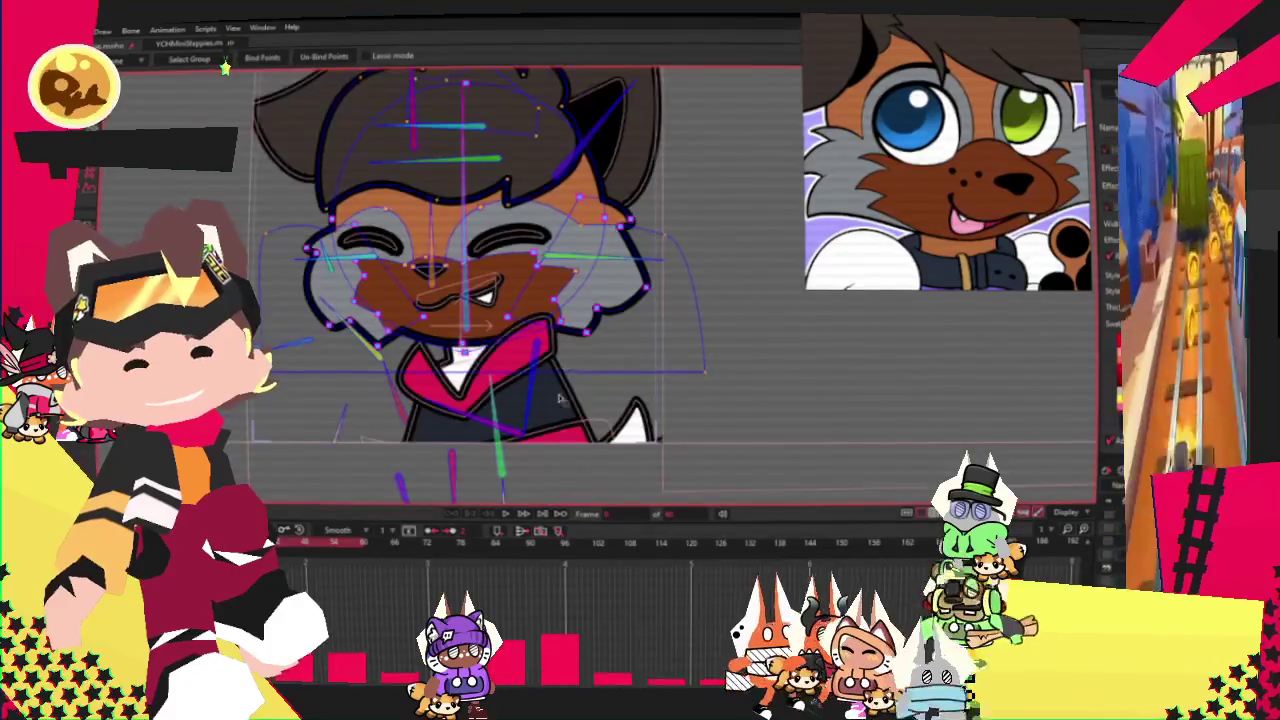
{"action": "left_click", "coordinate": [500, 514]}
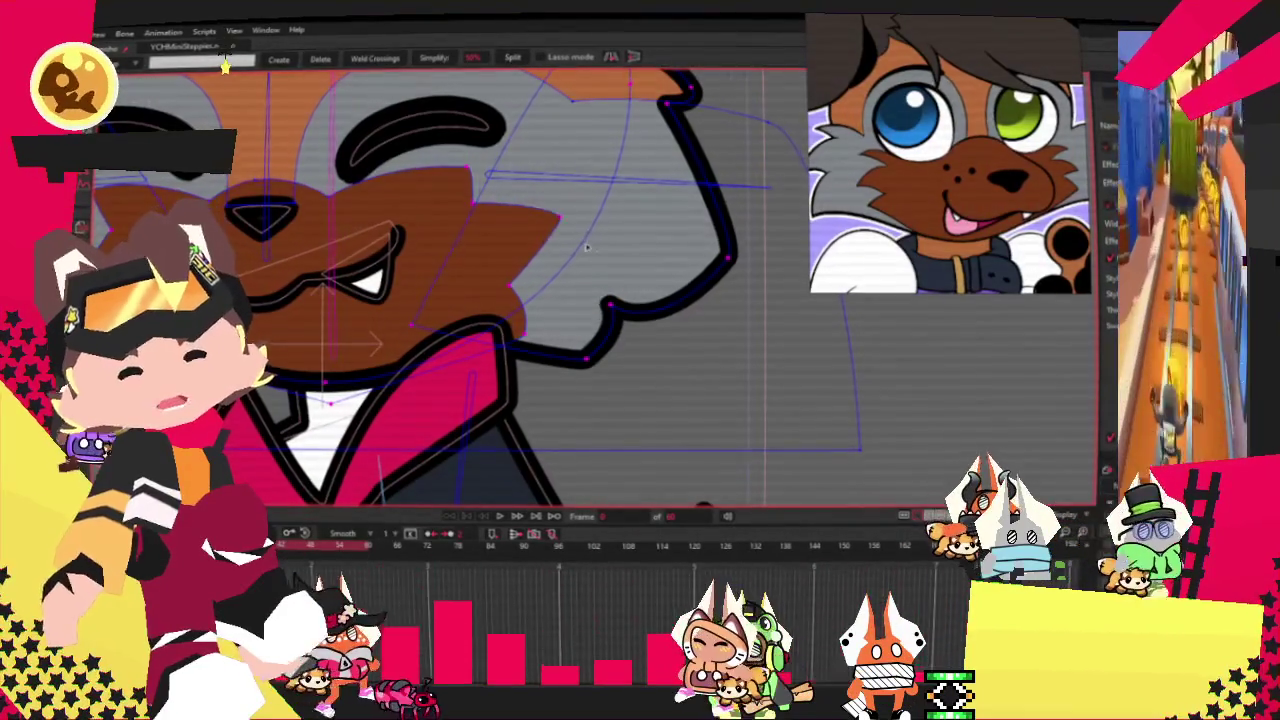
{"action": "key", "text": "g"}
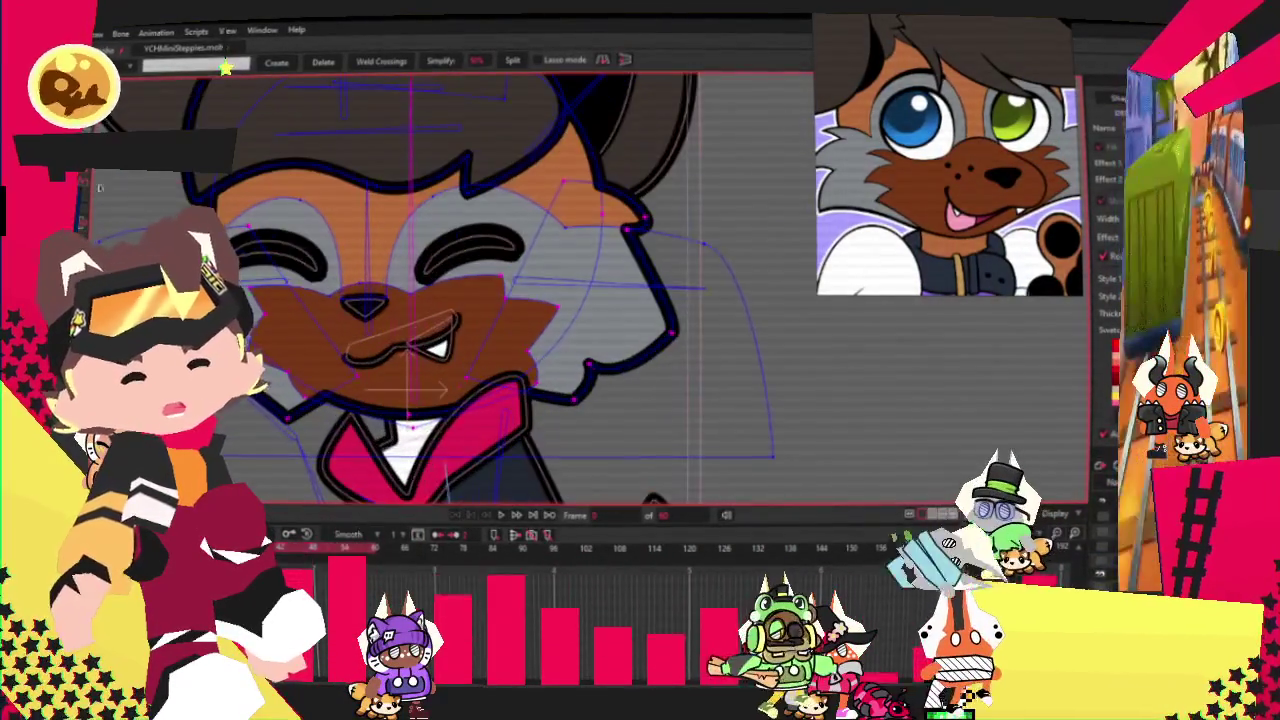
{"action": "key", "text": "i"}
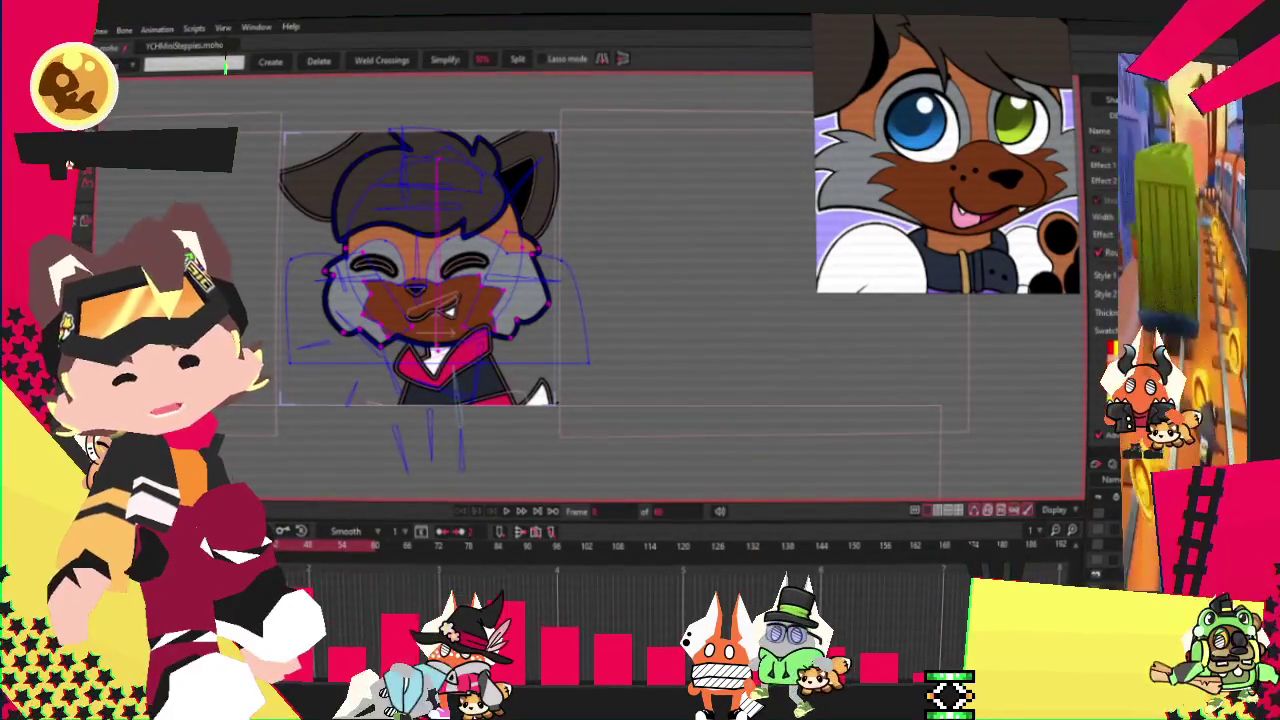
{"action": "key", "text": "a"}
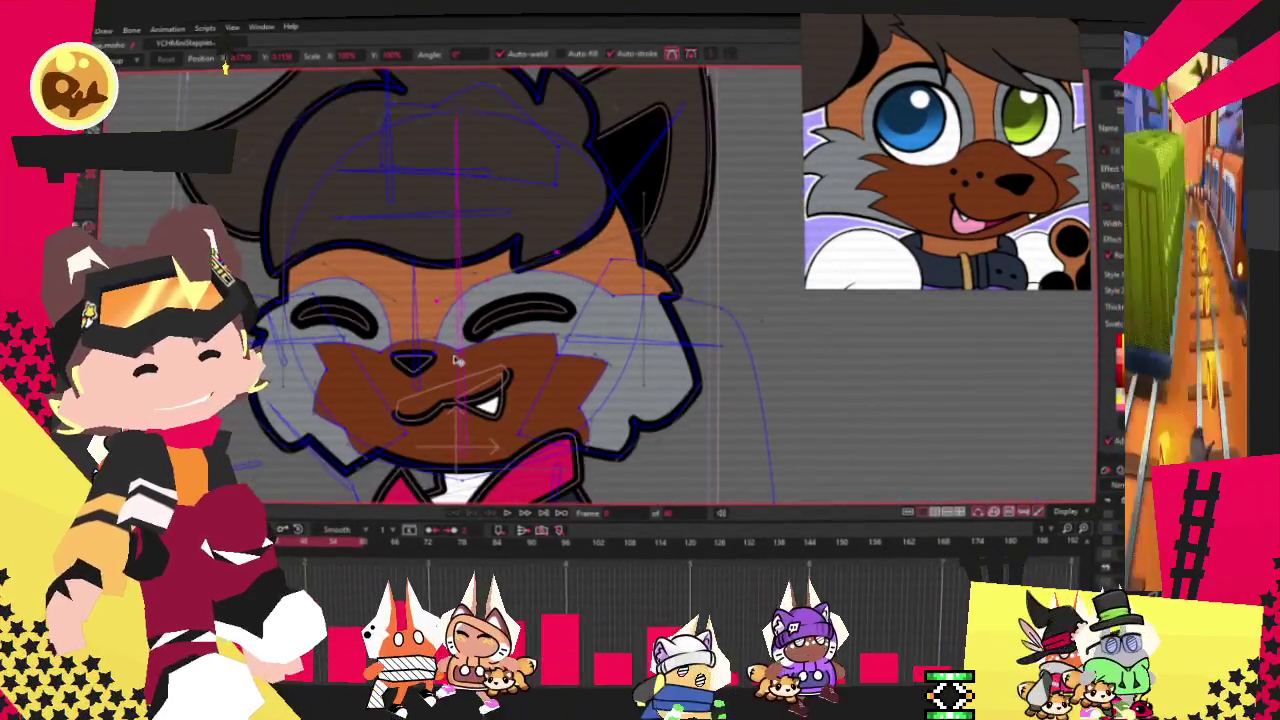
{"action": "scroll", "coordinate": [512, 313], "scroll_direction": "up", "scroll_amount": 3}
{"action": "scroll", "coordinate": [512, 313], "scroll_direction": "up", "scroll_amount": 3}
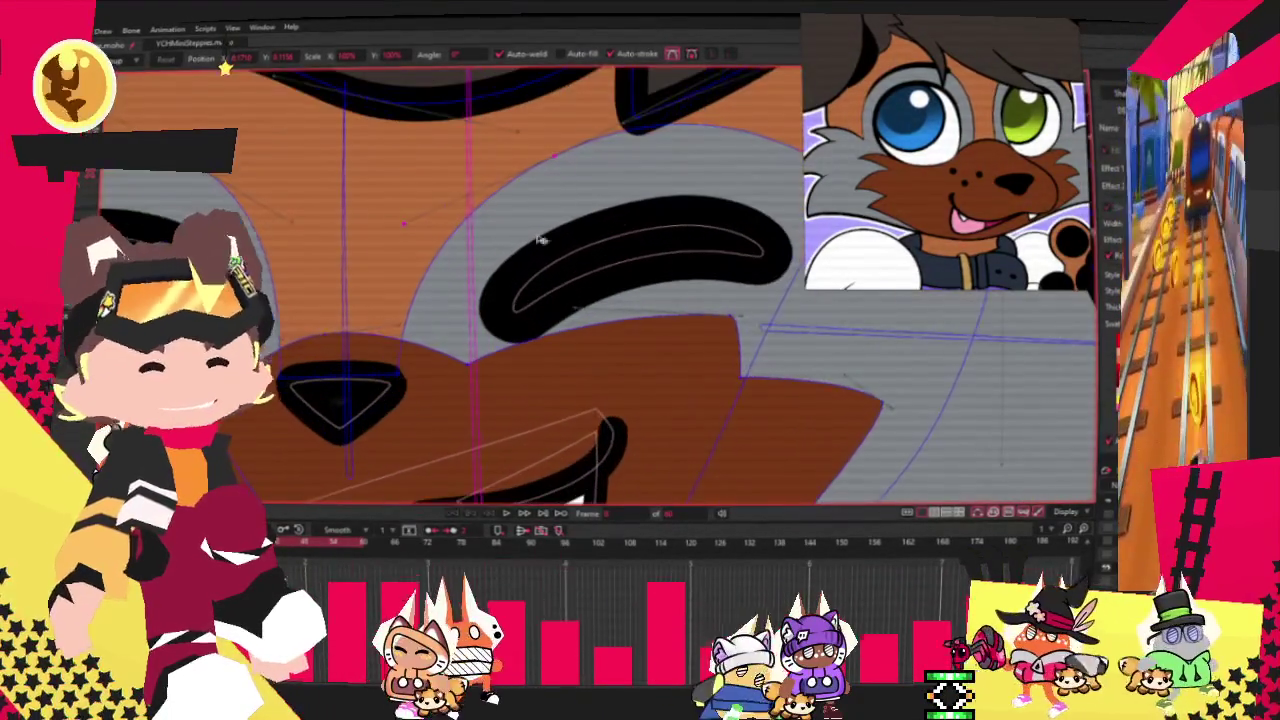
{"action": "scroll", "coordinate": [318, 345], "scroll_direction": "up", "scroll_amount": 2}
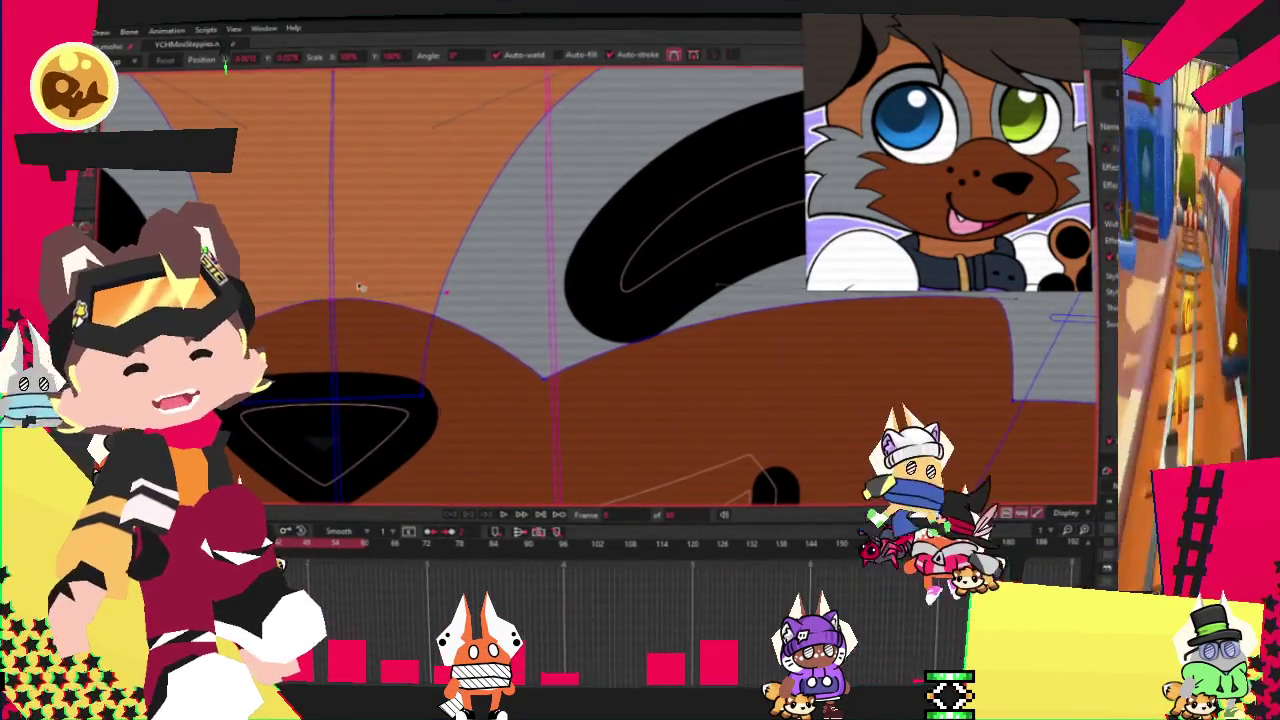
{"action": "scroll", "coordinate": [349, 287], "scroll_direction": "down", "scroll_amount": 4}
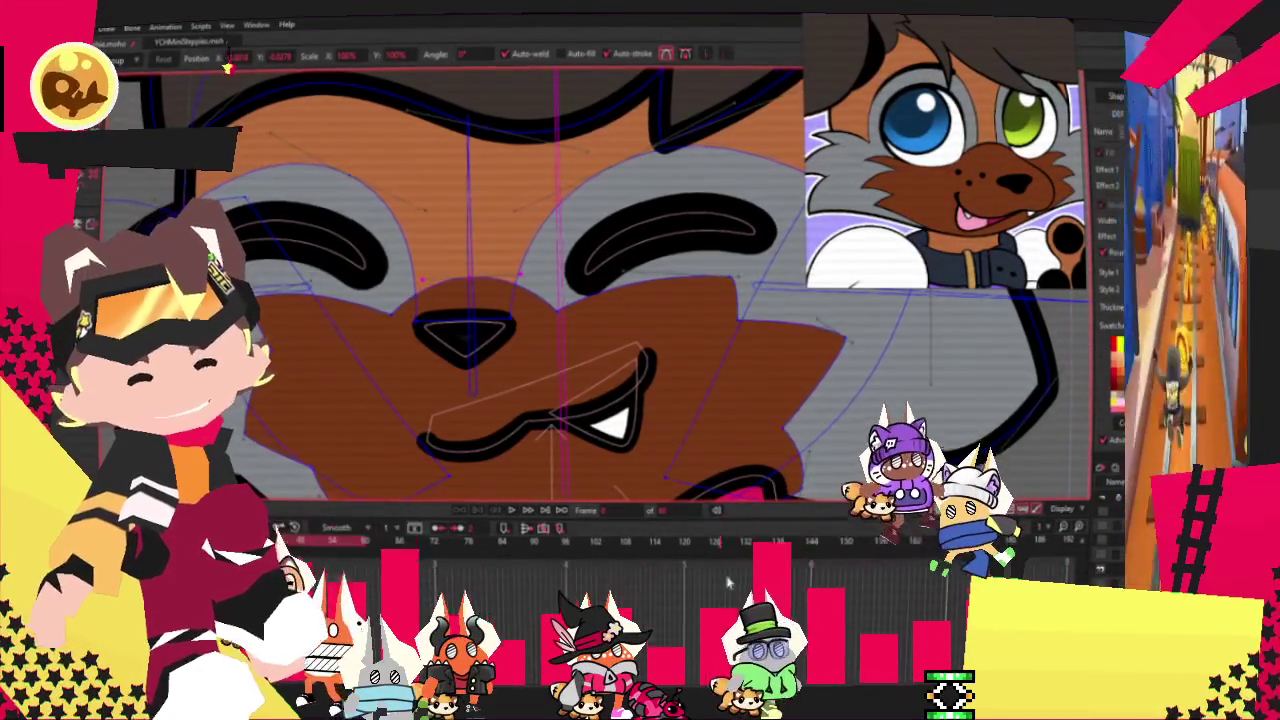
{"action": "left_click", "coordinate": [501, 510]}
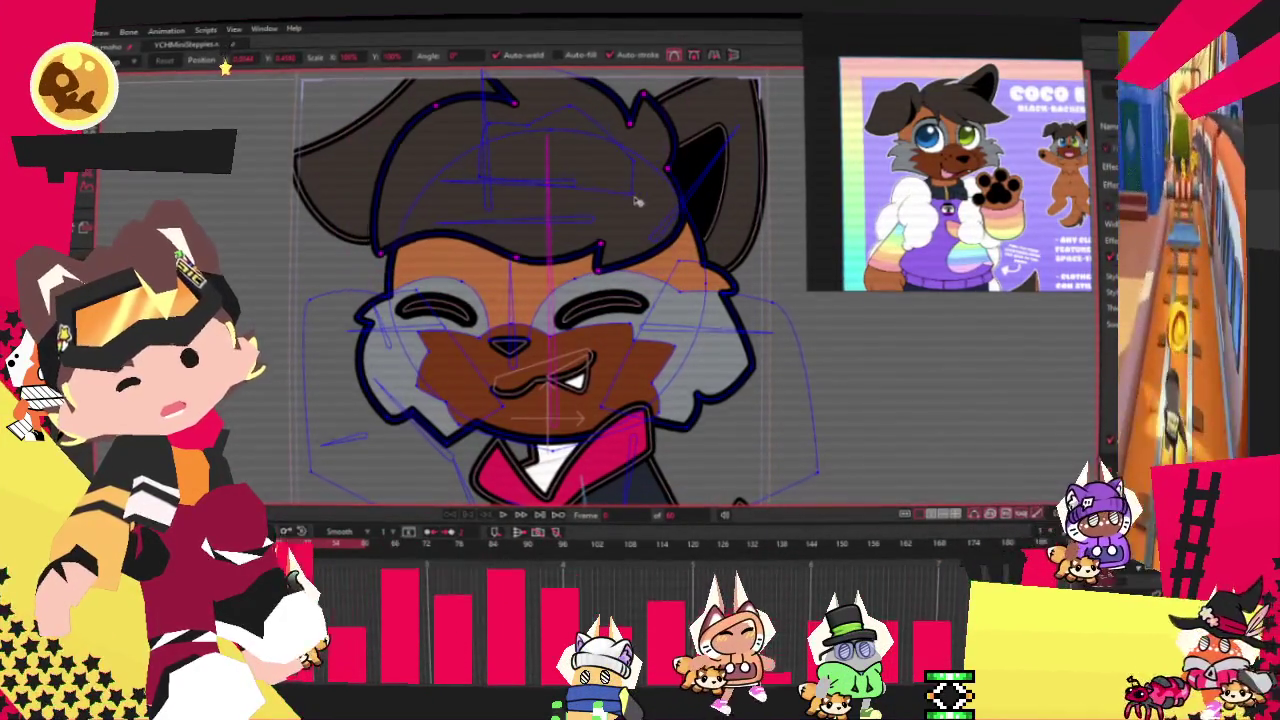
{"action": "left_click_drag", "start_coordinate": [383, 255], "coordinate": [373, 218]}
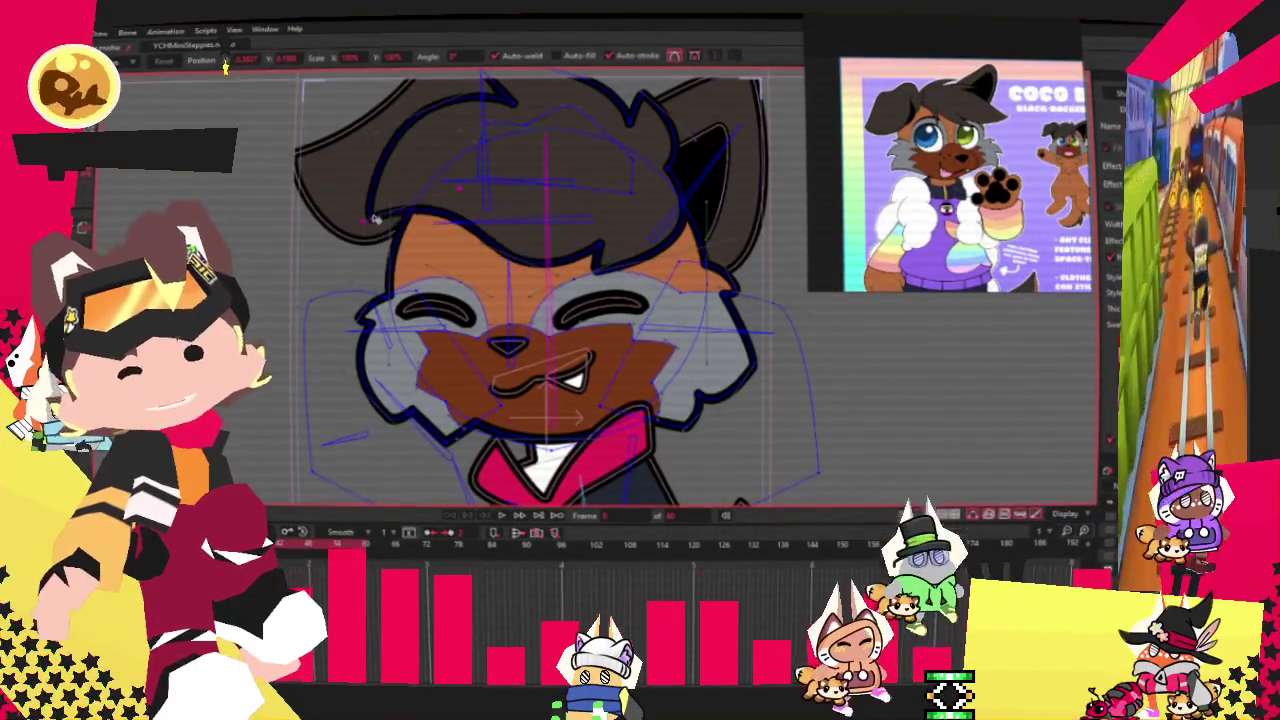
{"action": "key", "text": "ctrl+z"}
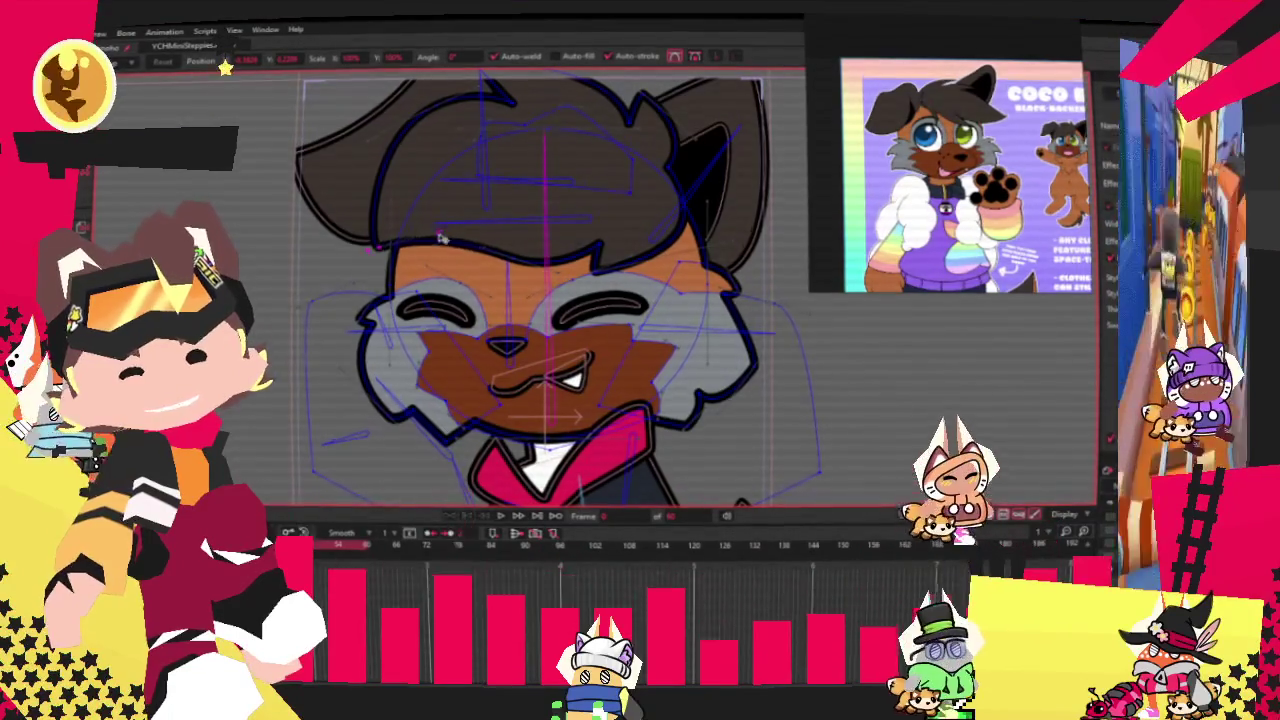
{"action": "scroll", "coordinate": [441, 234], "scroll_direction": "up", "scroll_amount": 2}
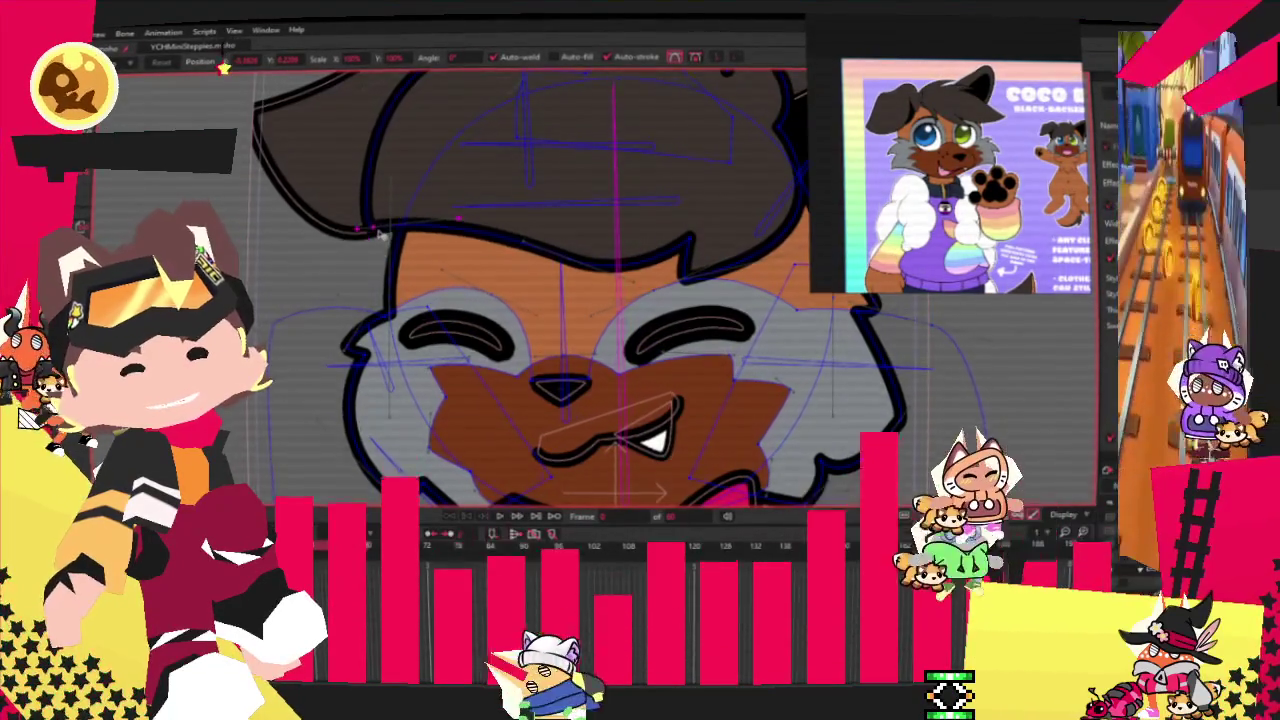
{"action": "scroll", "coordinate": [380, 234], "scroll_direction": "down", "scroll_amount": 3}
{"action": "scroll", "coordinate": [428, 188], "scroll_direction": "up", "scroll_amount": 2}
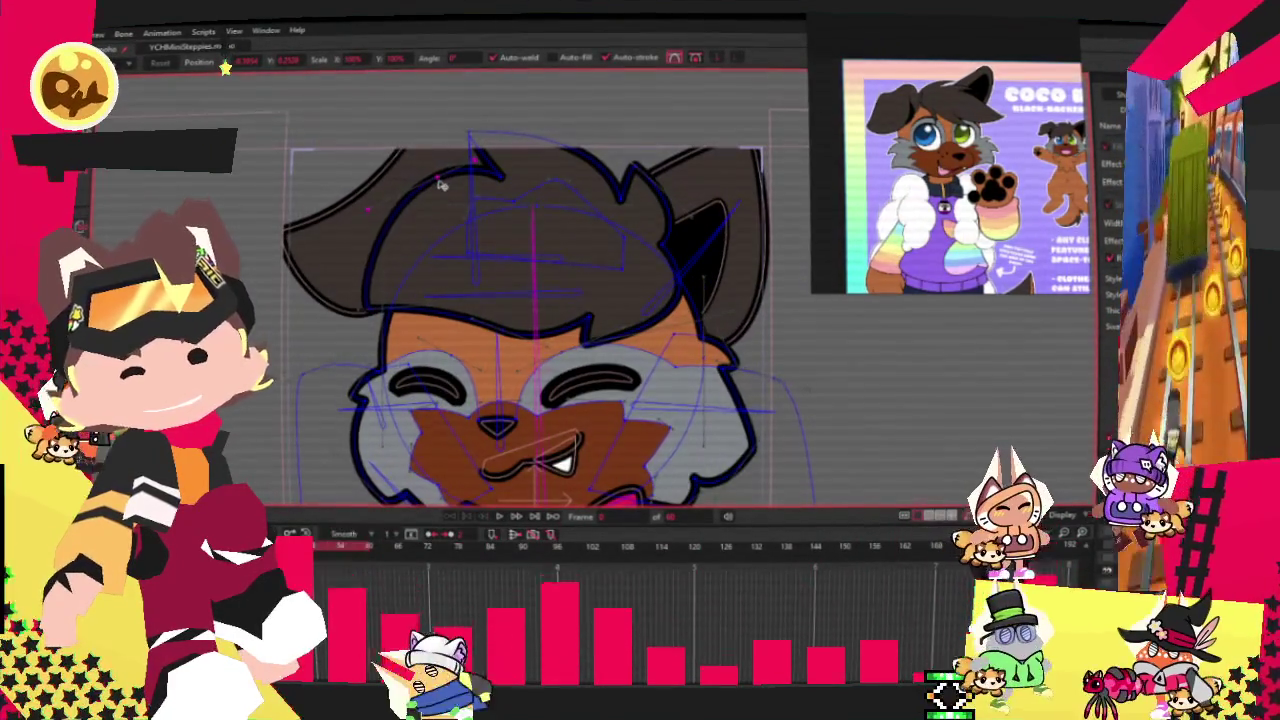
{"action": "scroll", "coordinate": [445, 130], "scroll_direction": "down", "scroll_amount": 3}
{"action": "scroll", "coordinate": [483, 105], "scroll_direction": "up", "scroll_amount": 3}
{"action": "scroll", "coordinate": [483, 100], "scroll_direction": "down", "scroll_amount": 2}
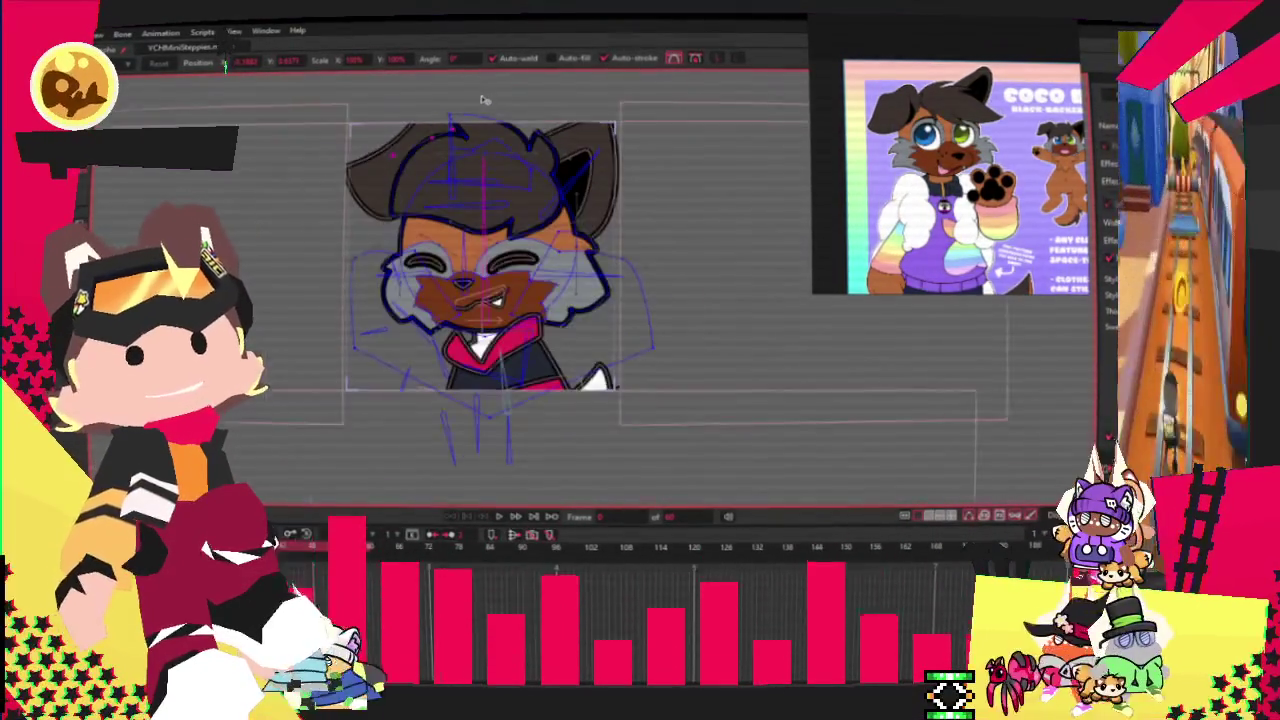
{"action": "scroll", "coordinate": [483, 100], "scroll_direction": "up", "scroll_amount": 2}
{"action": "scroll", "coordinate": [483, 100], "scroll_direction": "down", "scroll_amount": 1}
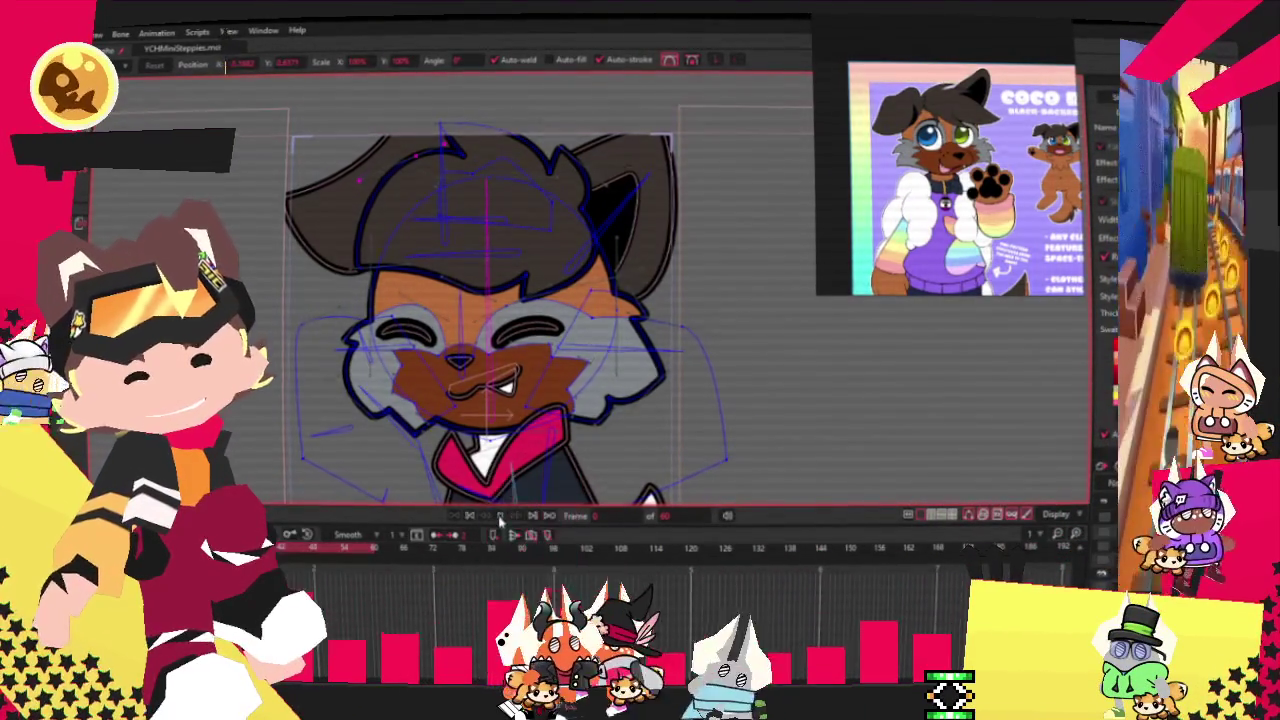
{"action": "key", "text": "space"}
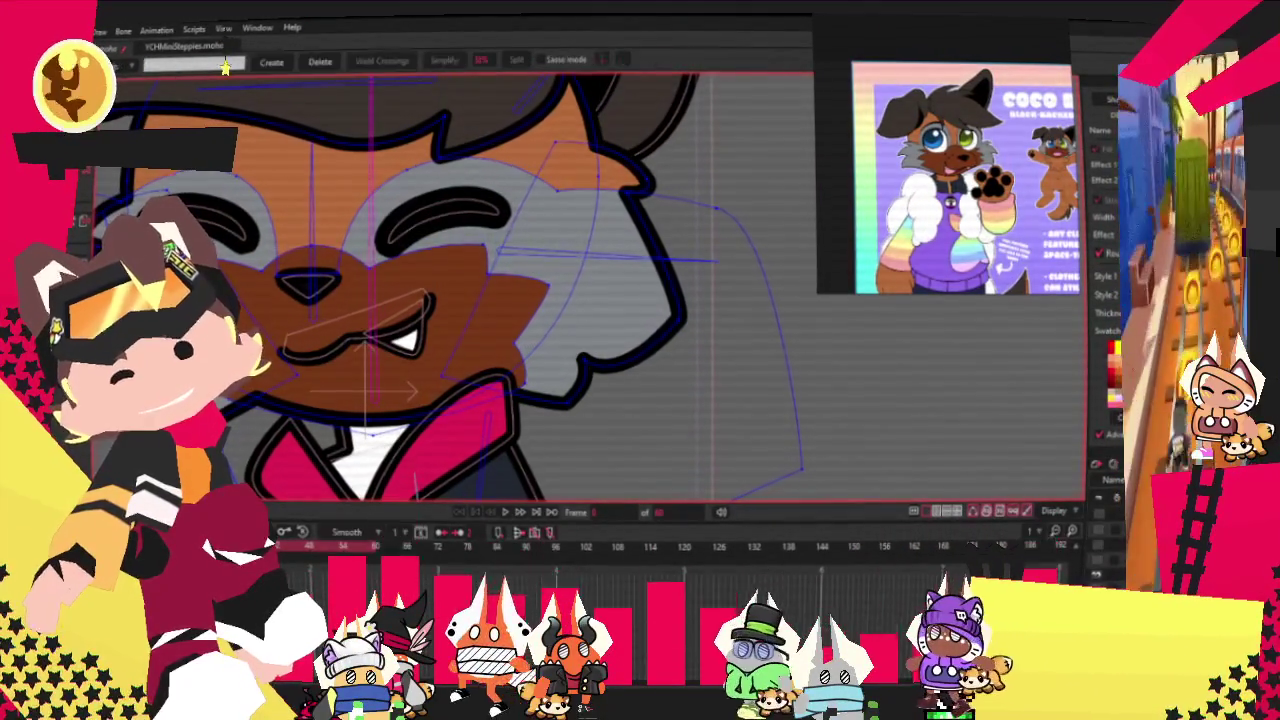
Select the brown muzzle's points, pull its right tip down the cheek, and replay the head turn.
{"action": "key", "text": "g"}
{"action": "left_click_drag", "start_coordinate": [622, 330], "coordinate": [622, 330]}
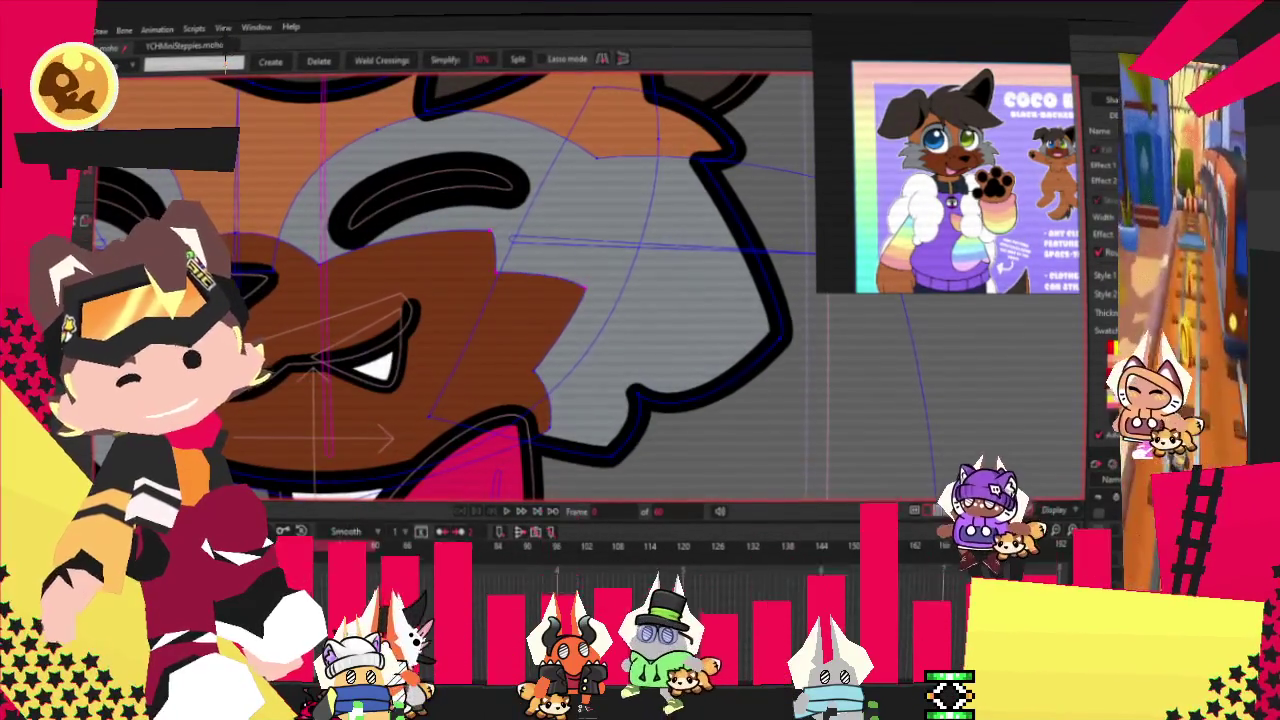
{"action": "scroll", "coordinate": [406, 241], "scroll_direction": "up", "scroll_amount": 2}
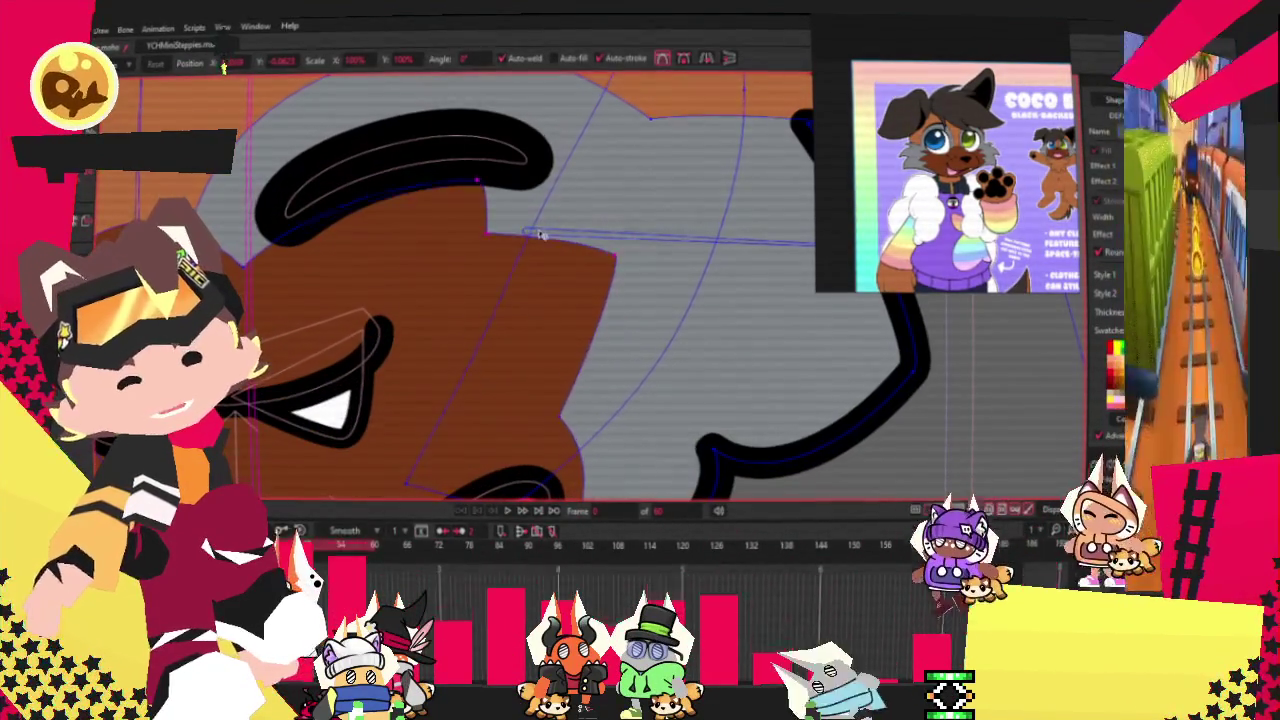
{"action": "mouse_move", "coordinate": [546, 254]}
{"action": "left_mouse_down"}
{"action": "mouse_move", "coordinate": [548, 320]}
{"action": "mouse_move", "coordinate": [547, 296]}
{"action": "left_mouse_up"}
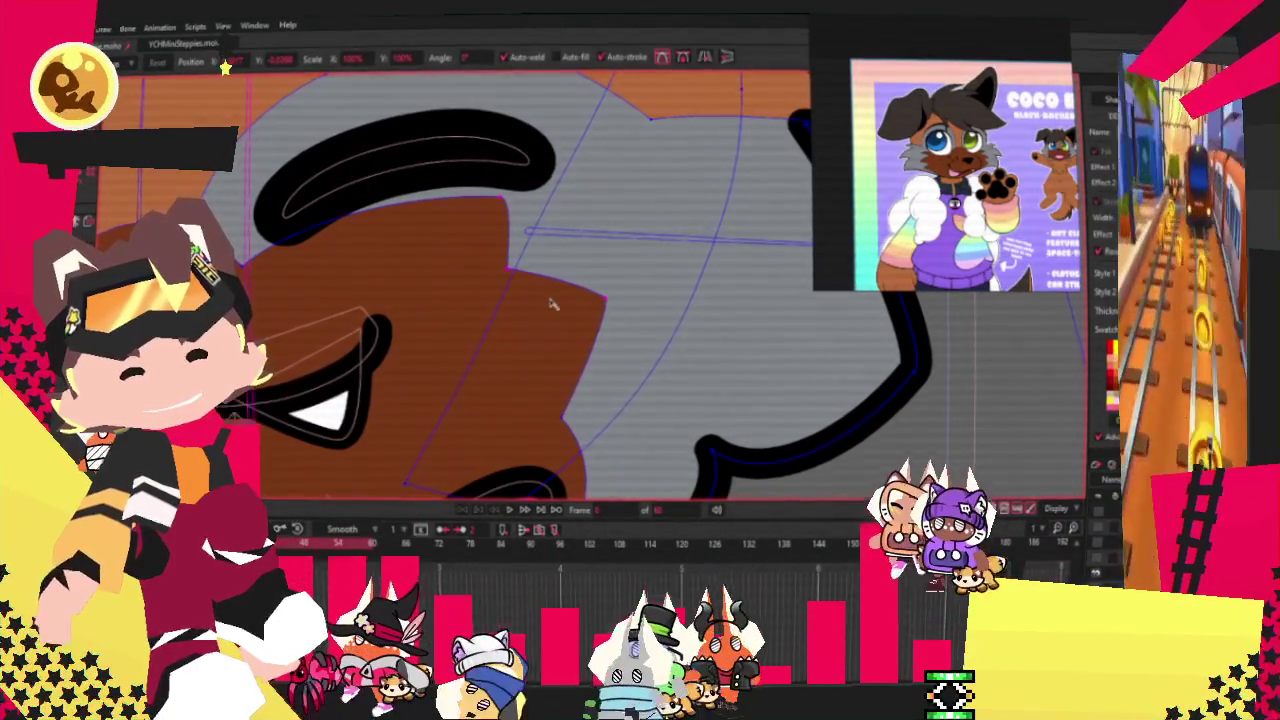
{"action": "scroll", "coordinate": [565, 235], "scroll_direction": "down", "scroll_amount": 2}
{"action": "scroll", "coordinate": [271, 294], "scroll_direction": "up", "scroll_amount": 1}
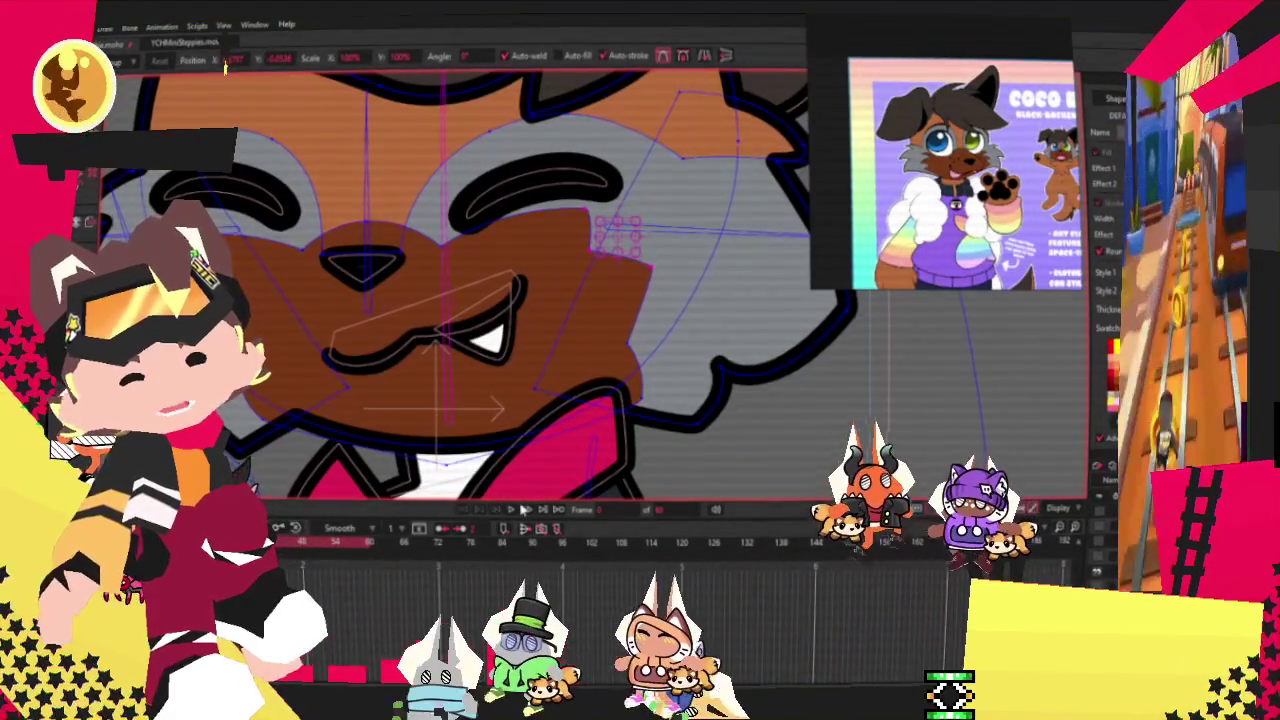
{"action": "left_click", "coordinate": [512, 509]}
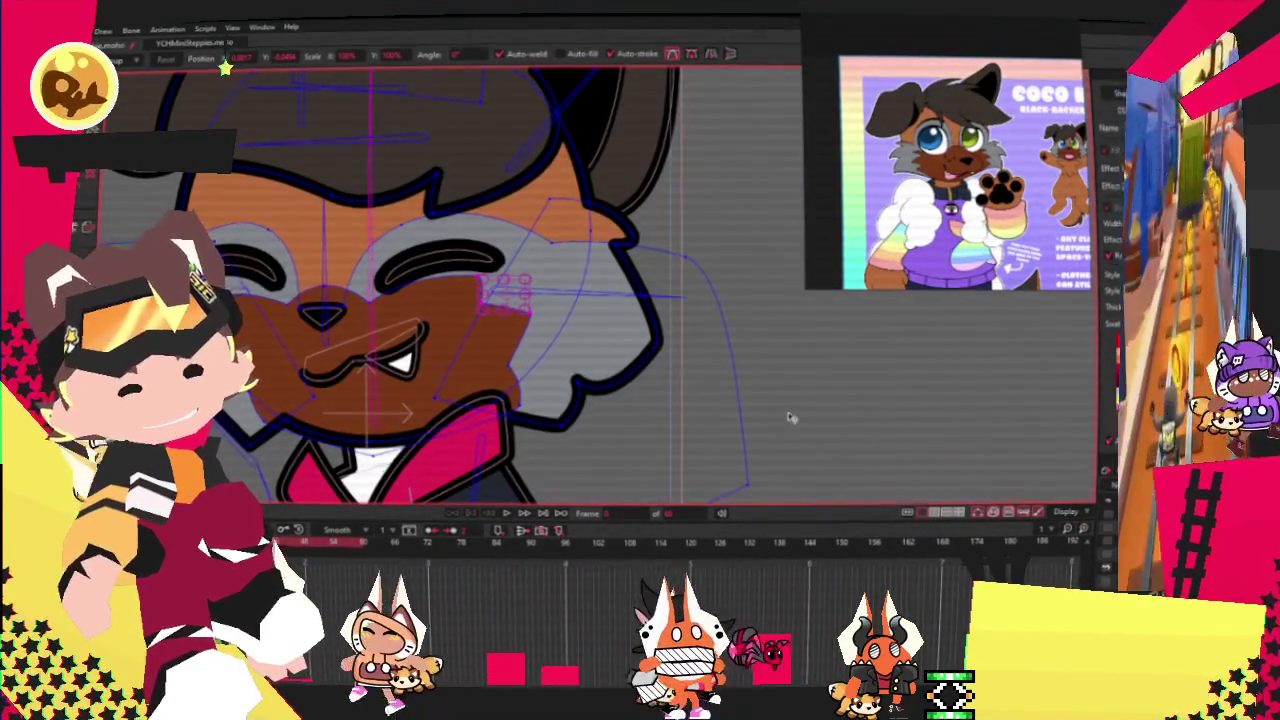
{"action": "key", "text": "z"}
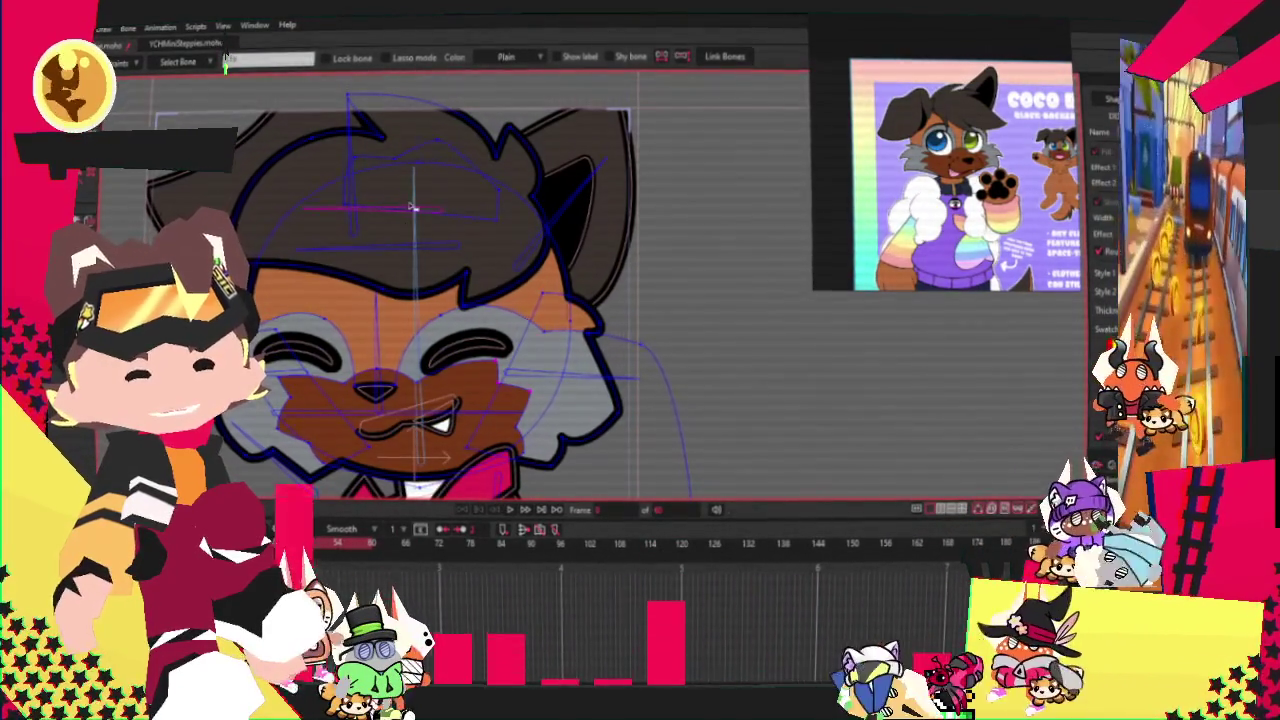
{"action": "key", "text": "g"}
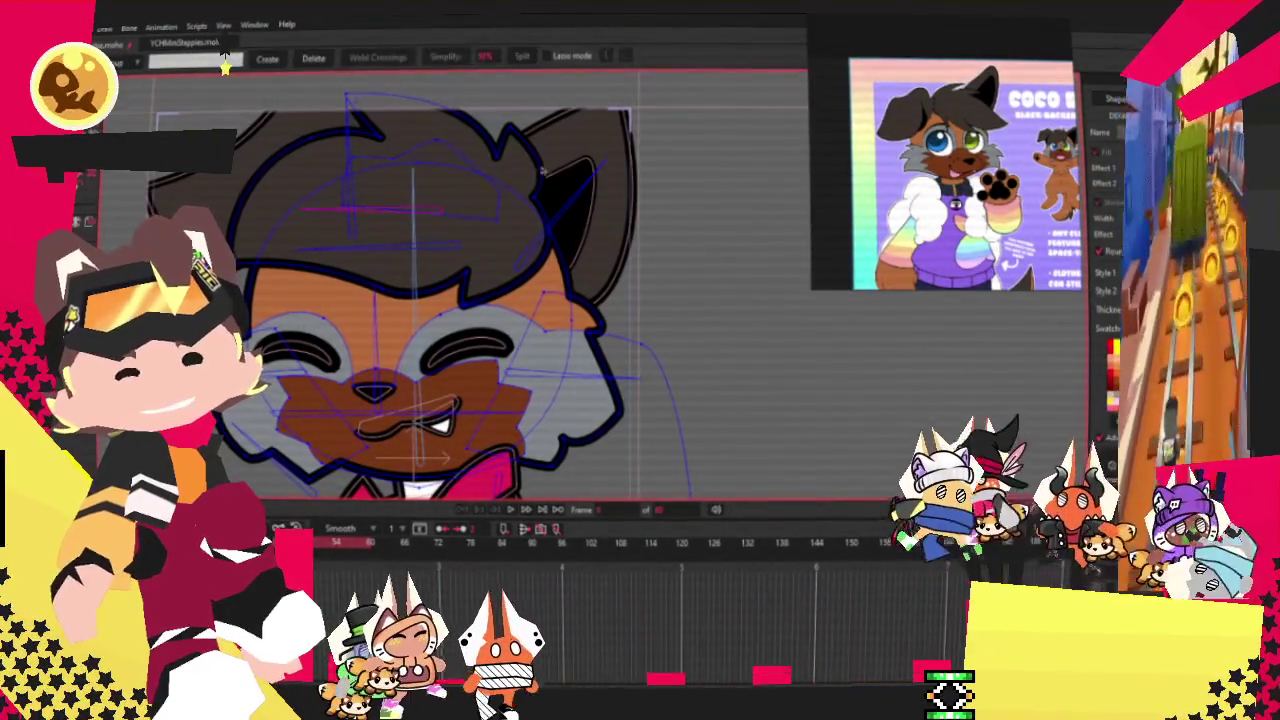
{"action": "key", "text": "i"}
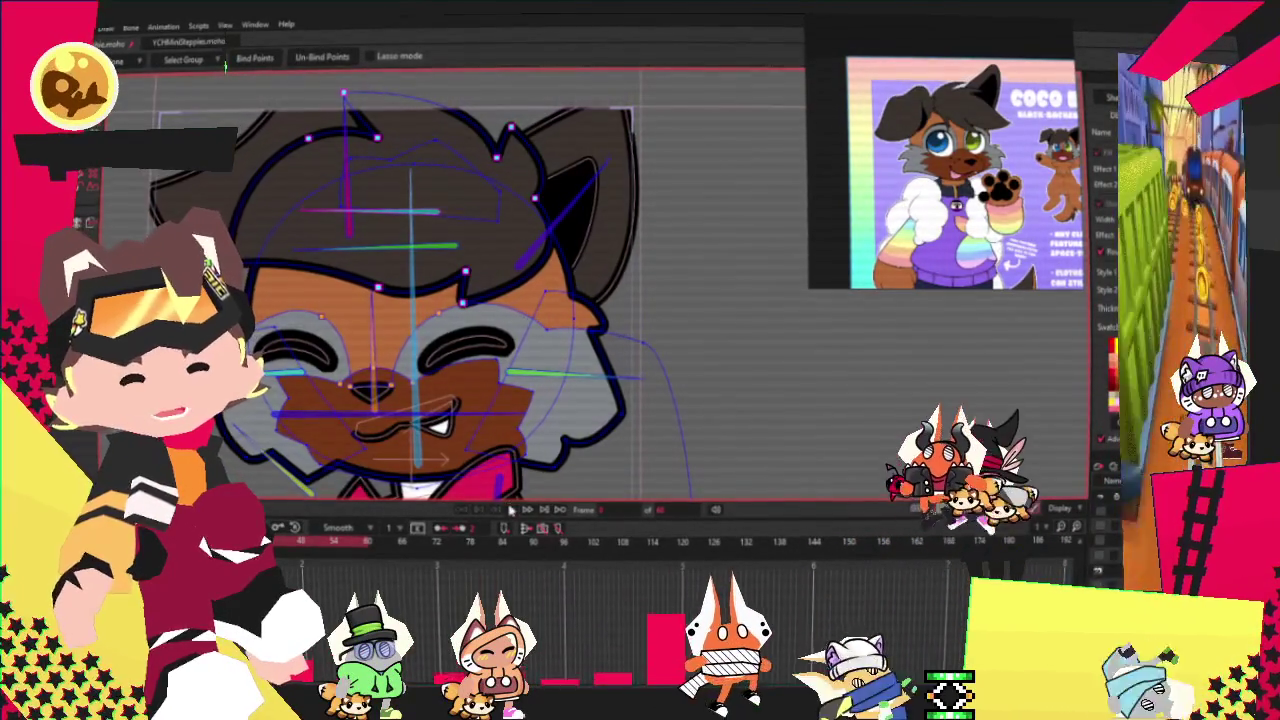
{"action": "left_click", "coordinate": [509, 509]}
{"action": "key", "text": "g"}
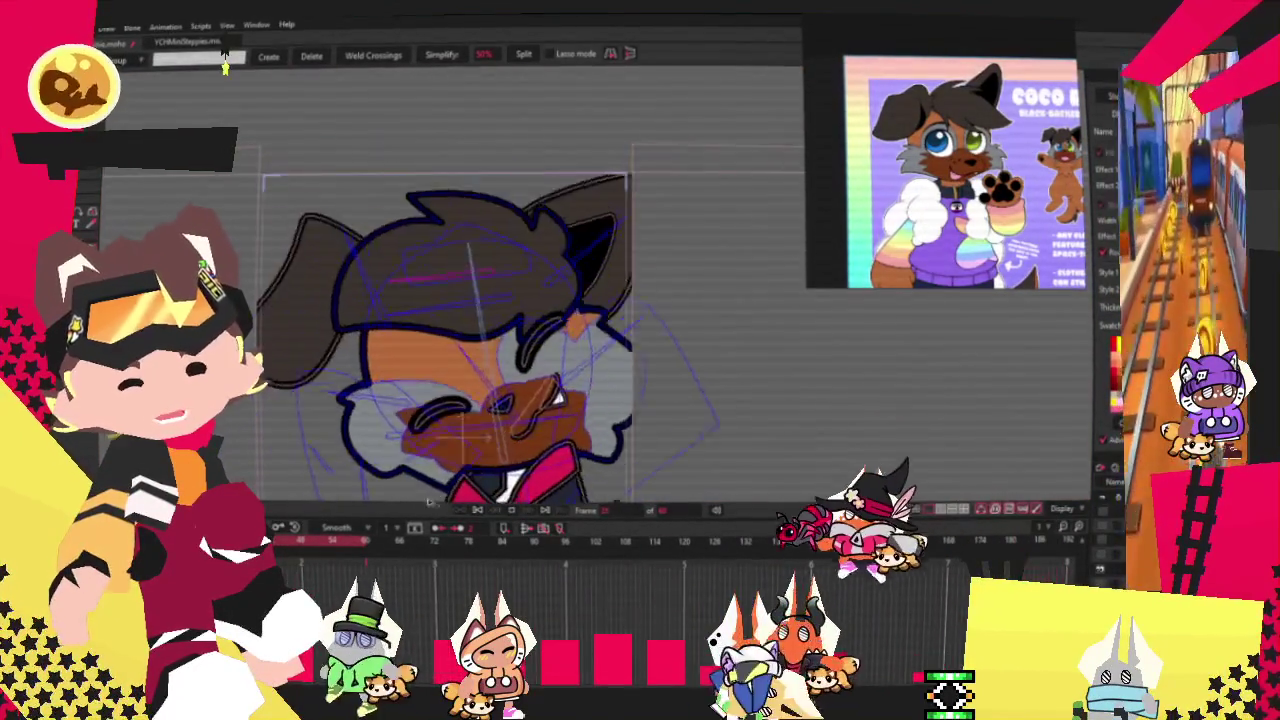
{"action": "scroll", "coordinate": [450, 330], "scroll_direction": "up", "scroll_amount": 3}
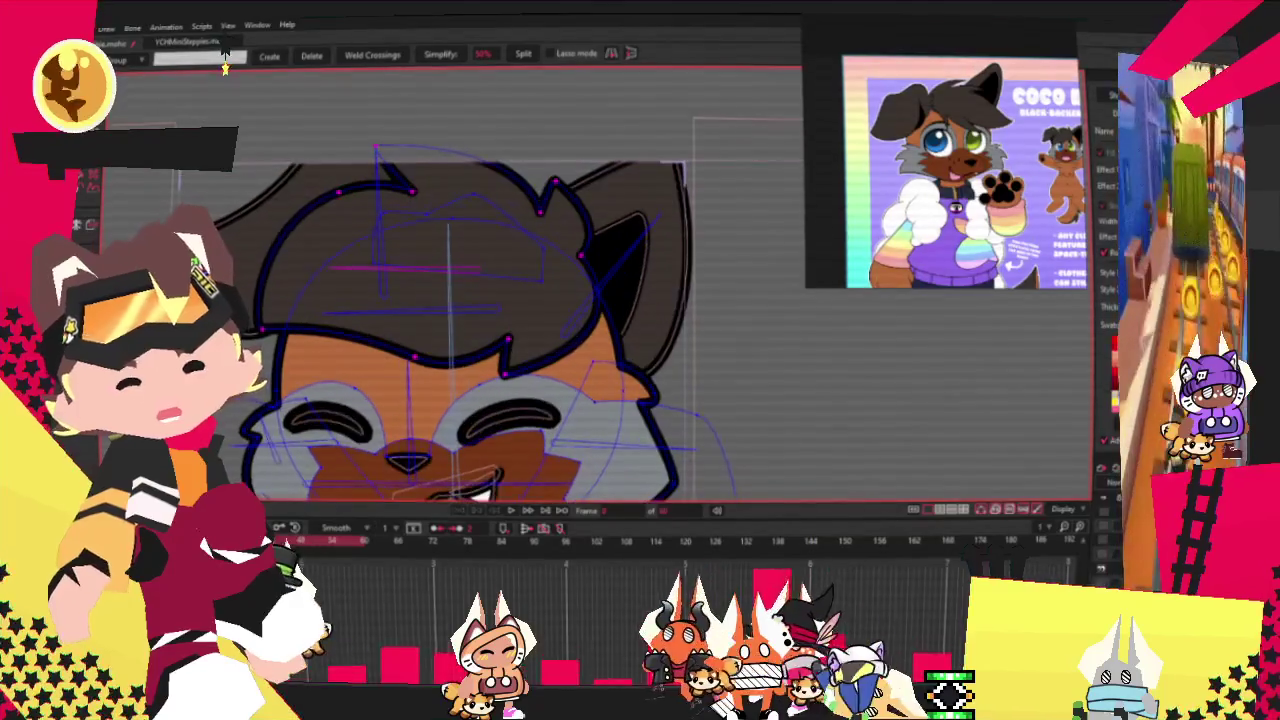
Drag three hair outline points up and left to sharpen the spiky tips, then replay to check.
{"action": "scroll", "coordinate": [536, 199], "scroll_direction": "up", "scroll_amount": 2}
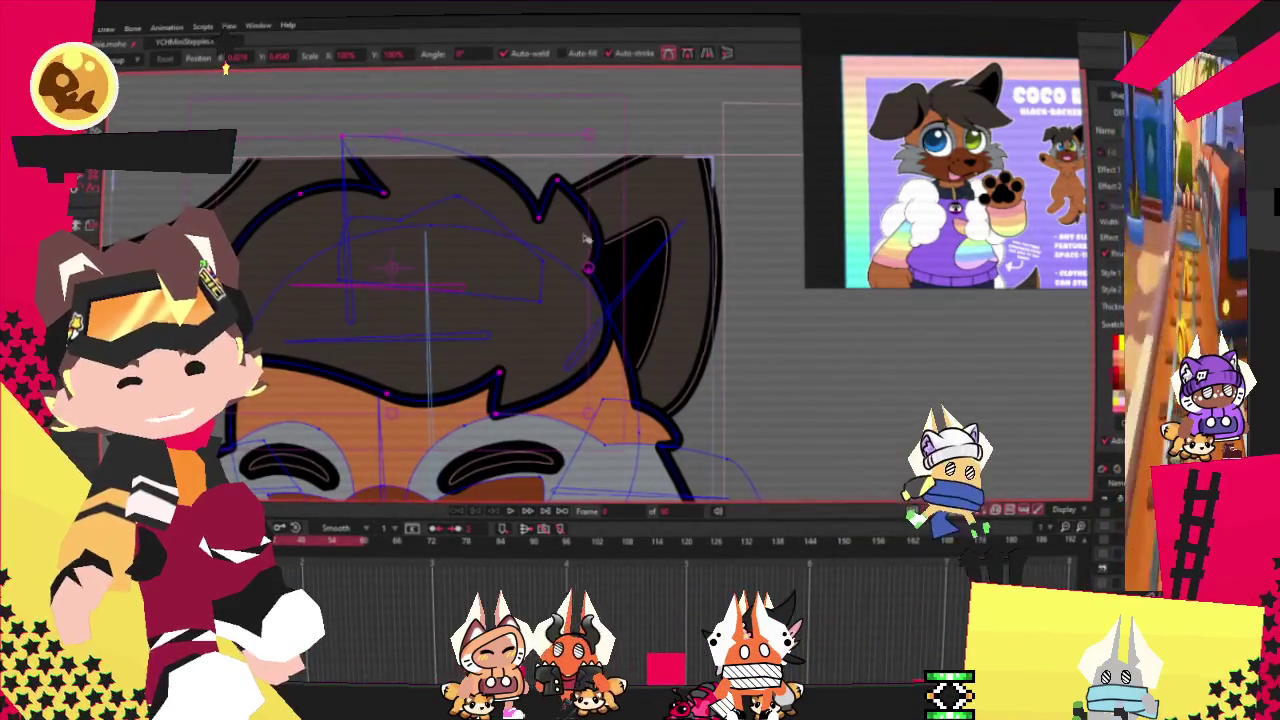
{"action": "left_click_drag", "start_coordinate": [582, 236], "coordinate": [588, 205]}
{"action": "left_click_drag", "start_coordinate": [540, 254], "coordinate": [558, 265]}
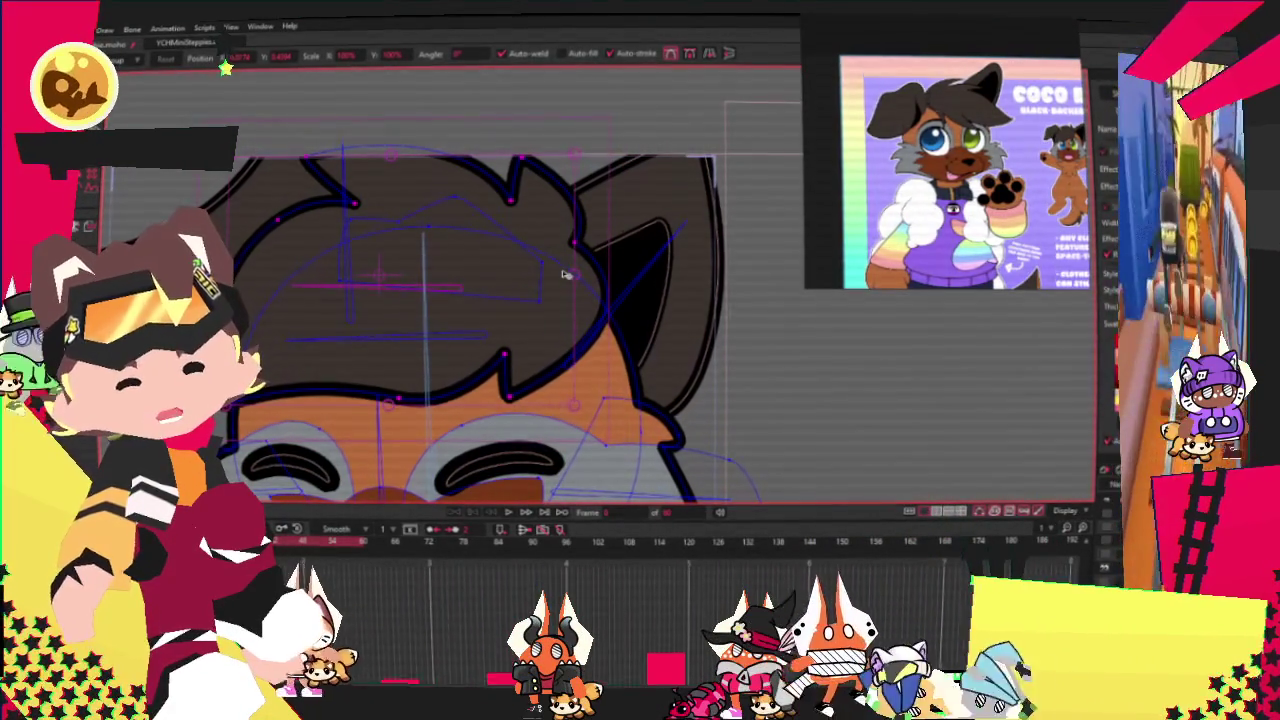
{"action": "left_click_drag", "start_coordinate": [567, 285], "coordinate": [563, 288]}
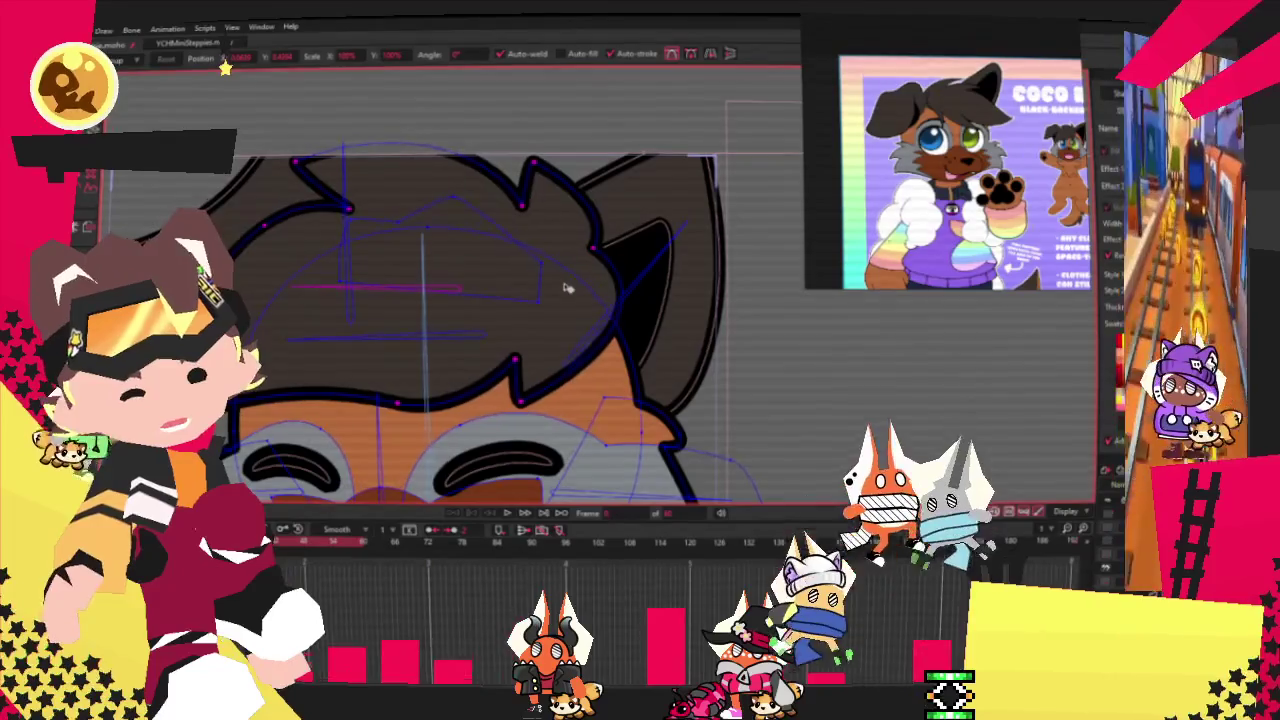
{"action": "left_click", "coordinate": [508, 516]}
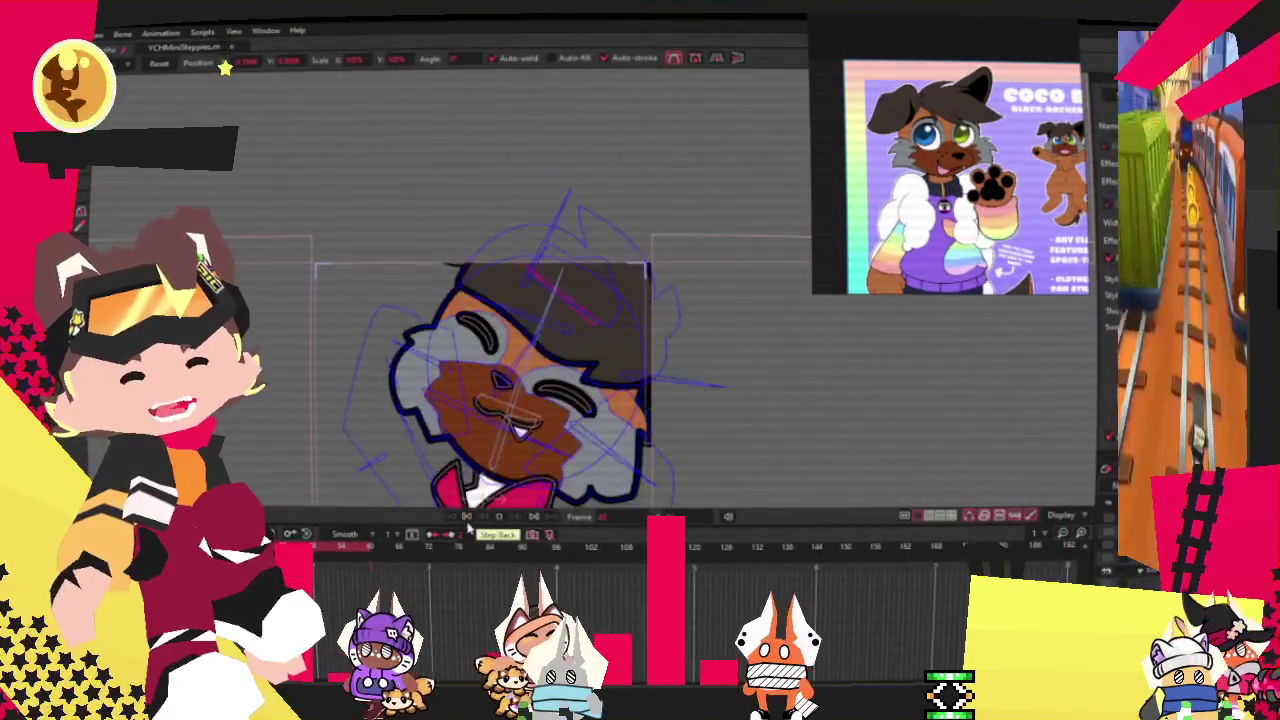
Stop playback at frame 0 and nudge the selected hair outline points to the right.
{"action": "left_click", "coordinate": [469, 514]}
{"action": "left_click_drag", "start_coordinate": [472, 342], "coordinate": [472, 327]}
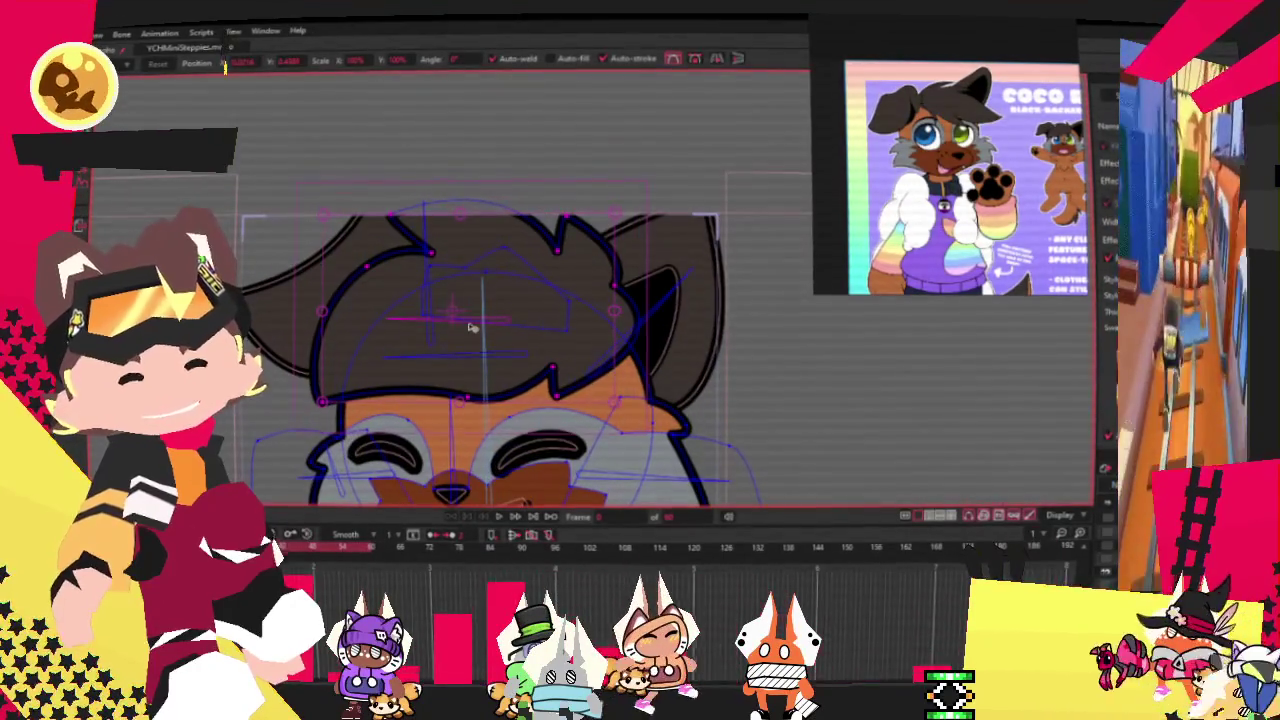
{"action": "key", "text": "z"}
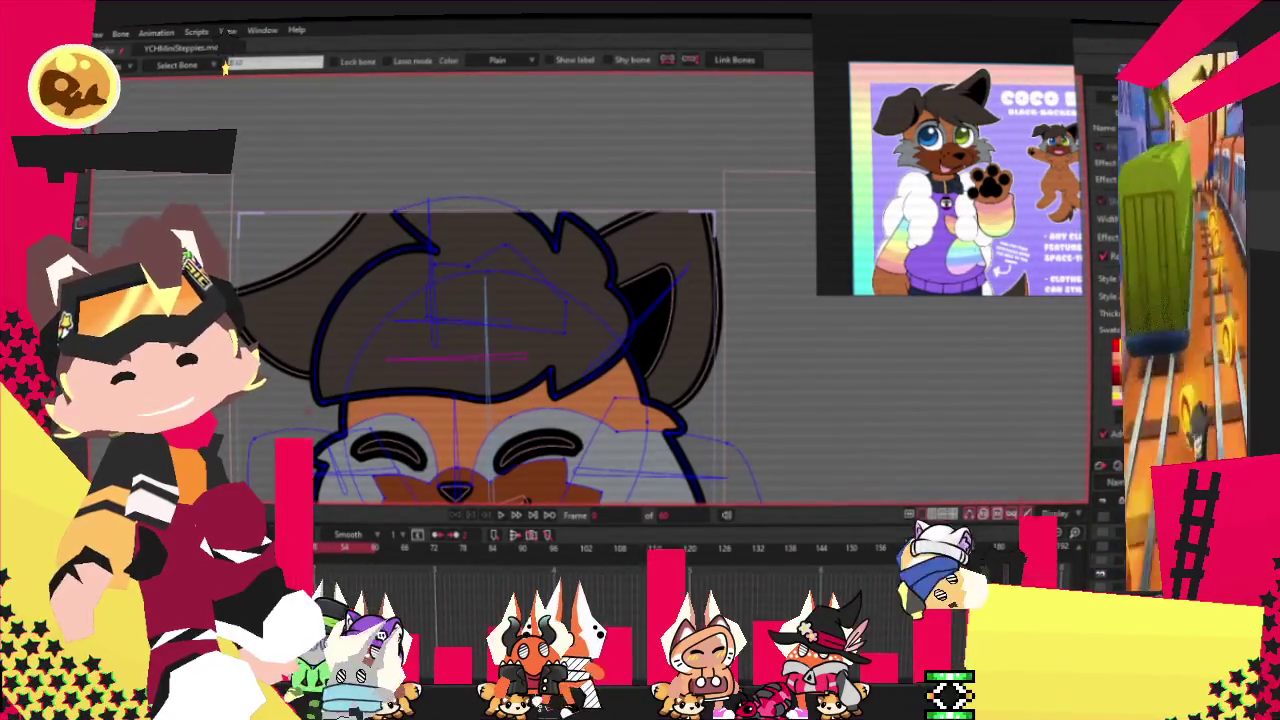
{"action": "key", "text": "t"}
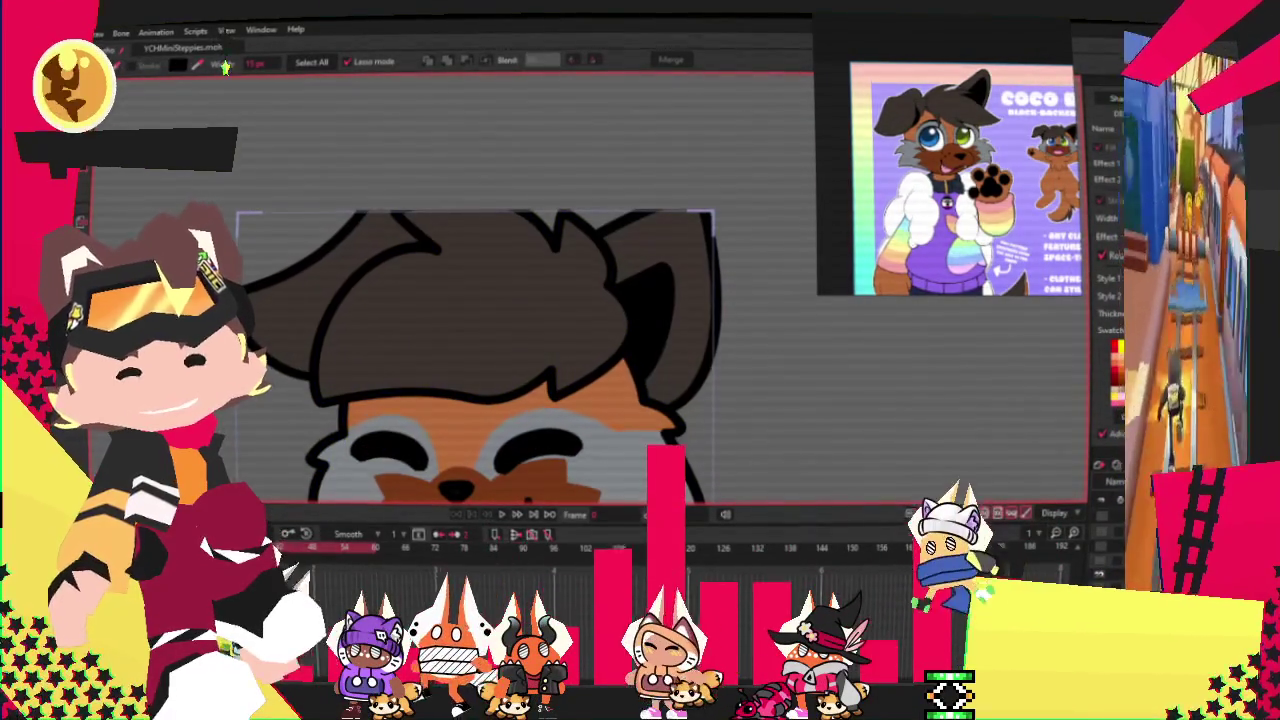
{"action": "key", "text": "i"}
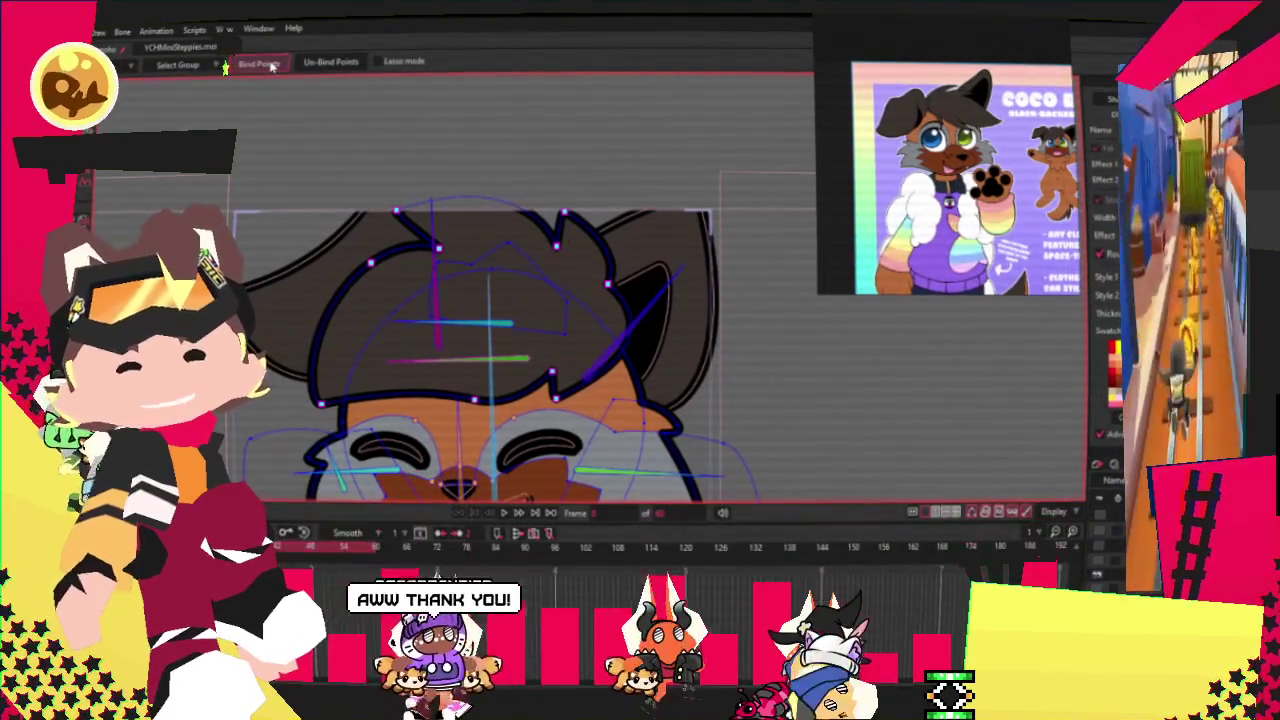
{"action": "scroll", "coordinate": [471, 261], "scroll_direction": "up", "scroll_amount": 2}
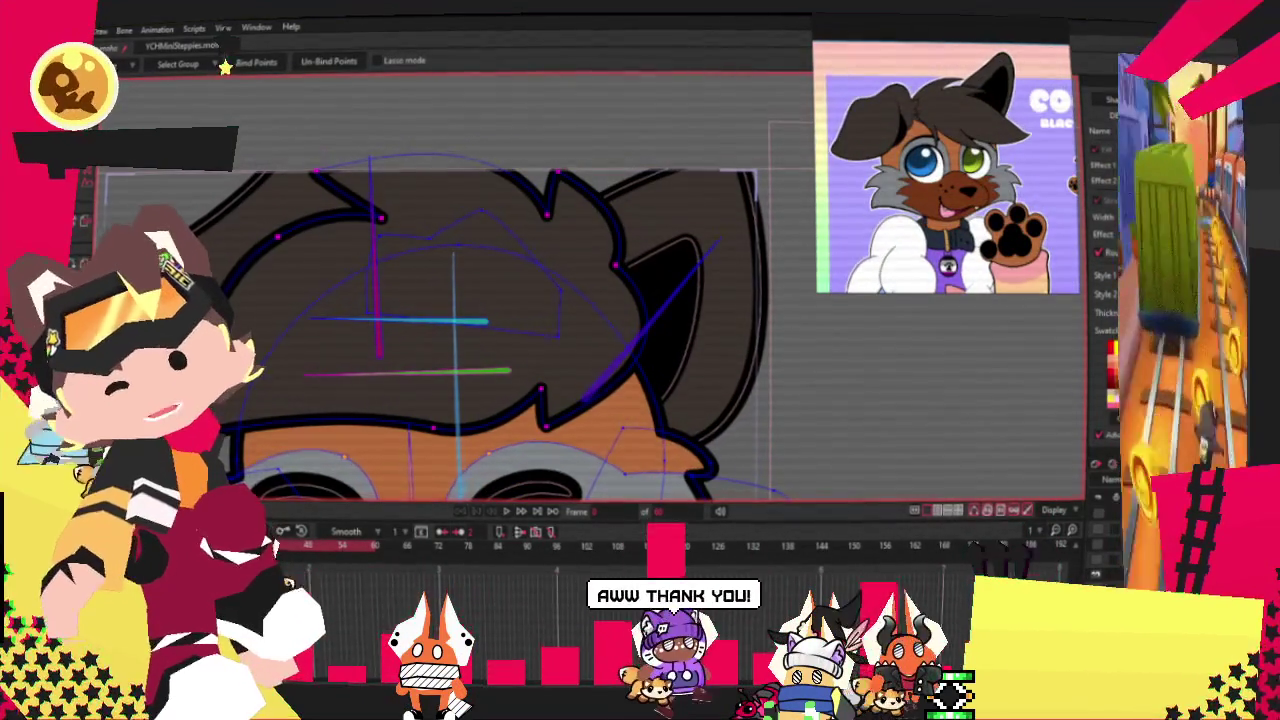
{"action": "scroll", "coordinate": [233, 433], "scroll_direction": "up", "scroll_amount": 2}
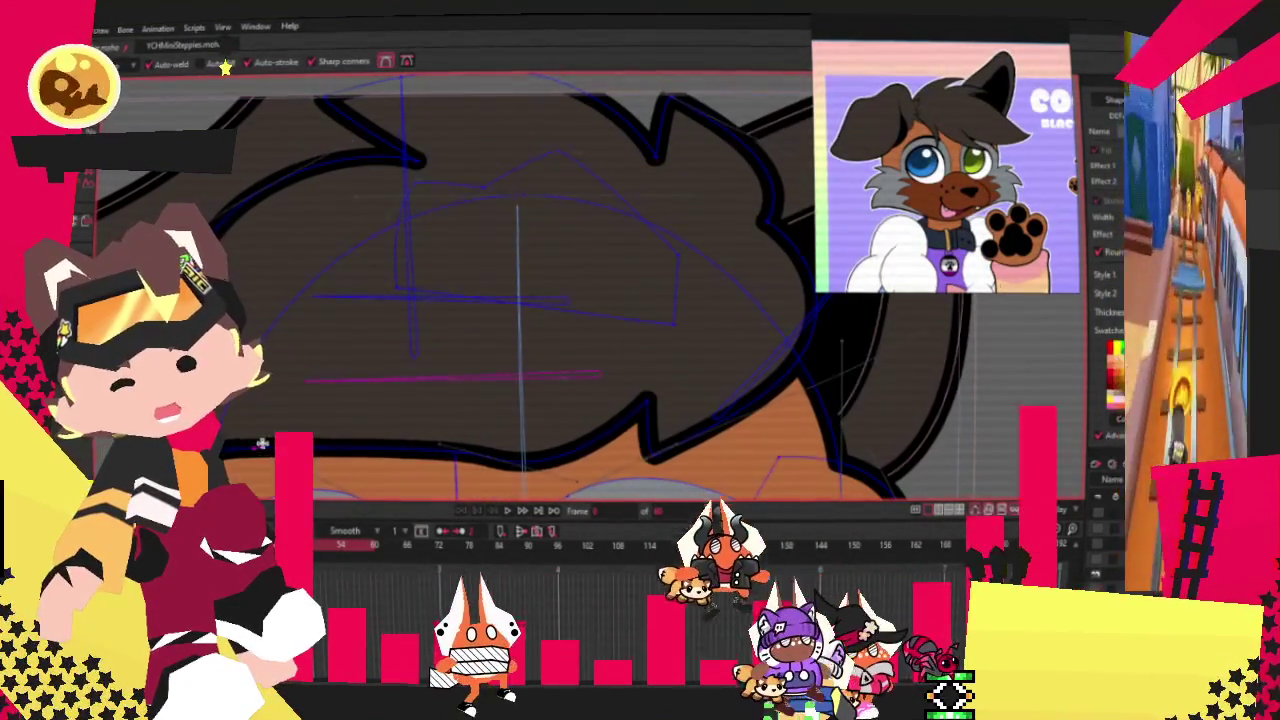
Draw a new hair outline segment, play to check it, then raise the fringe curve above the eyes.
{"action": "left_click_drag", "start_coordinate": [233, 433], "coordinate": [375, 412]}
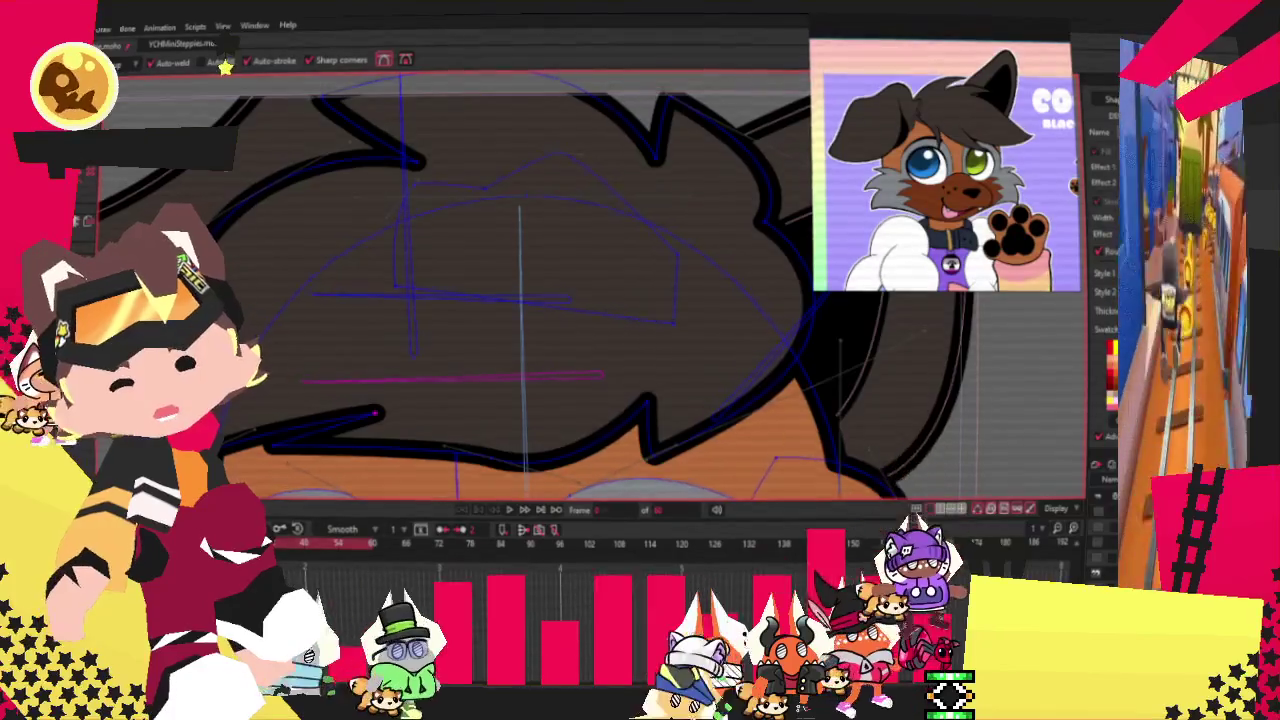
{"action": "scroll", "coordinate": [437, 452], "scroll_direction": "down", "scroll_amount": 2}
{"action": "left_click", "coordinate": [512, 511]}
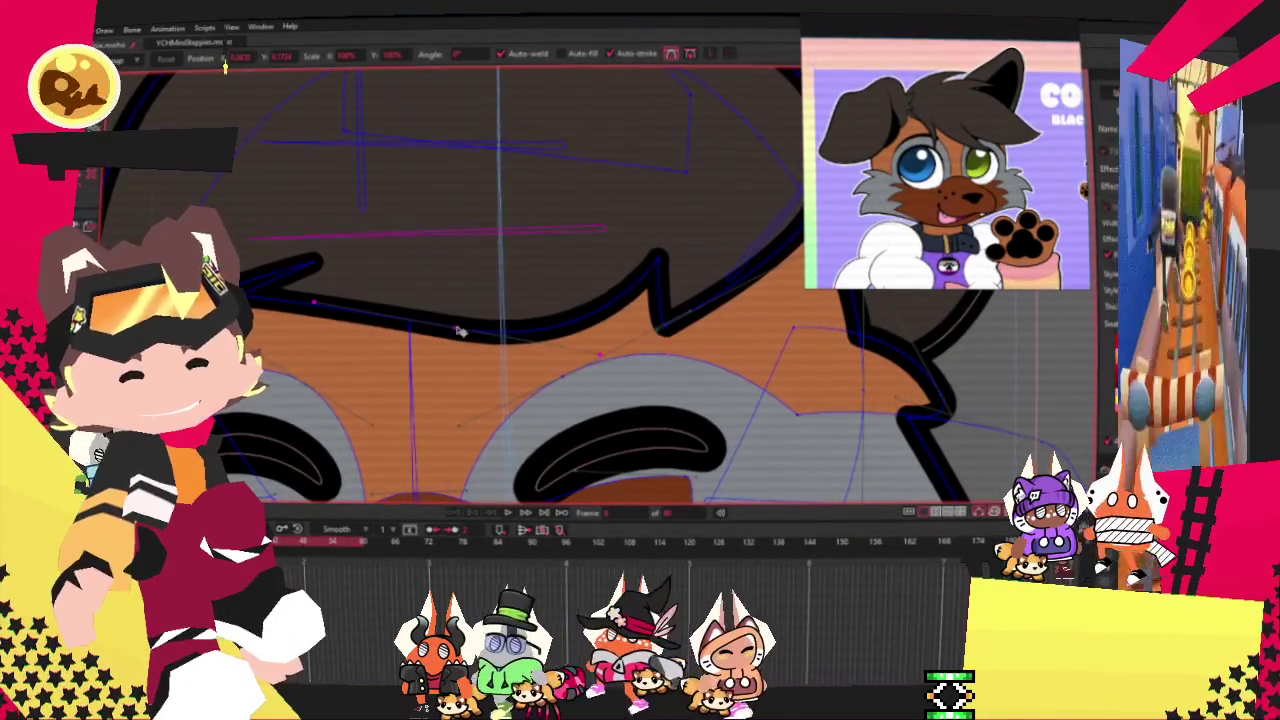
{"action": "left_click_drag", "start_coordinate": [456, 333], "coordinate": [462, 318]}
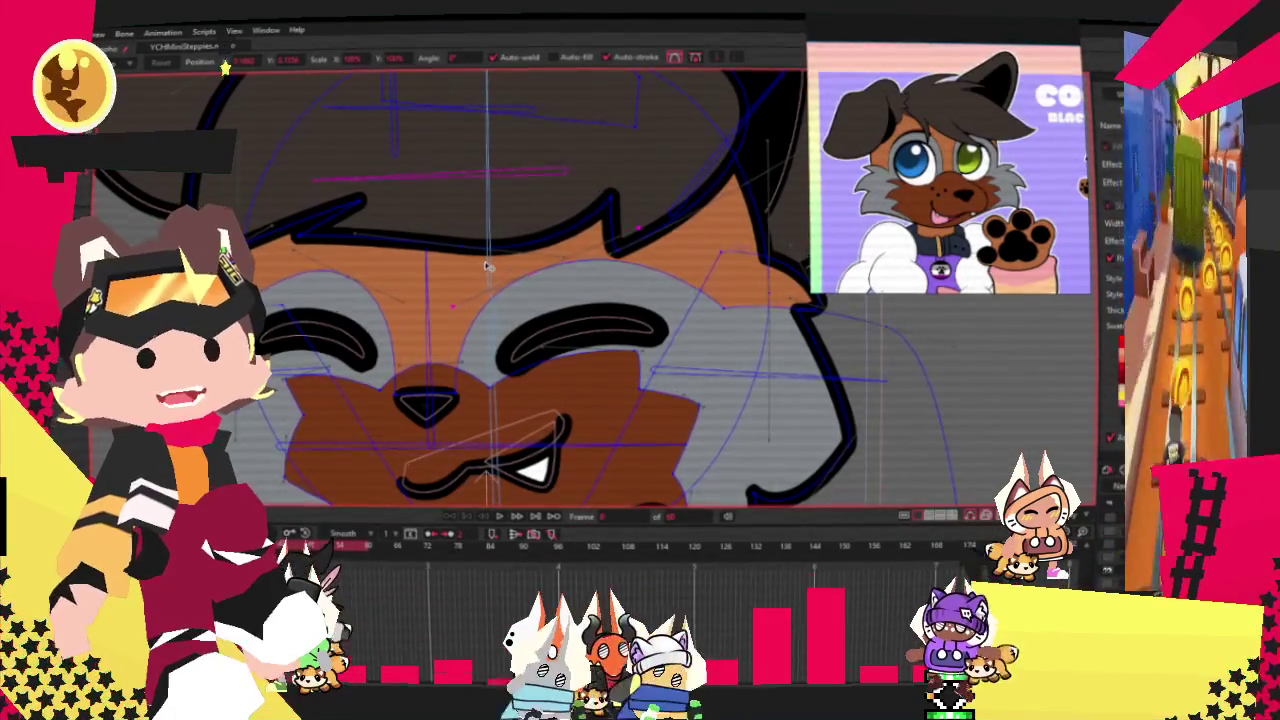
{"action": "scroll", "coordinate": [487, 265], "scroll_direction": "down", "scroll_amount": 2}
{"action": "scroll", "coordinate": [495, 255], "scroll_direction": "down", "scroll_amount": 2}
{"action": "scroll", "coordinate": [500, 248], "scroll_direction": "down", "scroll_amount": 1}
{"action": "scroll", "coordinate": [509, 237], "scroll_direction": "down", "scroll_amount": 1}
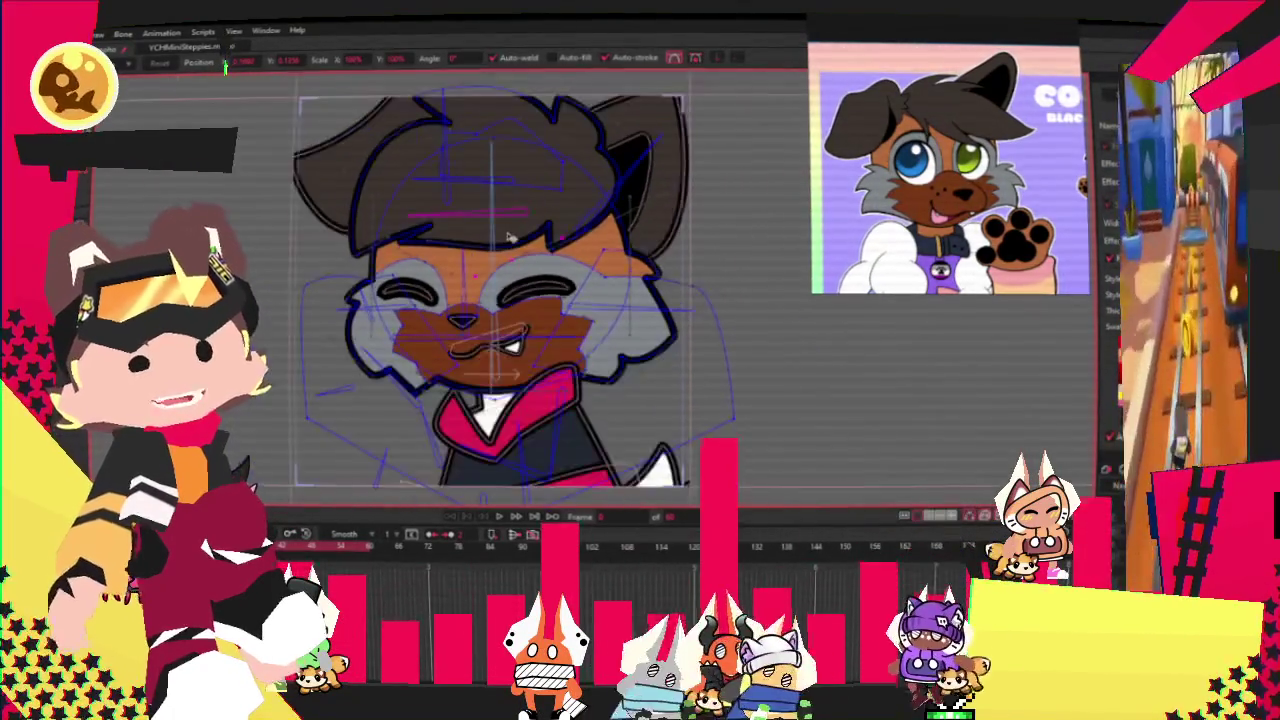
{"action": "scroll", "coordinate": [509, 237], "scroll_direction": "down", "scroll_amount": 2}
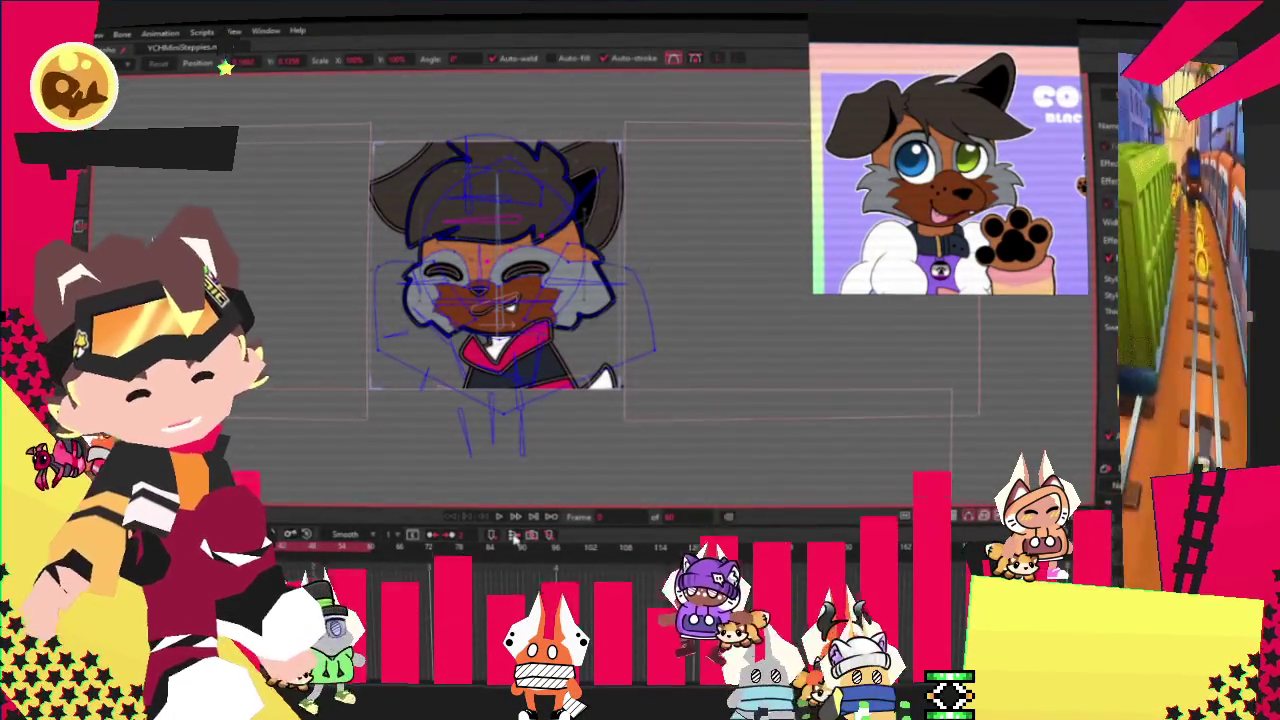
{"action": "left_click", "coordinate": [499, 517]}
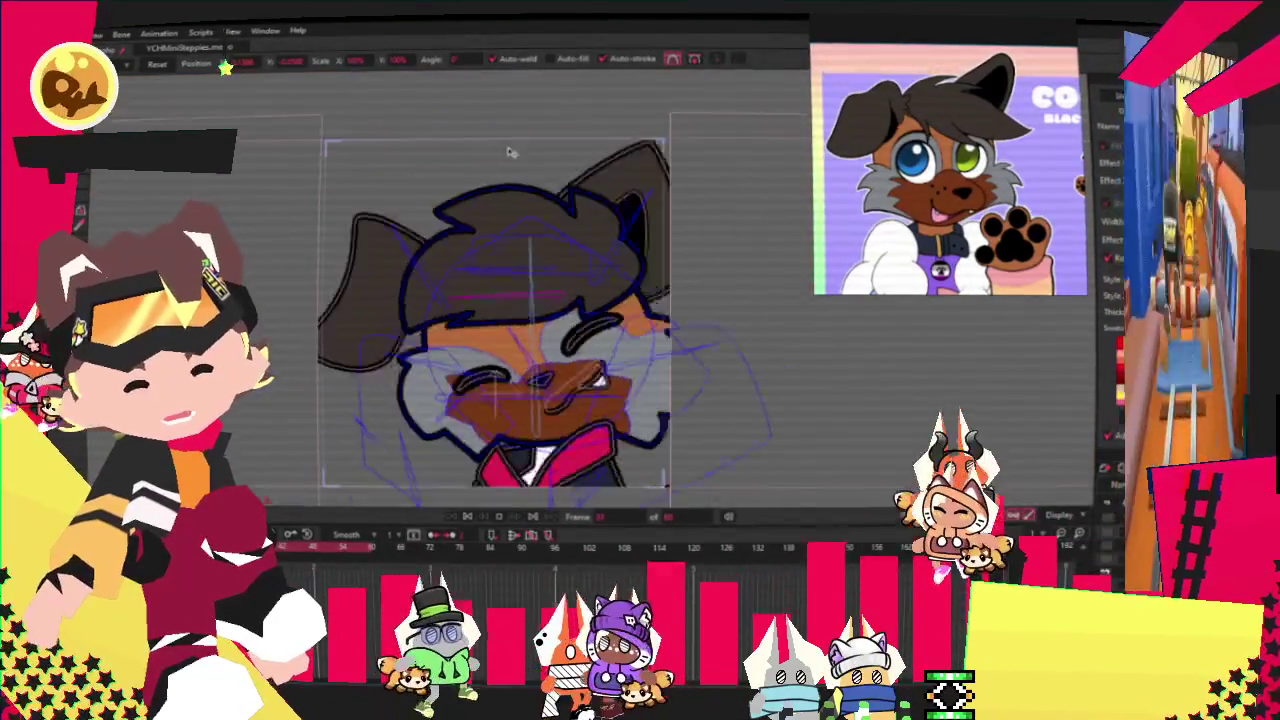
{"action": "scroll", "coordinate": [567, 193], "scroll_direction": "up", "scroll_amount": 3}
{"action": "scroll", "coordinate": [567, 193], "scroll_direction": "up", "scroll_amount": 3}
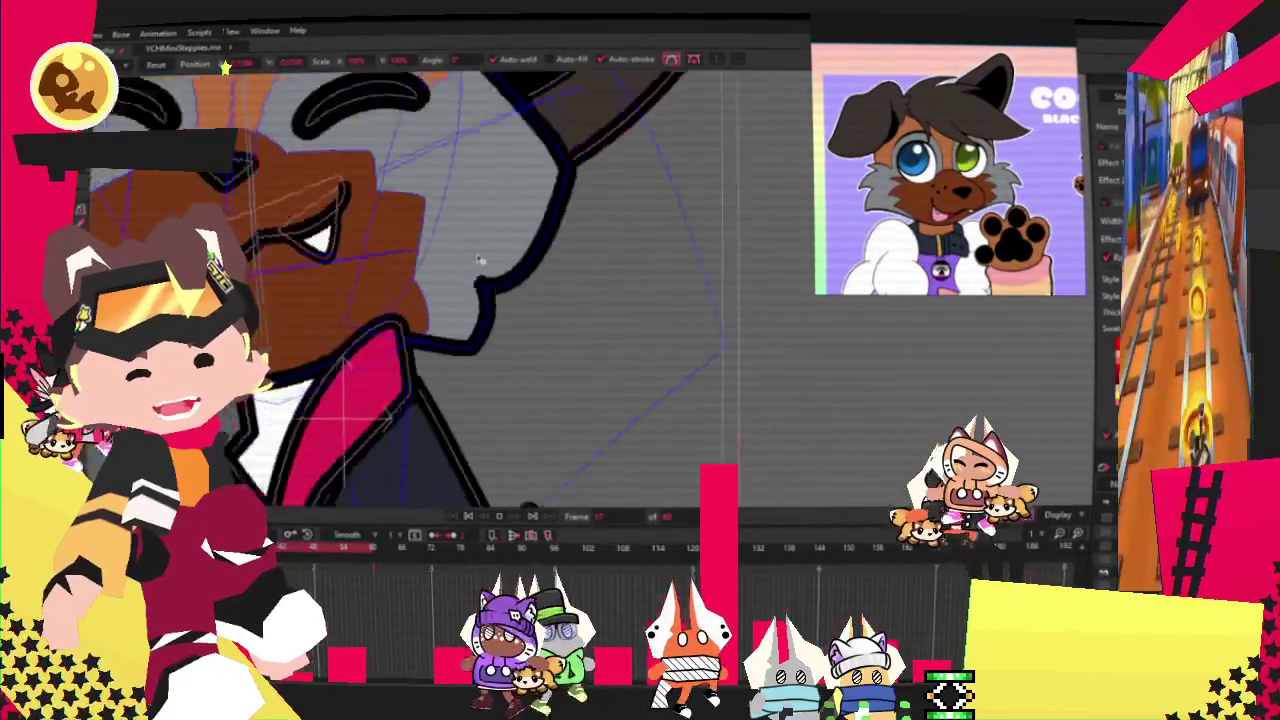
{"action": "scroll", "coordinate": [530, 150], "scroll_direction": "up", "scroll_amount": 2}
{"action": "scroll", "coordinate": [535, 151], "scroll_direction": "up", "scroll_amount": 2}
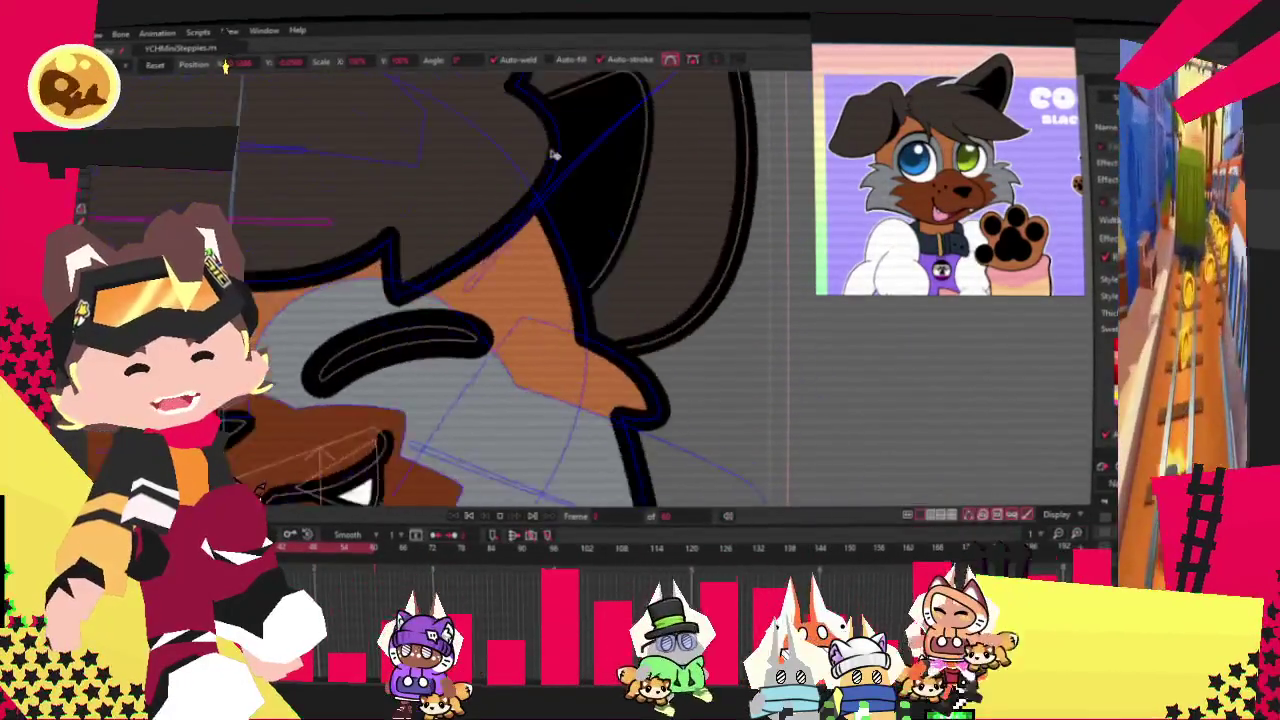
{"action": "scroll", "coordinate": [540, 152], "scroll_direction": "down", "scroll_amount": 3}
{"action": "scroll", "coordinate": [550, 155], "scroll_direction": "down", "scroll_amount": 2}
{"action": "scroll", "coordinate": [552, 152], "scroll_direction": "down", "scroll_amount": 2}
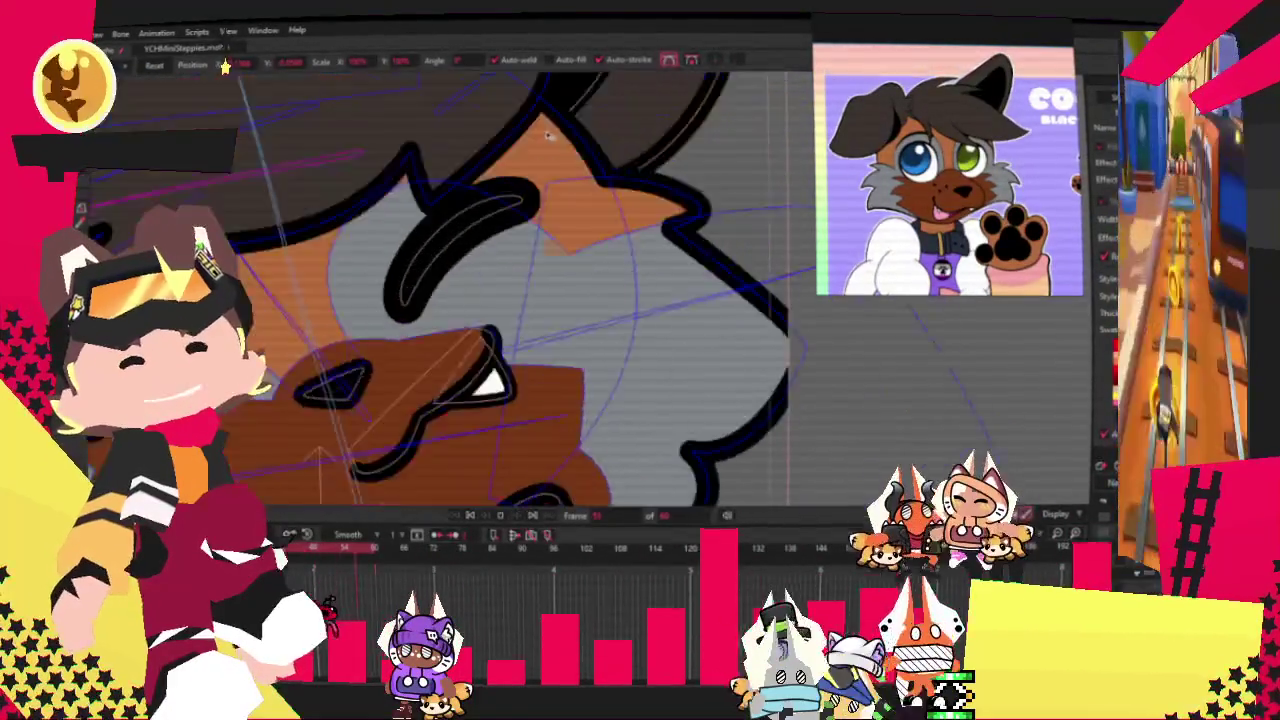
{"action": "scroll", "coordinate": [548, 140], "scroll_direction": "down", "scroll_amount": 3}
{"action": "scroll", "coordinate": [542, 125], "scroll_direction": "down", "scroll_amount": 2}
{"action": "scroll", "coordinate": [535, 122], "scroll_direction": "up", "scroll_amount": 2}
{"action": "scroll", "coordinate": [525, 123], "scroll_direction": "up", "scroll_amount": 2}
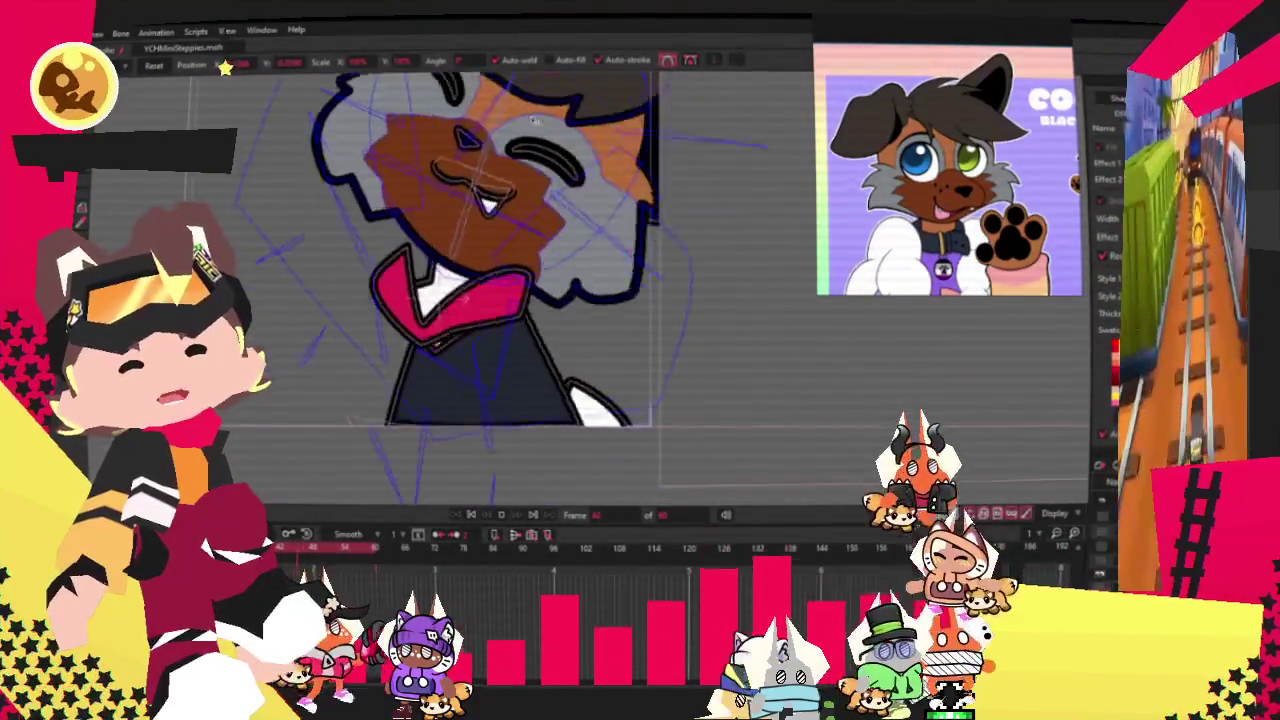
{"action": "scroll", "coordinate": [510, 124], "scroll_direction": "down", "scroll_amount": 1}
{"action": "scroll", "coordinate": [503, 125], "scroll_direction": "up", "scroll_amount": 2}
{"action": "scroll", "coordinate": [503, 125], "scroll_direction": "down", "scroll_amount": 2}
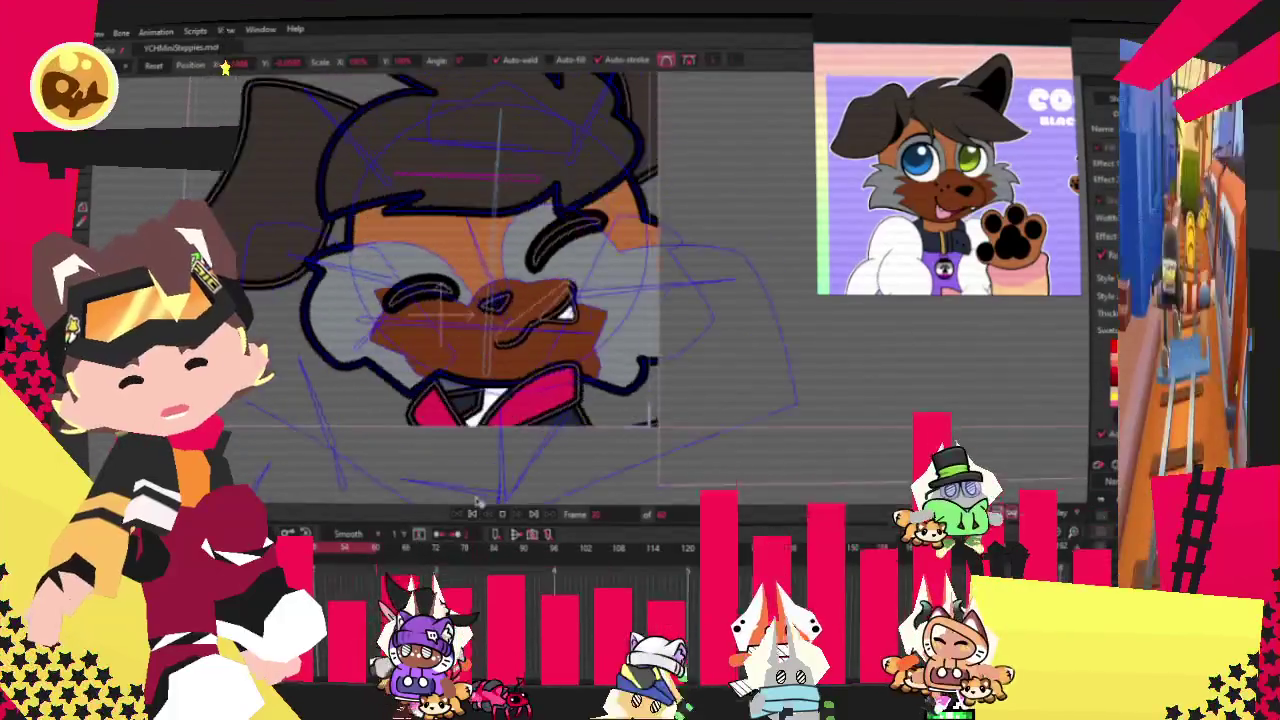
{"action": "scroll", "coordinate": [503, 125], "scroll_direction": "up", "scroll_amount": 1}
{"action": "scroll", "coordinate": [503, 125], "scroll_direction": "down", "scroll_amount": 1}
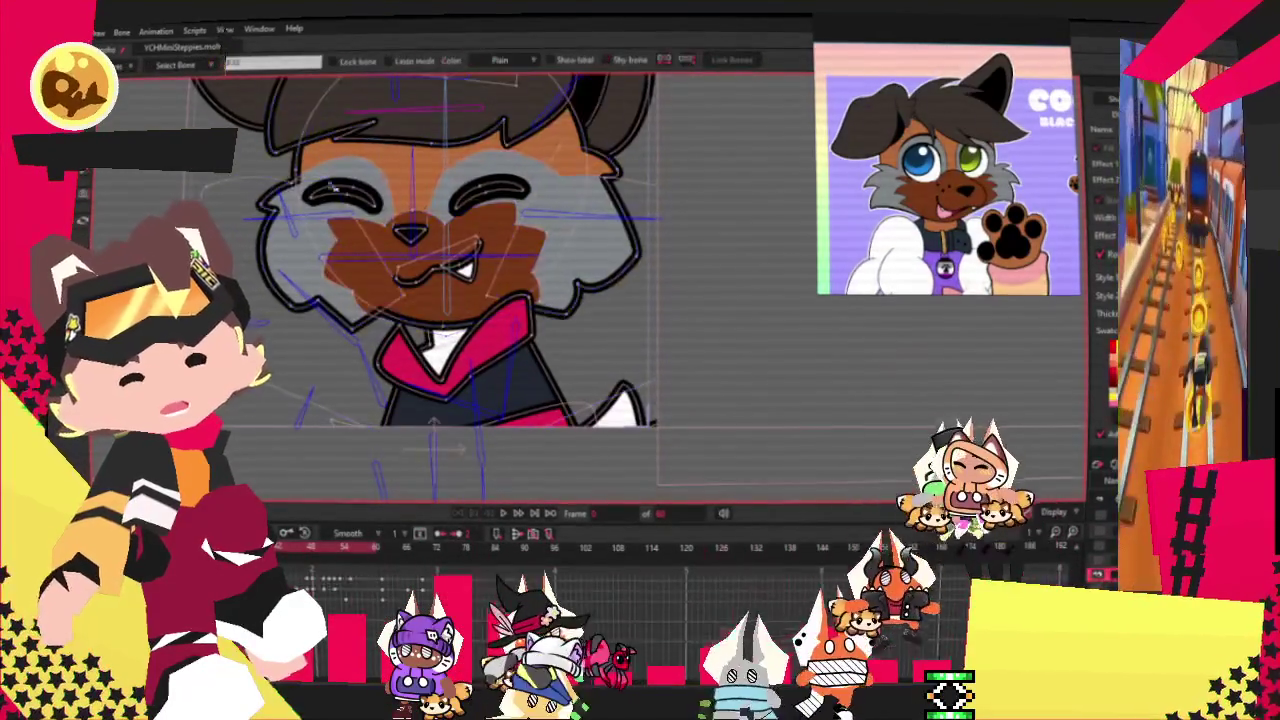
{"action": "scroll", "coordinate": [308, 175], "scroll_direction": "up", "scroll_amount": 2}
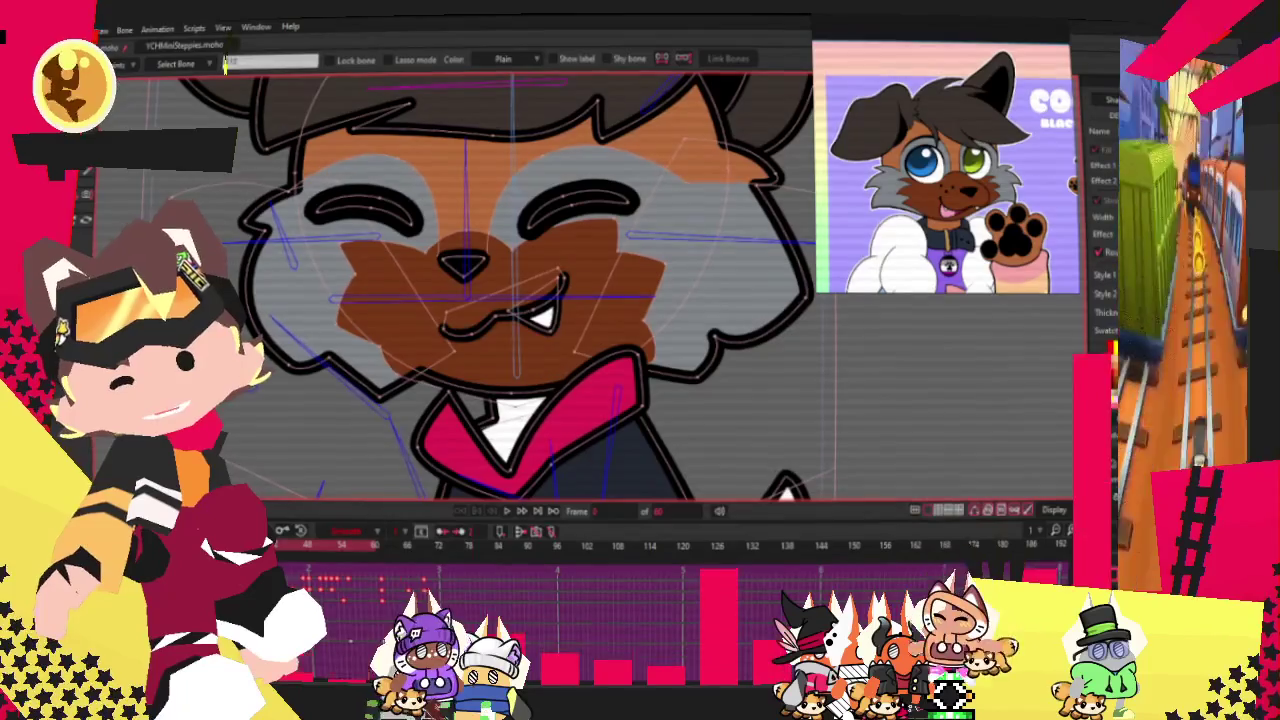
{"action": "scroll", "coordinate": [350, 215], "scroll_direction": "up", "scroll_amount": 1}
{"action": "key", "text": "t"}
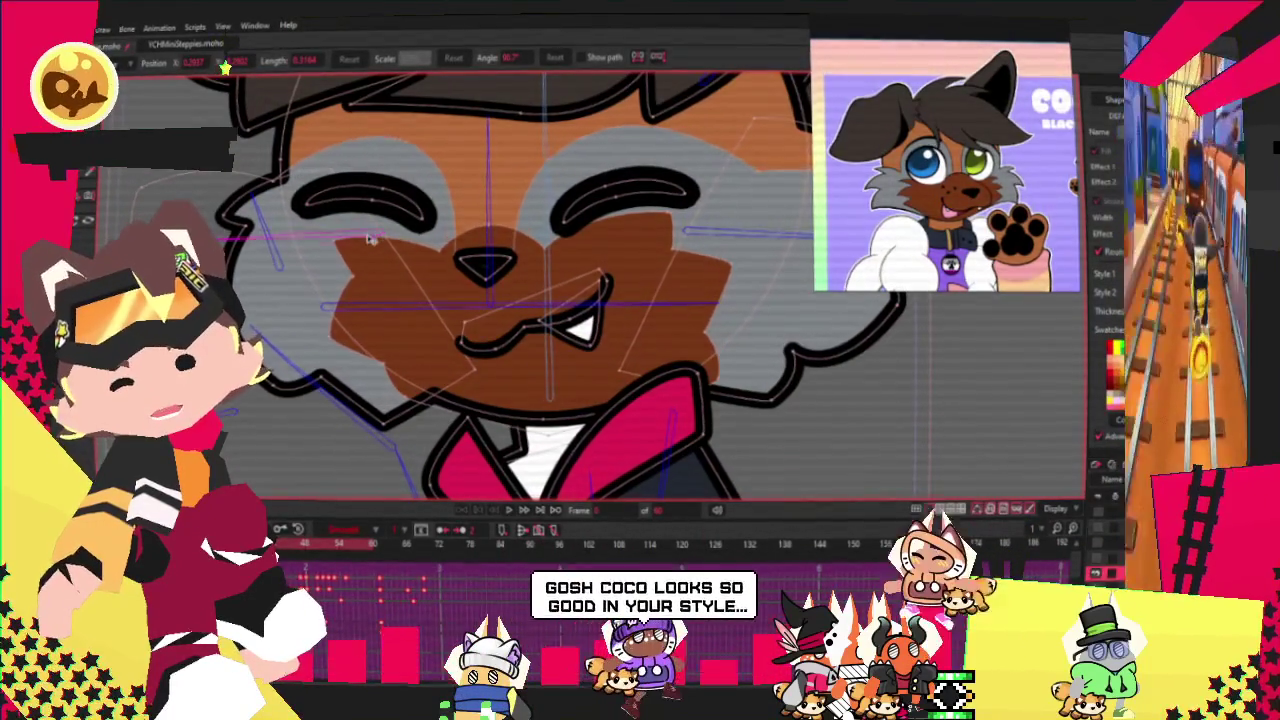
{"action": "left_click", "coordinate": [693, 235]}
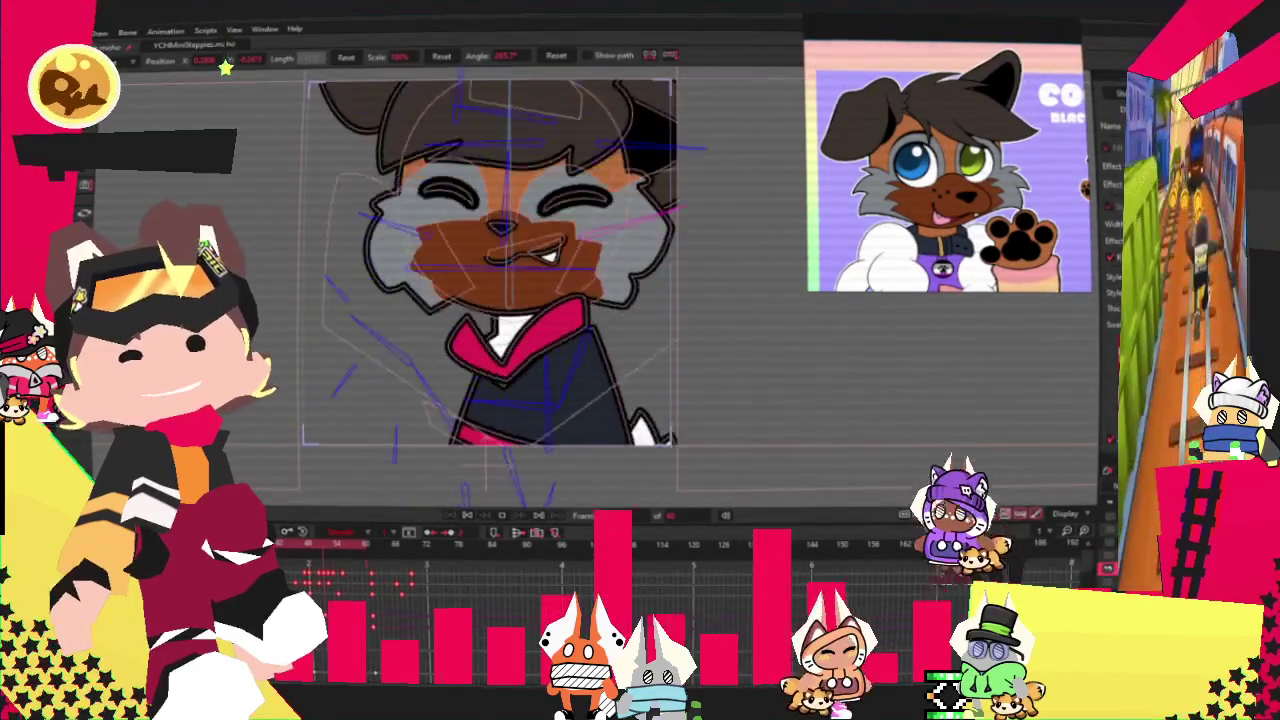
{"action": "left_click", "coordinate": [466, 516]}
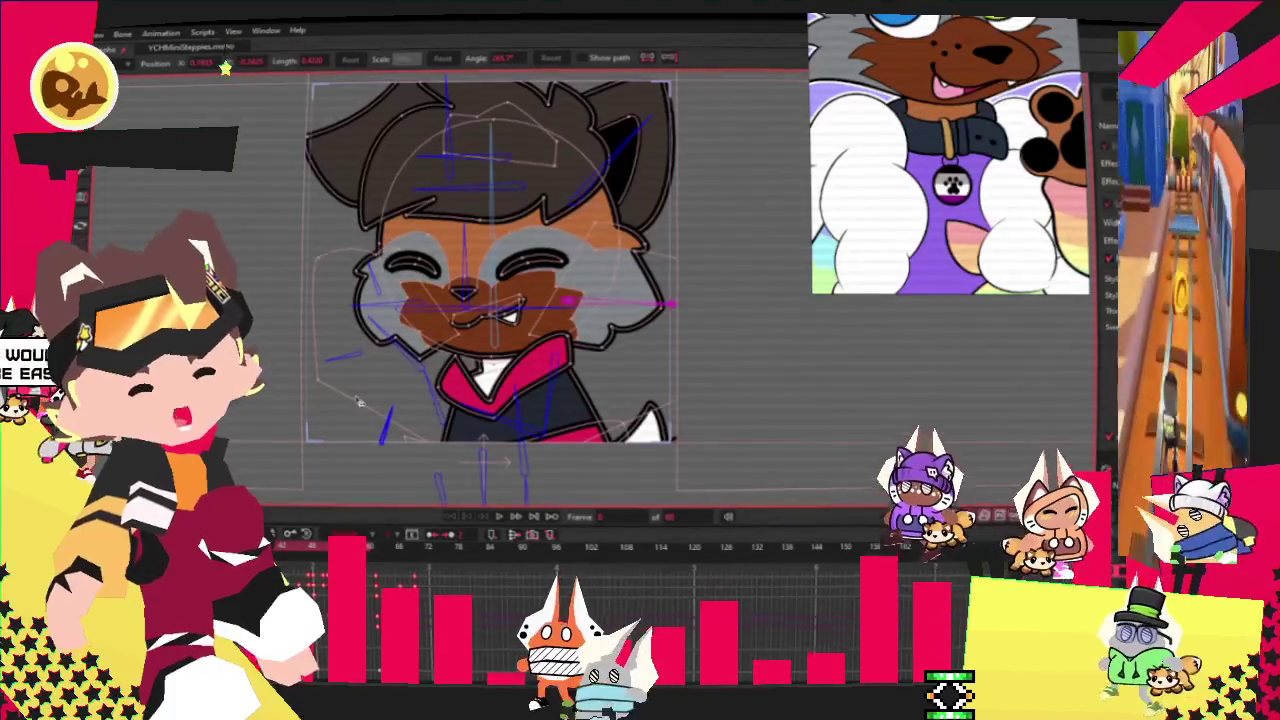
Select the red collar shape on the neck and delete it, leaving only the white collar.
{"action": "scroll", "coordinate": [549, 207], "scroll_direction": "down", "scroll_amount": 2}
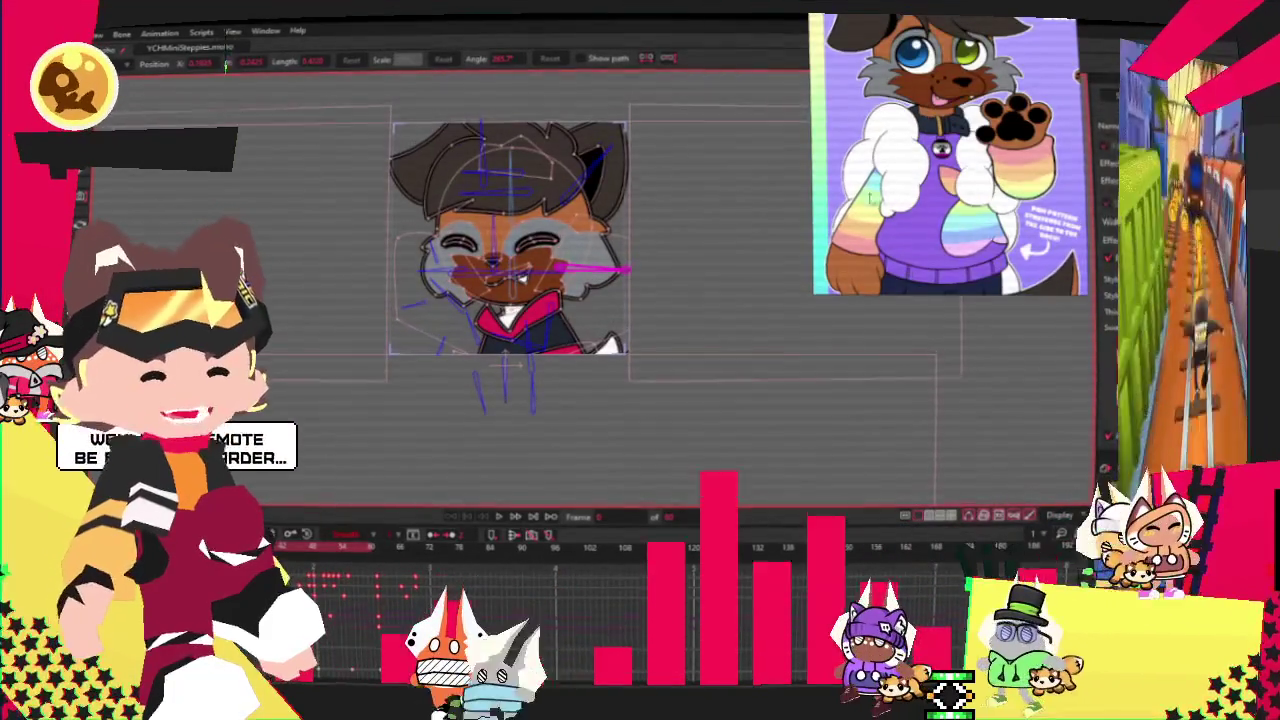
{"action": "scroll", "coordinate": [549, 244], "scroll_direction": "up", "scroll_amount": 1}
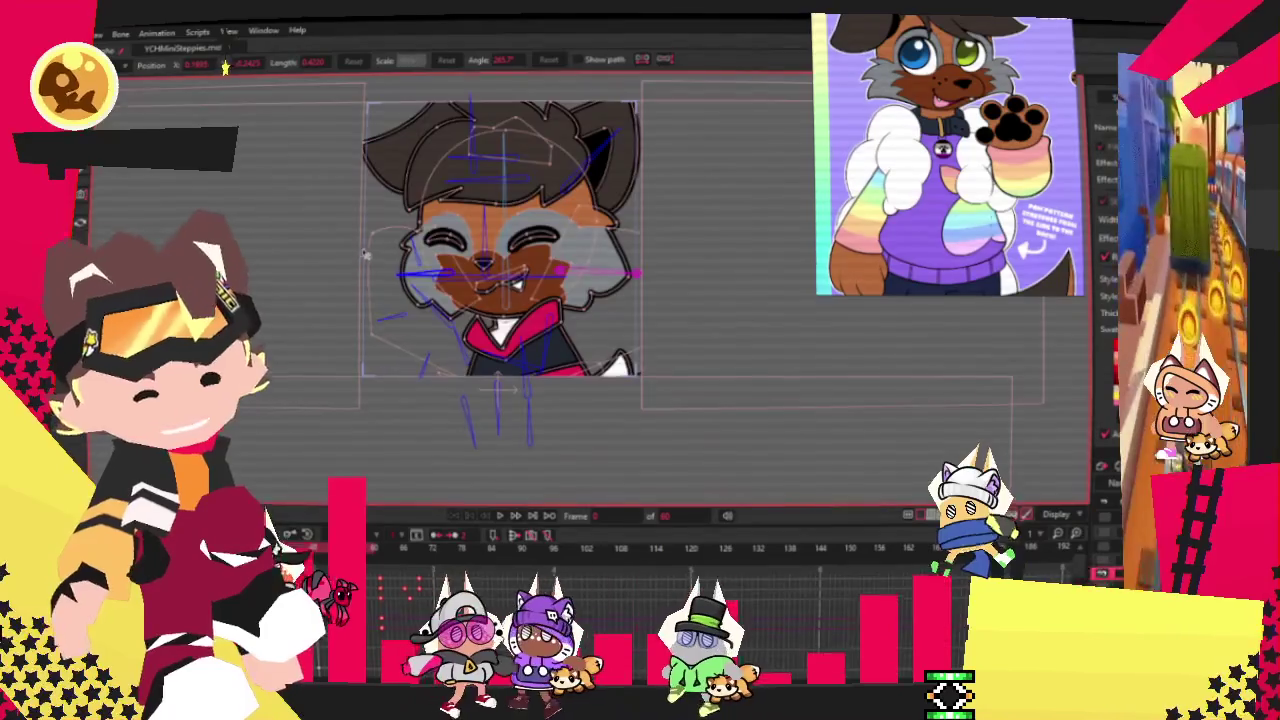
{"action": "scroll", "coordinate": [377, 316], "scroll_direction": "up", "scroll_amount": 3}
{"action": "key", "text": "g"}
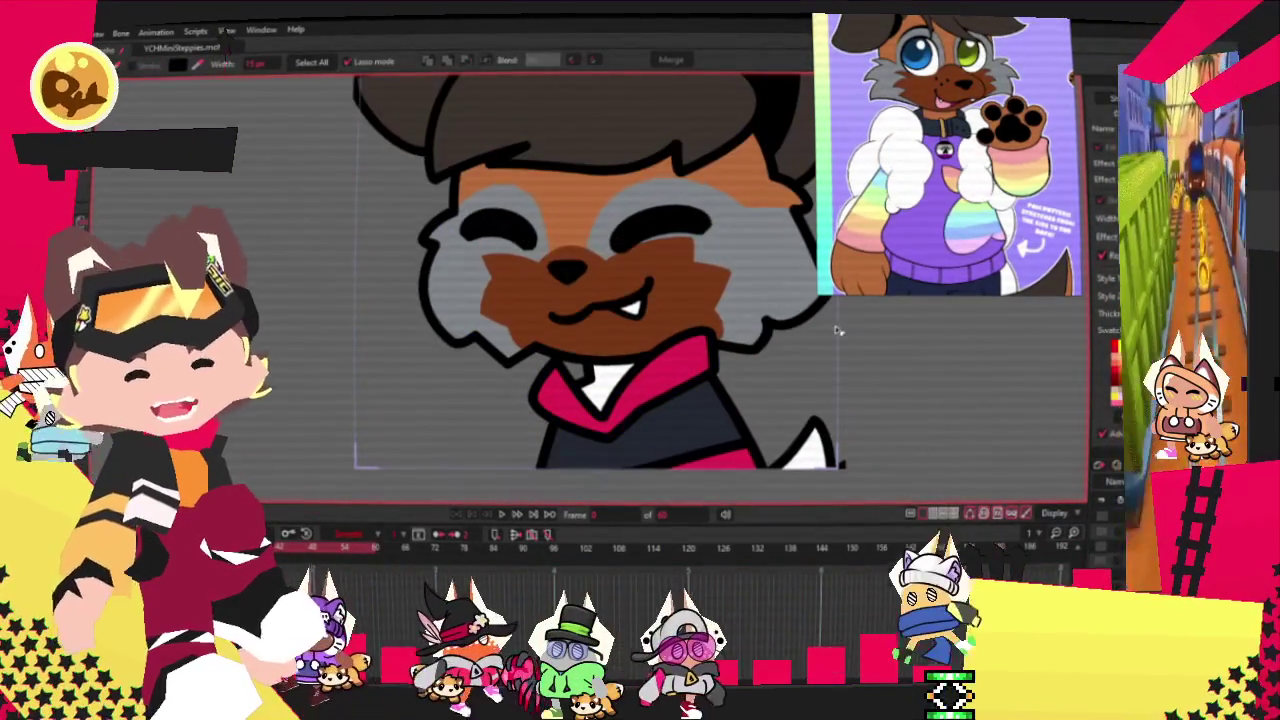
{"action": "left_click", "coordinate": [620, 385]}
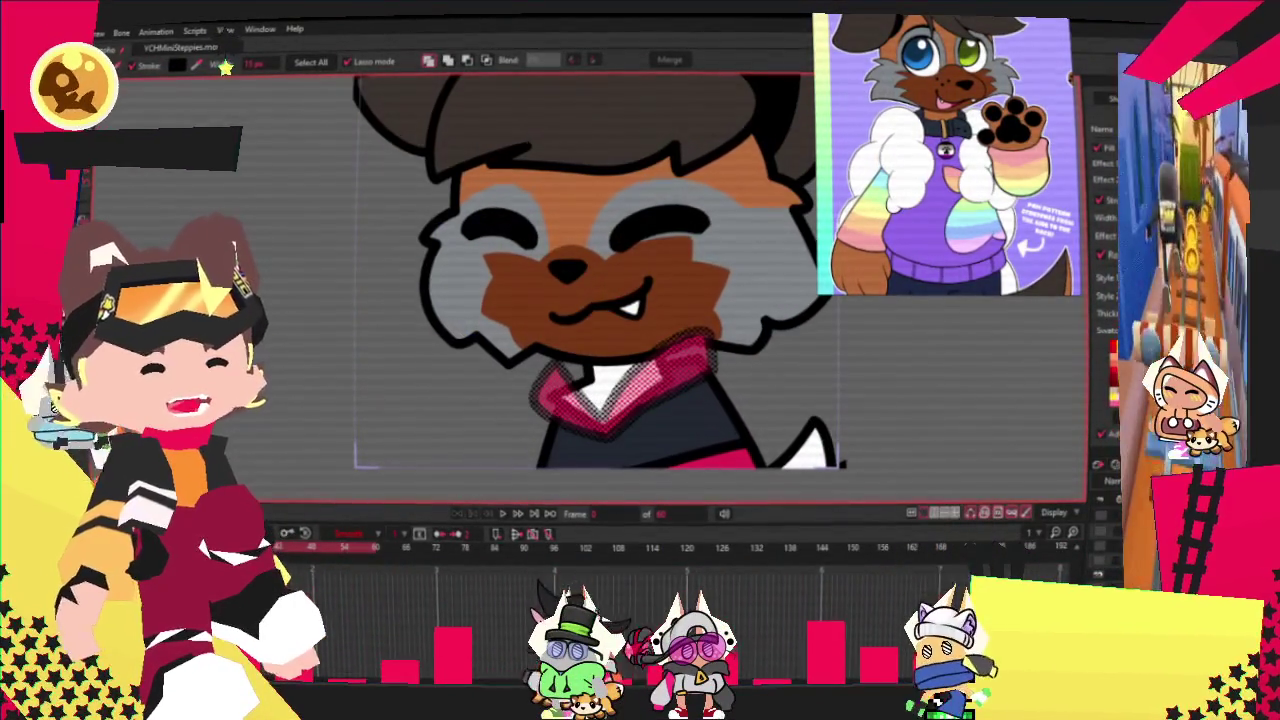
{"action": "key", "text": "Delete"}
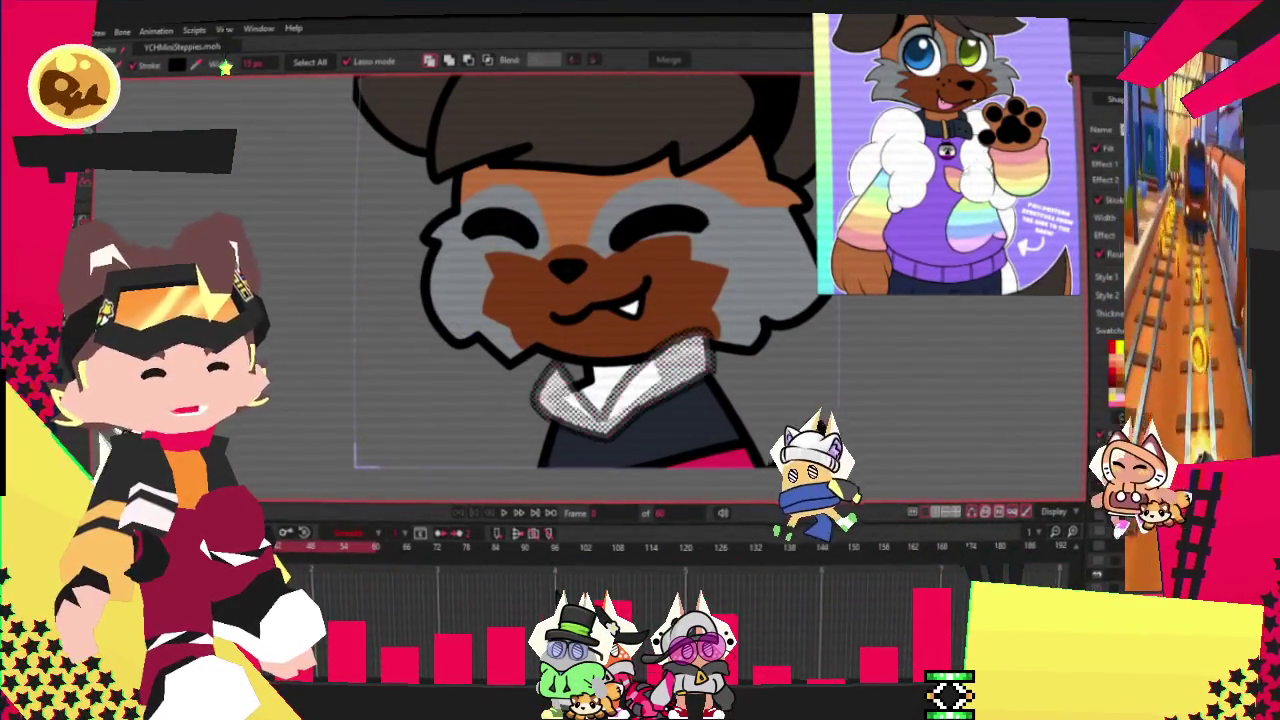
Drag the white collar's points to enlarge it and pull in its upper-left edge.
{"action": "key", "text": "t"}
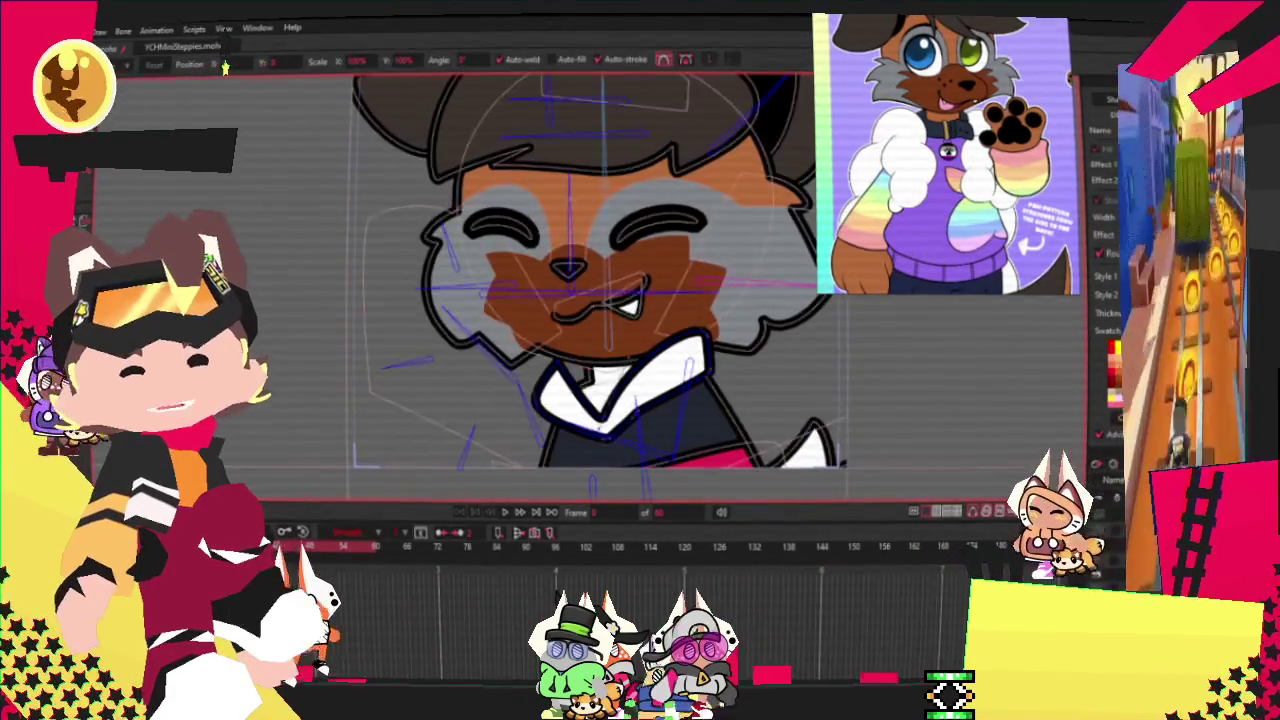
{"action": "scroll", "coordinate": [646, 372], "scroll_direction": "up", "scroll_amount": 3}
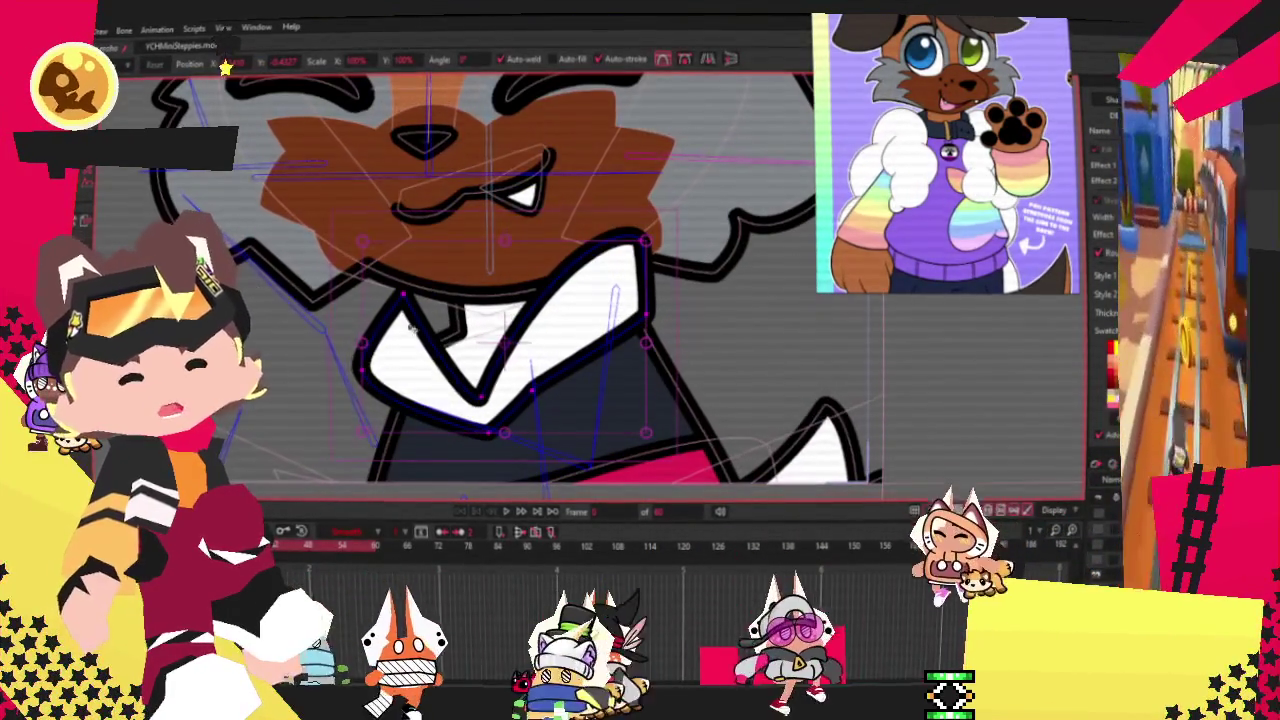
{"action": "left_click", "coordinate": [480, 398]}
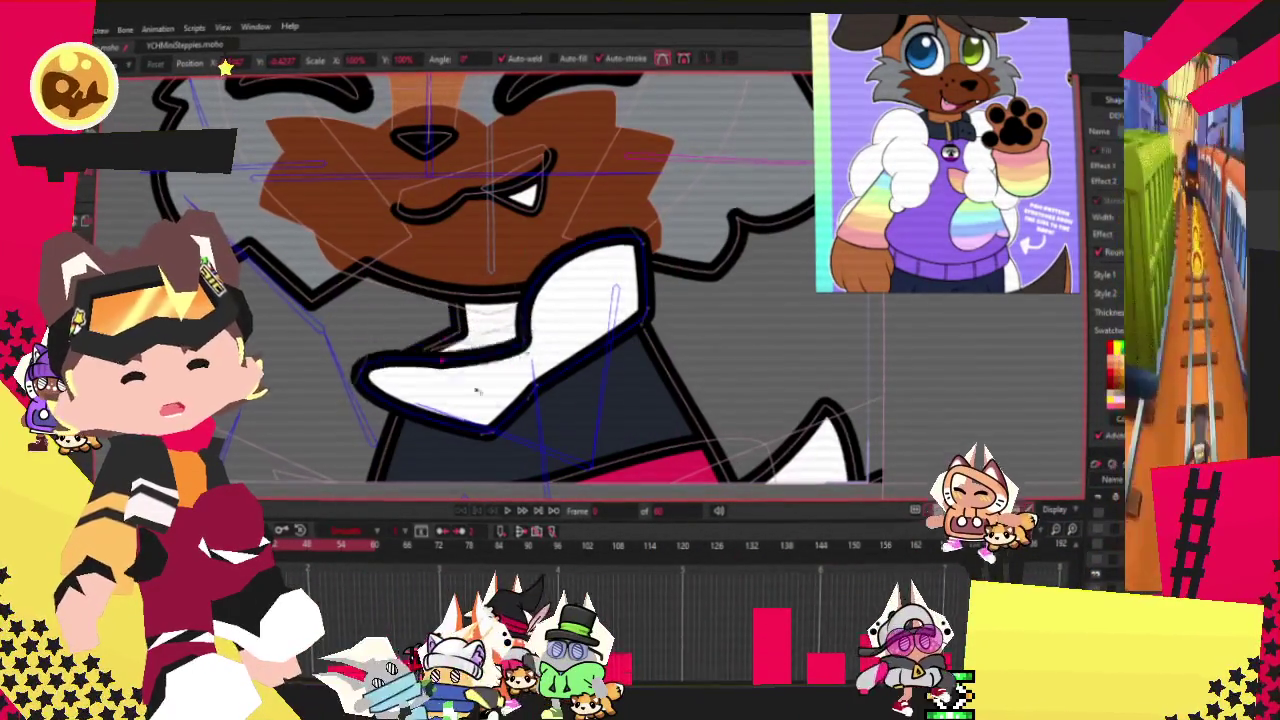
{"action": "mouse_move", "coordinate": [368, 380]}
{"action": "left_mouse_down"}
{"action": "mouse_move", "coordinate": [457, 457]}
{"action": "mouse_move", "coordinate": [567, 440]}
{"action": "mouse_move", "coordinate": [623, 400]}
{"action": "mouse_move", "coordinate": [593, 462]}
{"action": "left_mouse_up"}
{"action": "scroll", "coordinate": [497, 428], "scroll_direction": "up", "scroll_amount": 1}
{"action": "left_click_drag", "start_coordinate": [548, 388], "coordinate": [638, 336]}
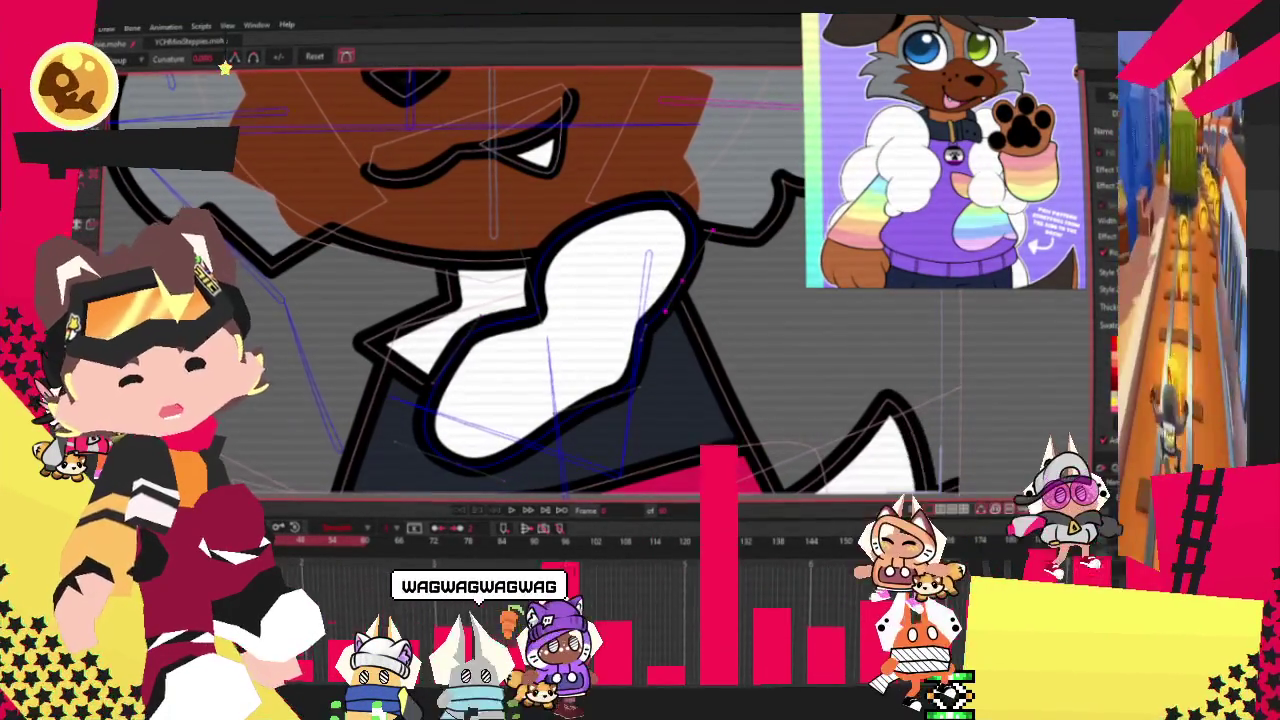
{"action": "key", "text": "t"}
{"action": "left_click_drag", "start_coordinate": [697, 279], "coordinate": [720, 292]}
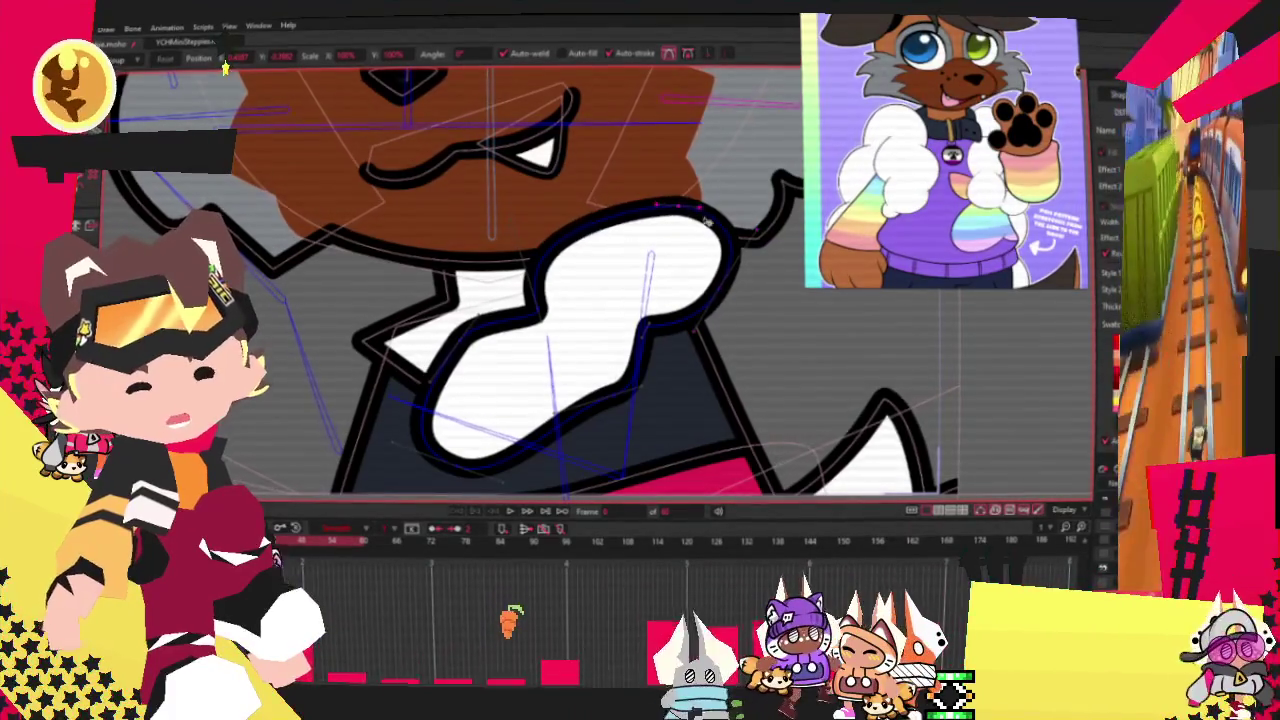
{"action": "mouse_move", "coordinate": [697, 213]}
{"action": "left_mouse_down"}
{"action": "mouse_move", "coordinate": [603, 262]}
{"action": "mouse_move", "coordinate": [582, 258]}
{"action": "left_mouse_up"}
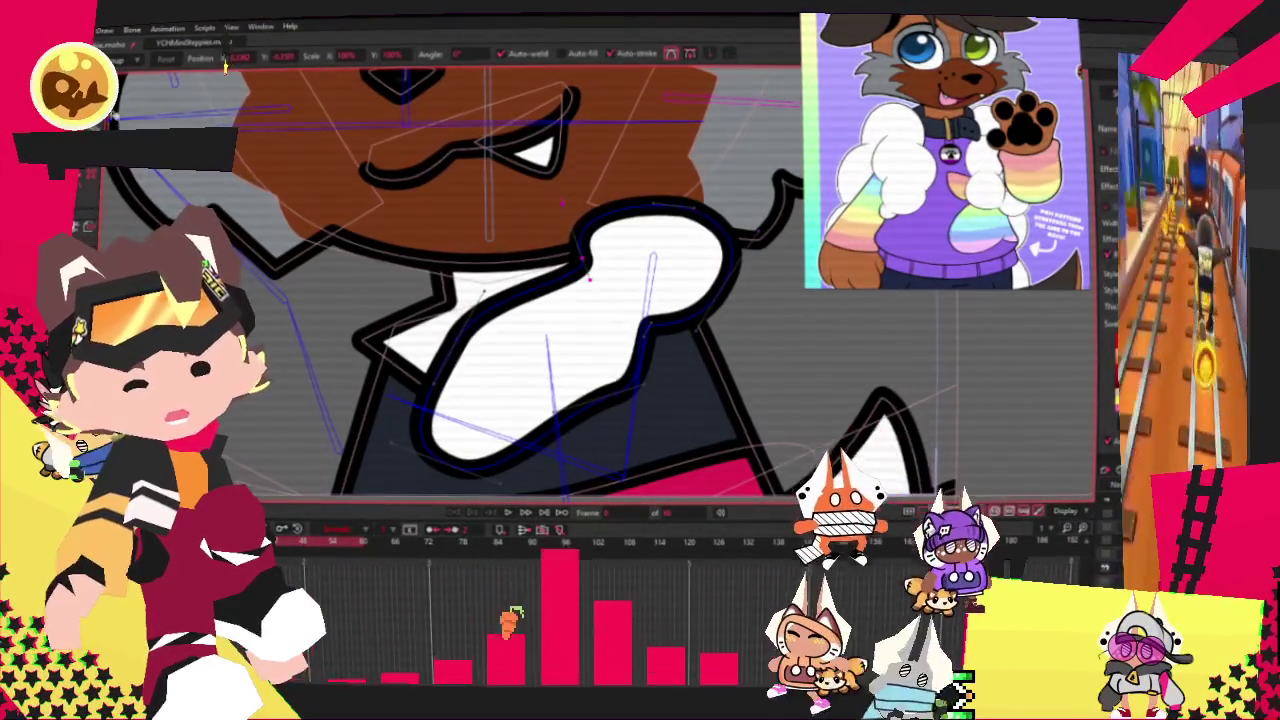
{"action": "key", "text": "c"}
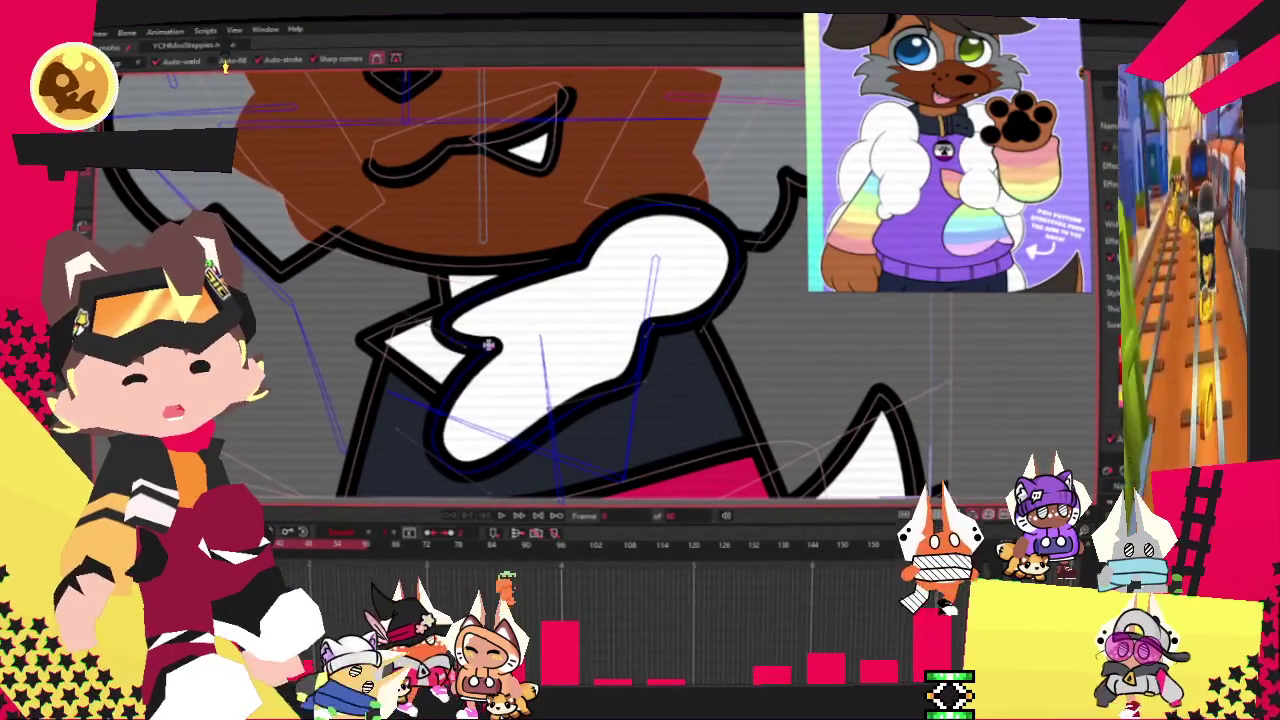
{"action": "key", "text": "alt+s"}
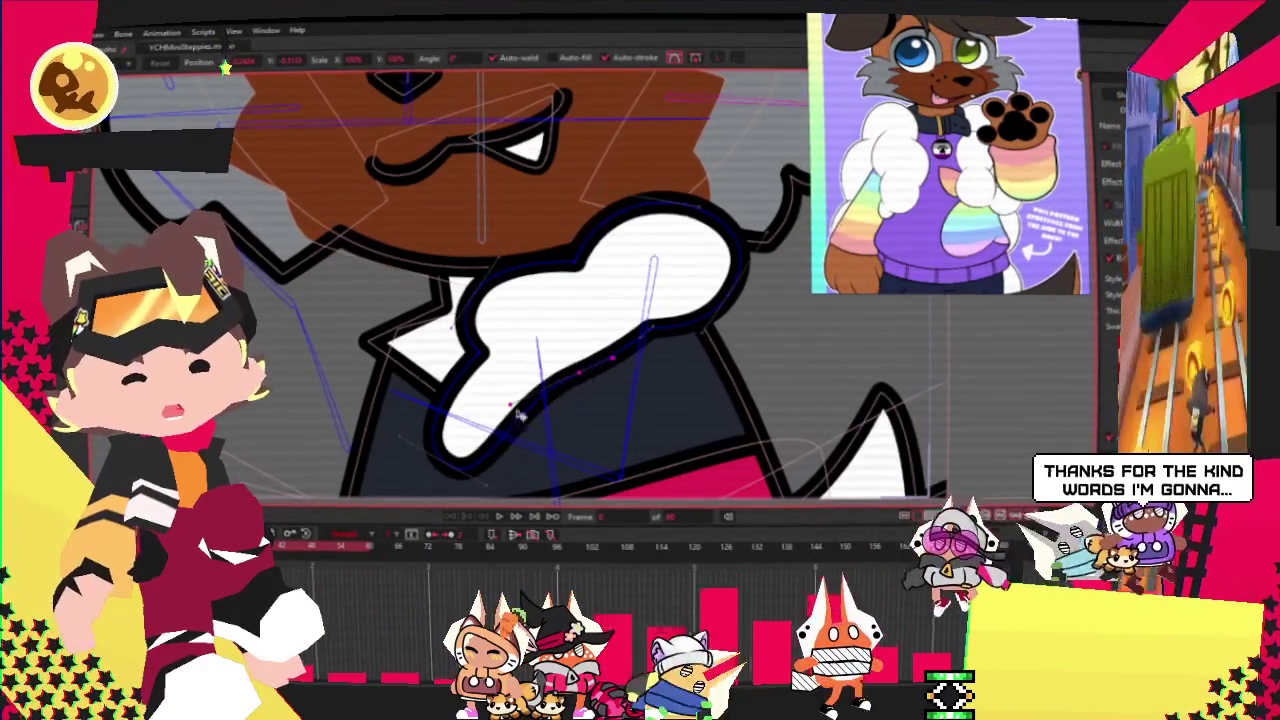
Select the white bone shape's points and the black line shape above it.
{"action": "scroll", "coordinate": [588, 352], "scroll_direction": "down", "scroll_amount": 3}
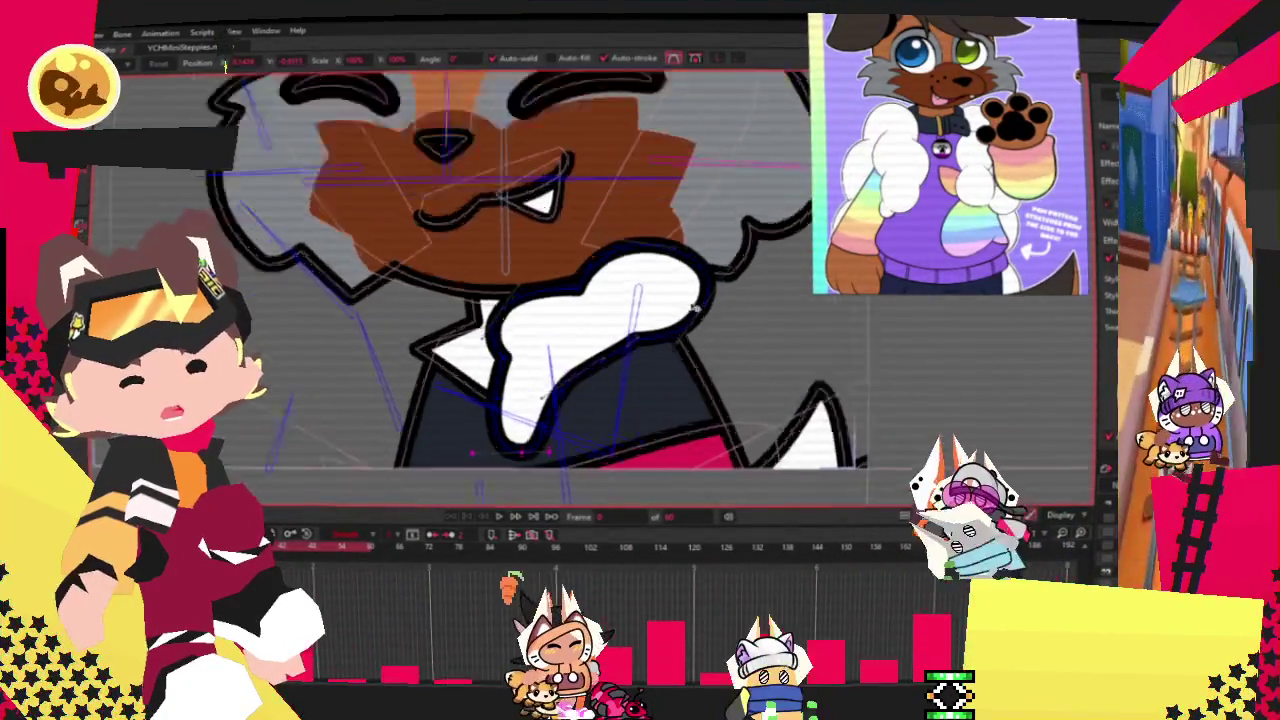
{"action": "scroll", "coordinate": [658, 292], "scroll_direction": "up", "scroll_amount": 3}
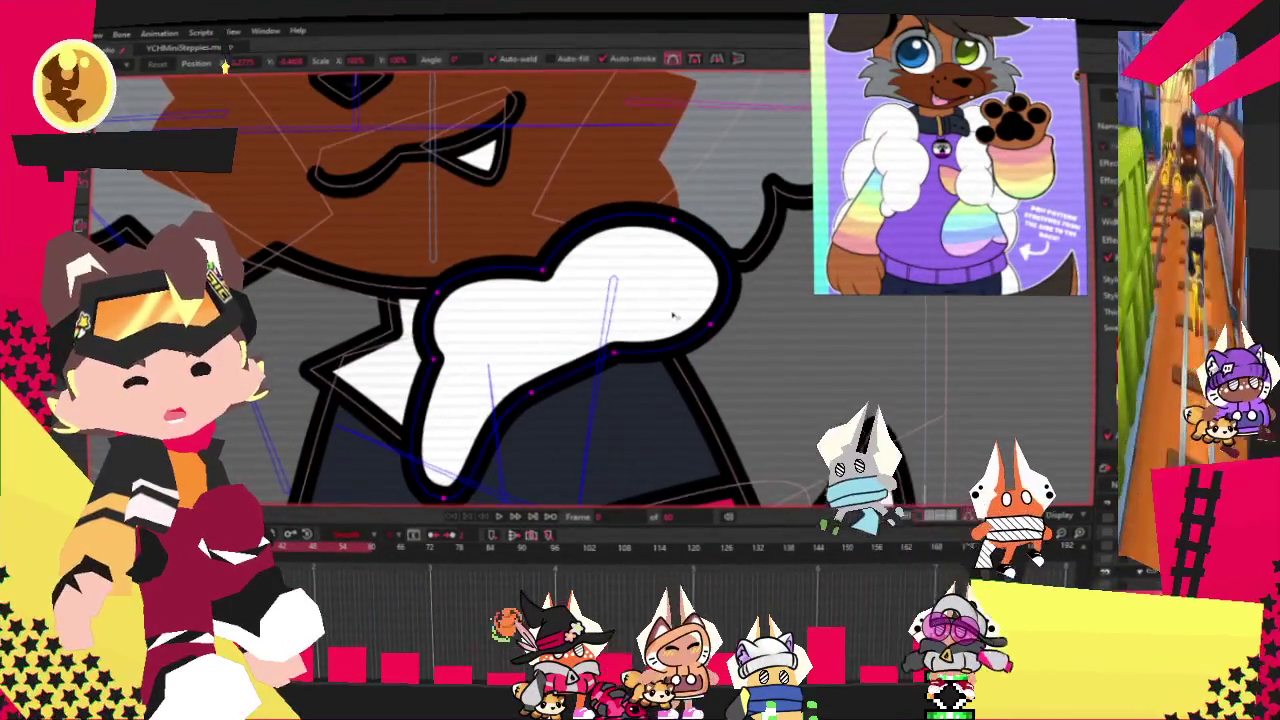
{"action": "left_click", "coordinate": [645, 277]}
{"action": "scroll", "coordinate": [645, 277], "scroll_direction": "down", "scroll_amount": 3}
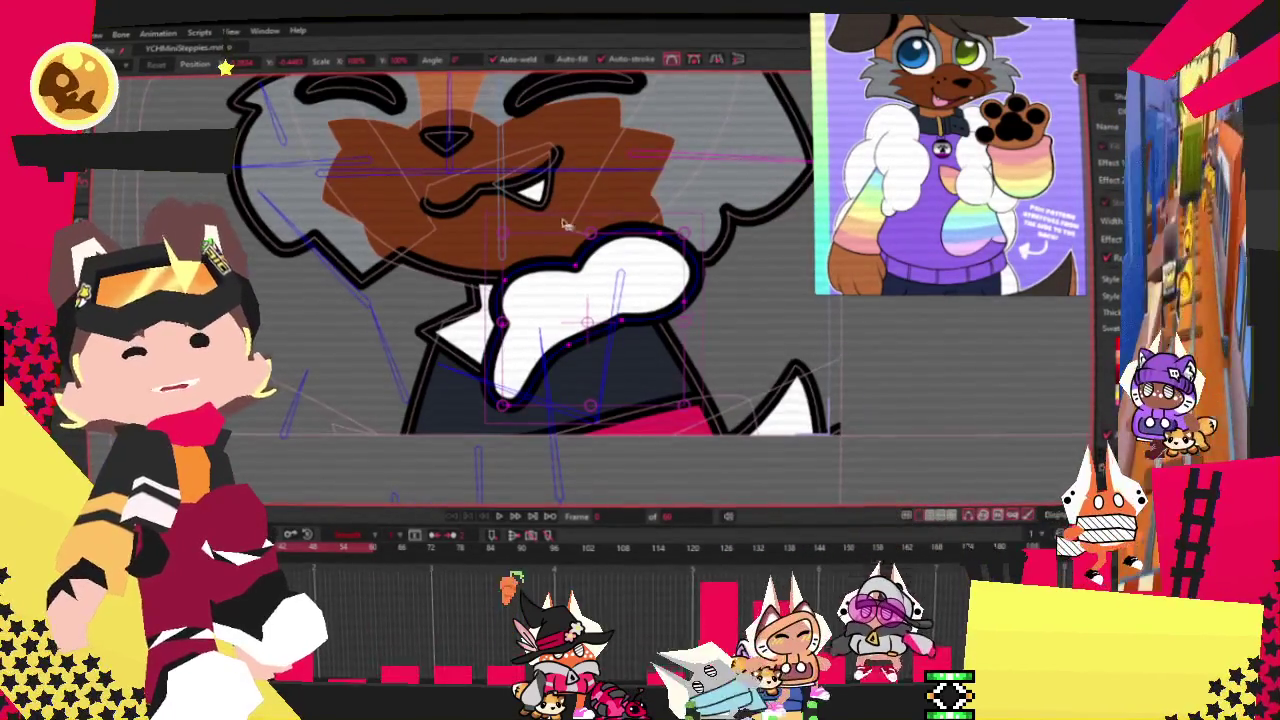
{"action": "scroll", "coordinate": [536, 248], "scroll_direction": "up", "scroll_amount": 3}
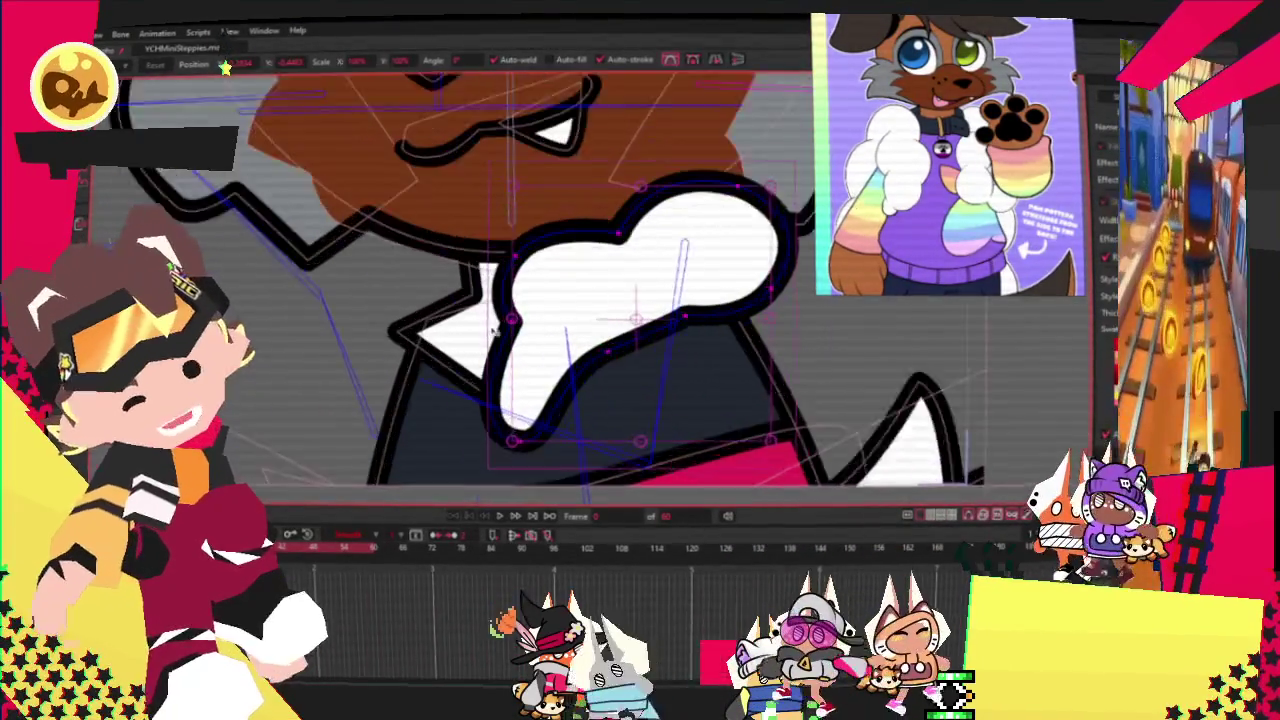
{"action": "left_click", "coordinate": [440, 115]}
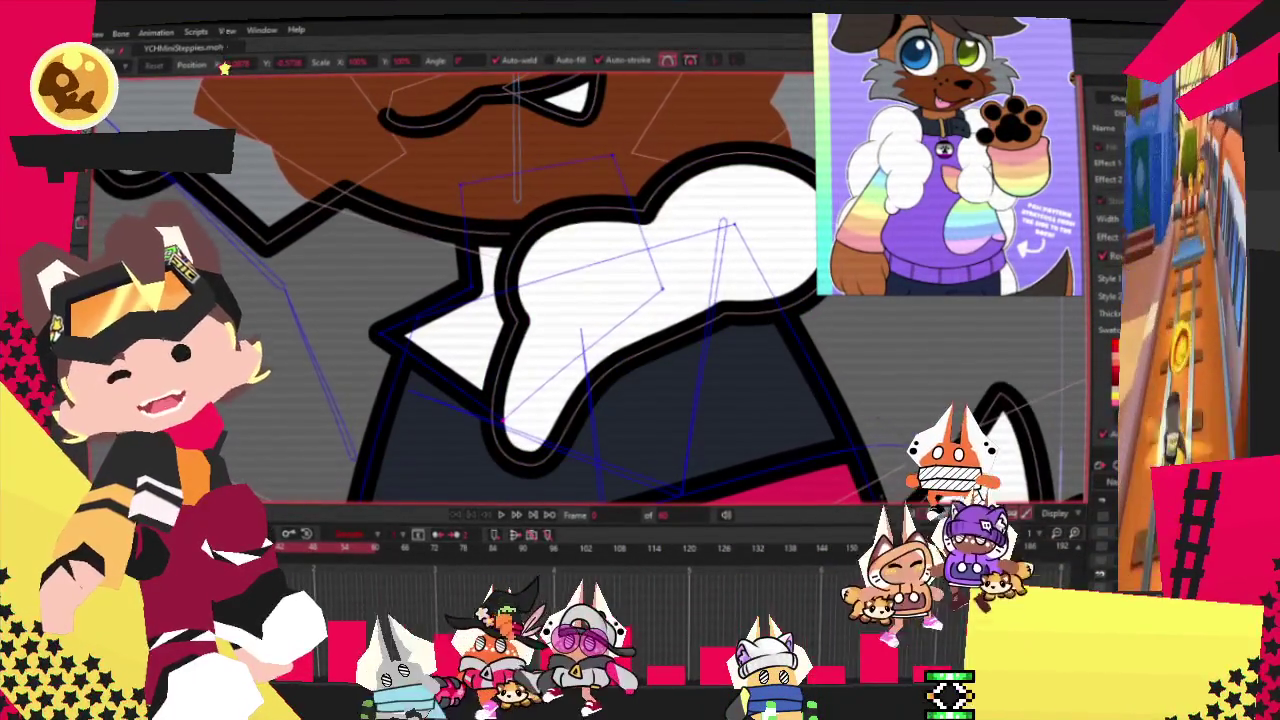
{"action": "key", "text": "u"}
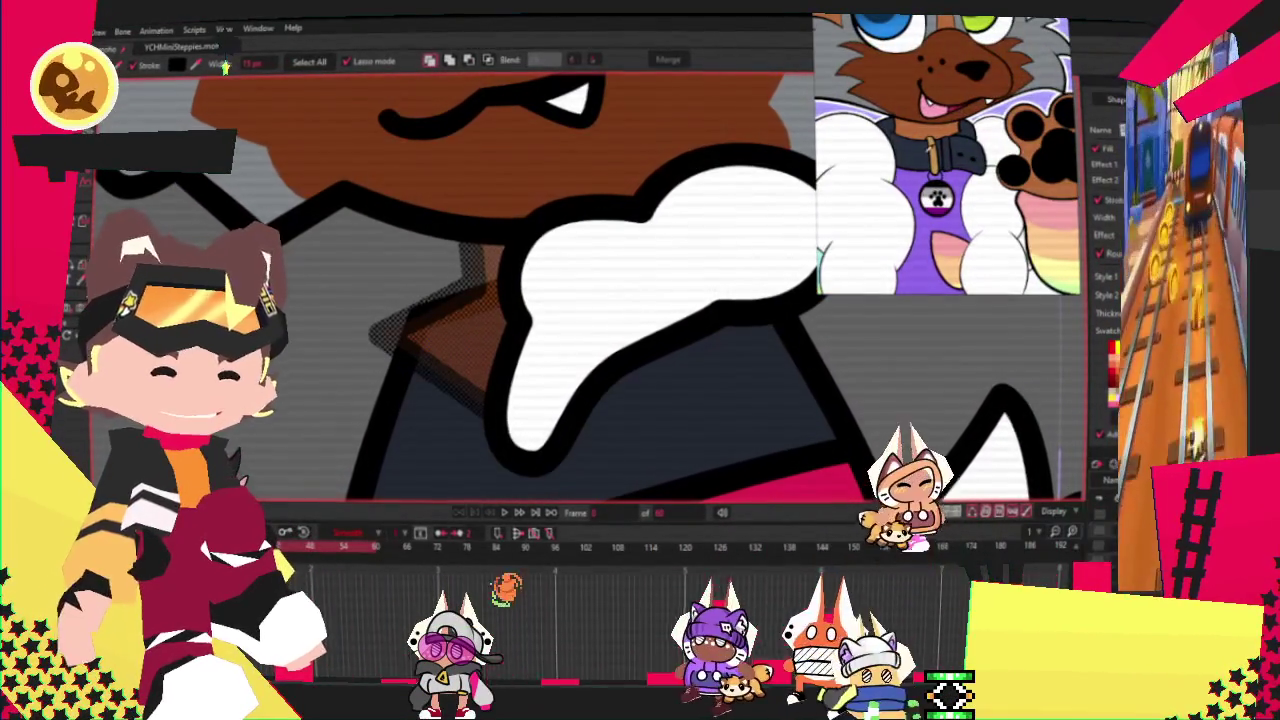
{"action": "scroll", "coordinate": [750, 185], "scroll_direction": "down", "scroll_amount": 2}
{"action": "key", "text": "a"}
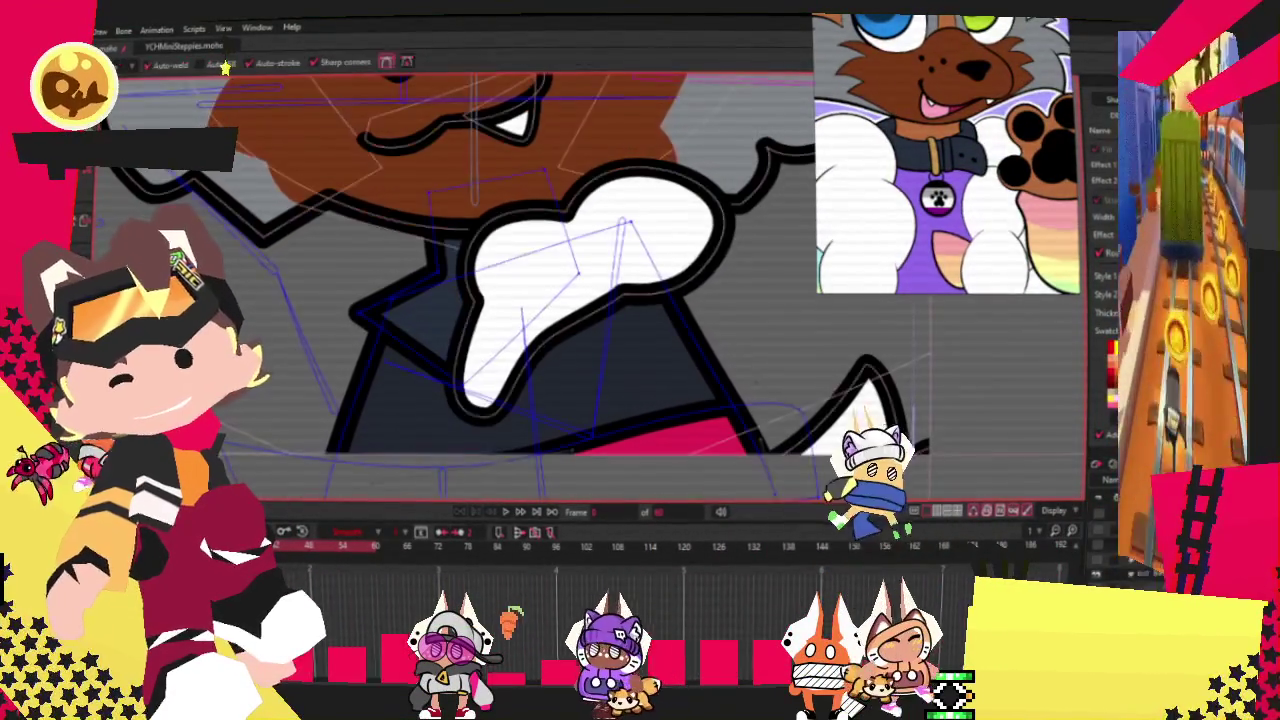
{"action": "key", "text": "t"}
{"action": "scroll", "coordinate": [425, 222], "scroll_direction": "up", "scroll_amount": 2}
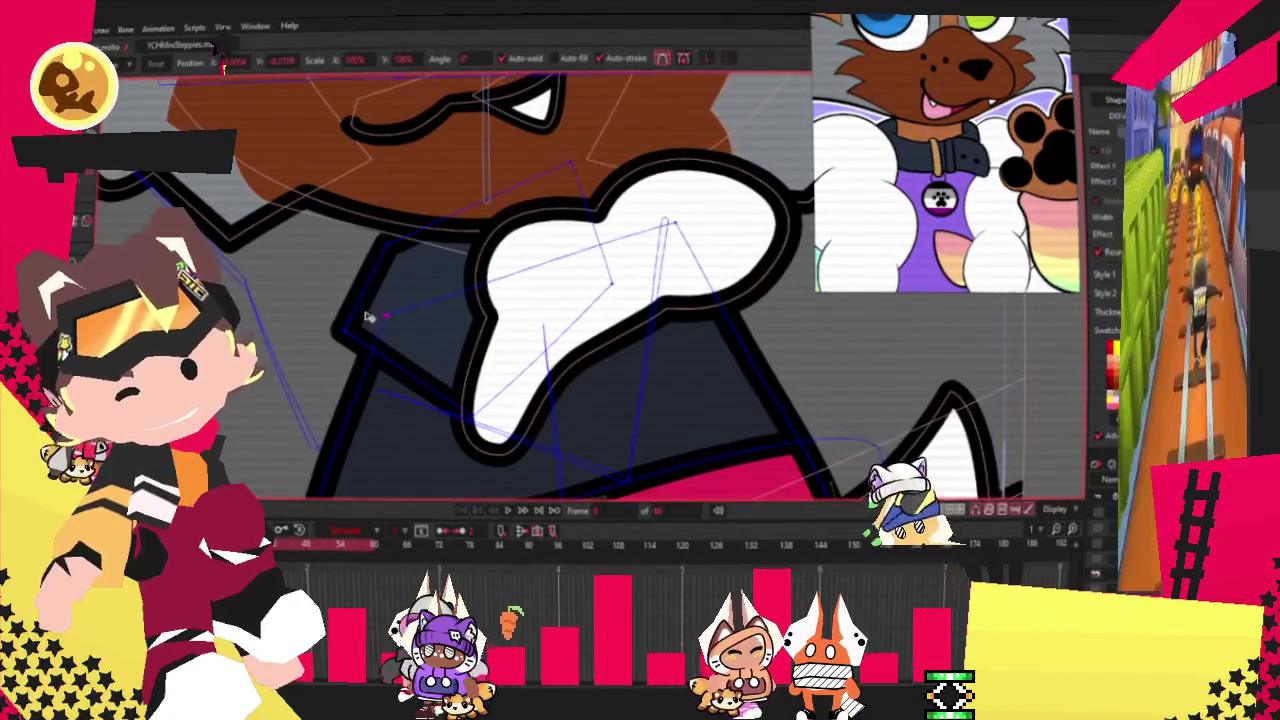
{"action": "scroll", "coordinate": [375, 325], "scroll_direction": "up", "scroll_amount": 1}
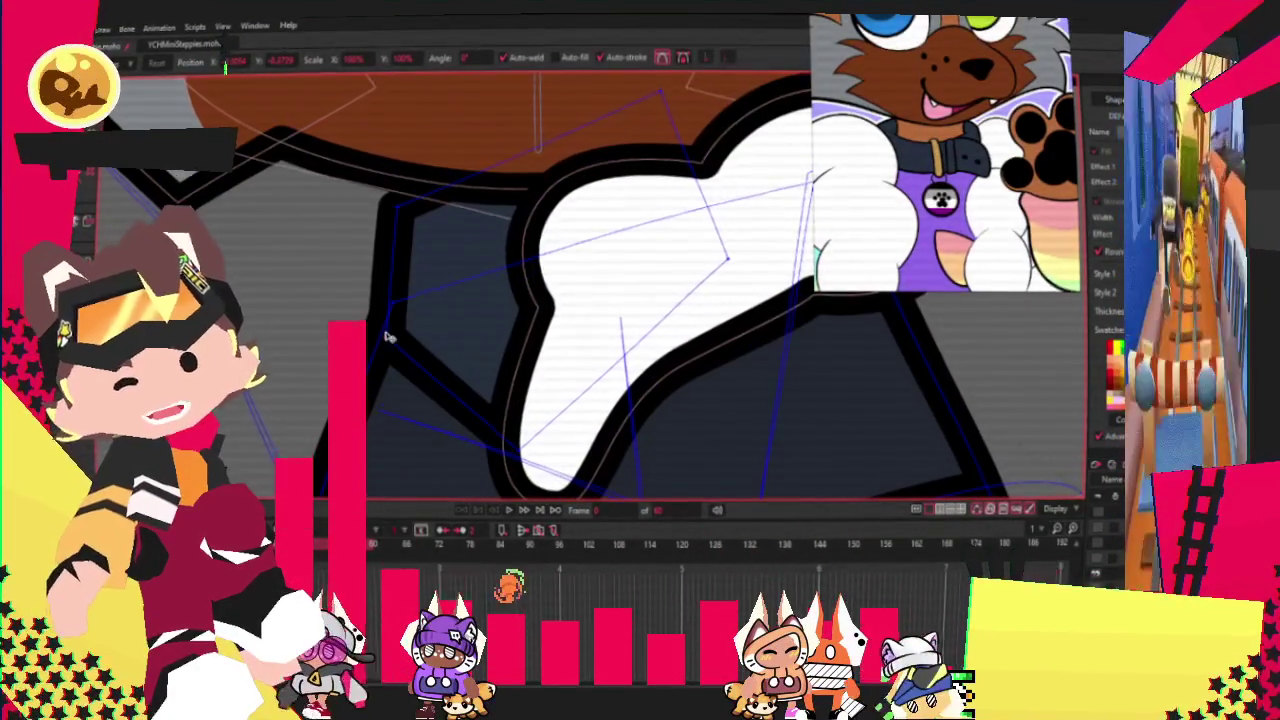
{"action": "scroll", "coordinate": [386, 338], "scroll_direction": "down", "scroll_amount": 1}
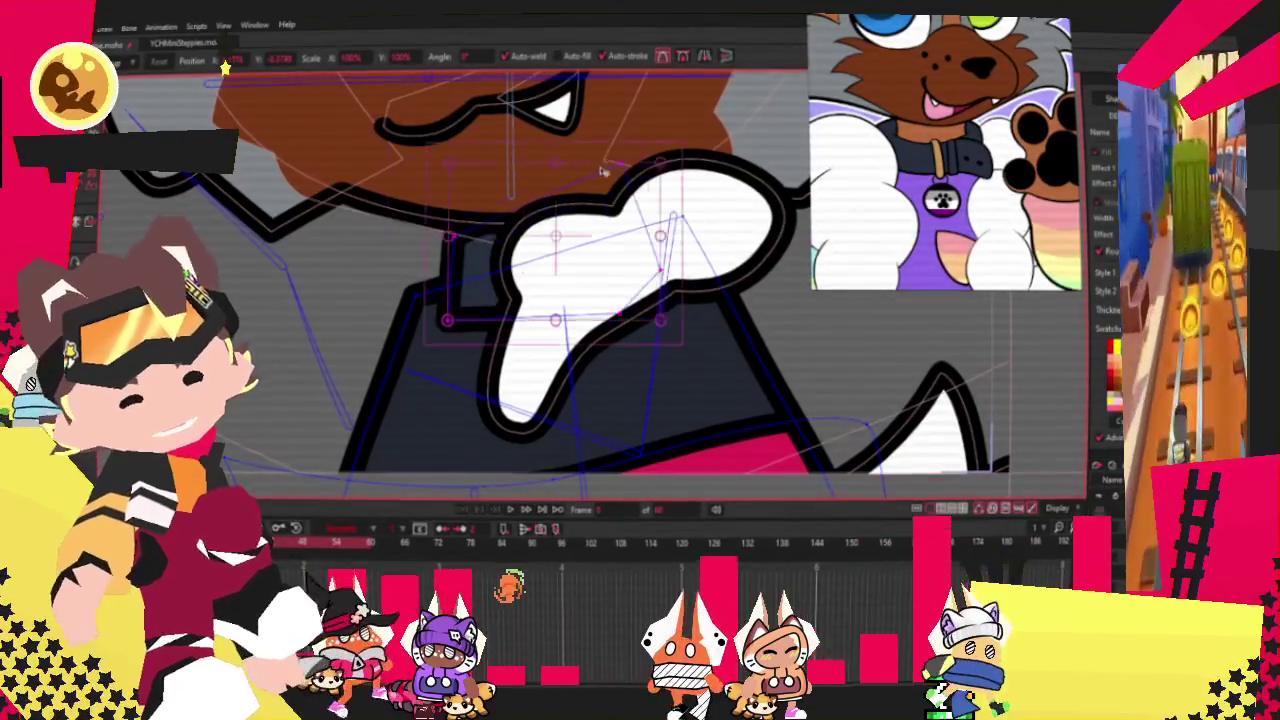
Reshape the dark jacket outline near the paw and pull its top-left corner further left.
{"action": "left_click_drag", "start_coordinate": [588, 163], "coordinate": [601, 297]}
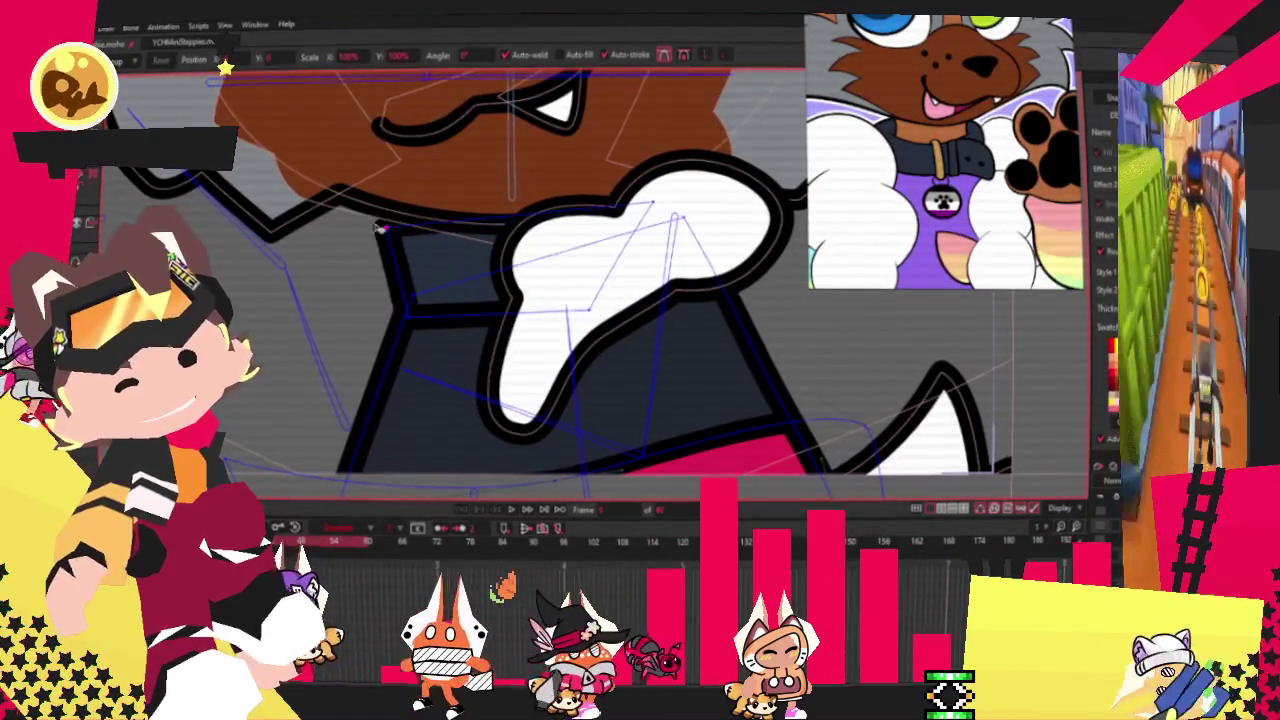
{"action": "left_click_drag", "start_coordinate": [410, 235], "coordinate": [387, 240]}
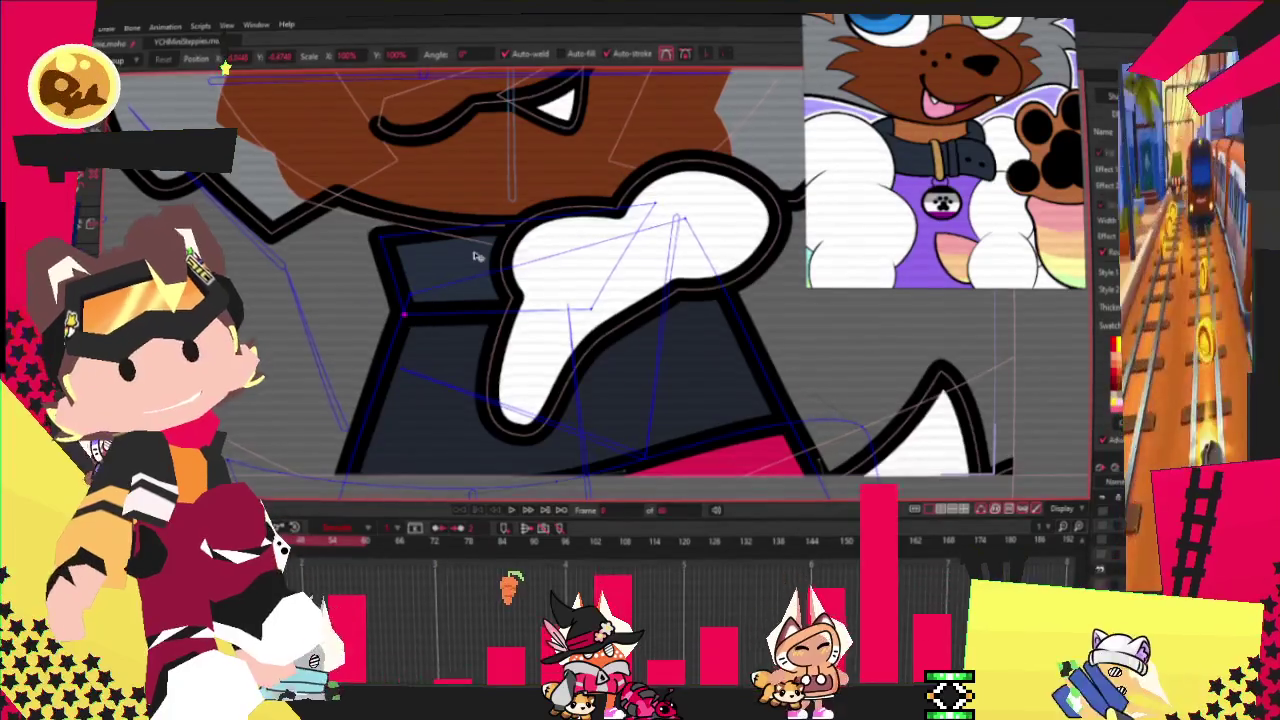
{"action": "scroll", "coordinate": [470, 325], "scroll_direction": "down", "scroll_amount": 3}
{"action": "scroll", "coordinate": [546, 316], "scroll_direction": "up", "scroll_amount": 3}
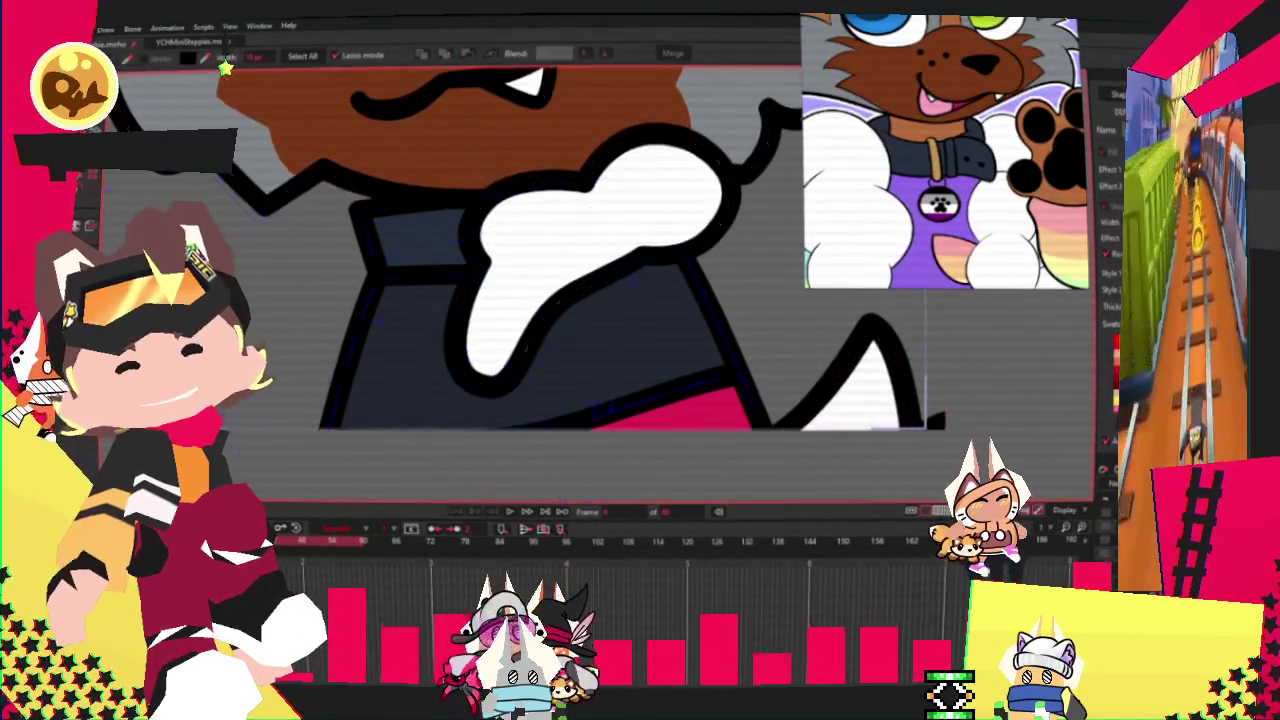
Fill the dark jacket shape with purple.
{"action": "key", "text": "q"}
{"action": "left_click", "coordinate": [643, 326]}
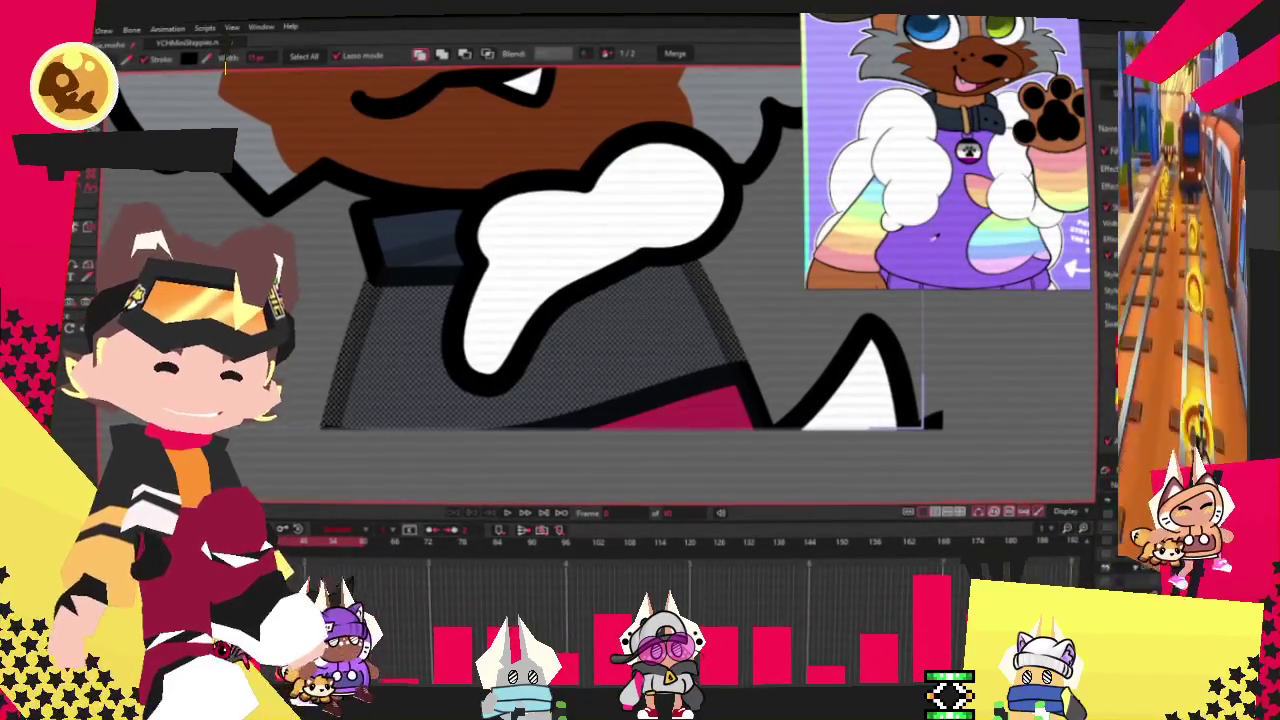
{"action": "left_click", "coordinate": [226, 62]}
{"action": "left_click", "coordinate": [713, 401]}
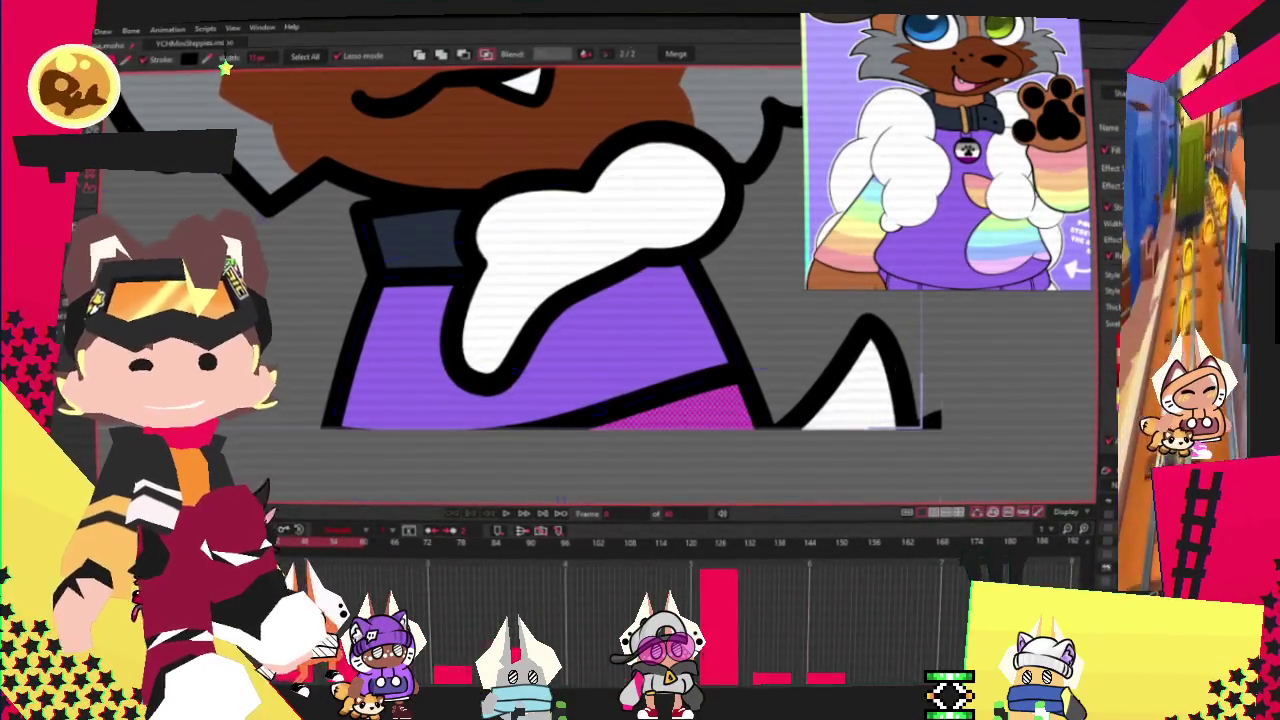
Select the white paw's points and paste a second copy of the paw.
{"action": "key", "text": "g"}
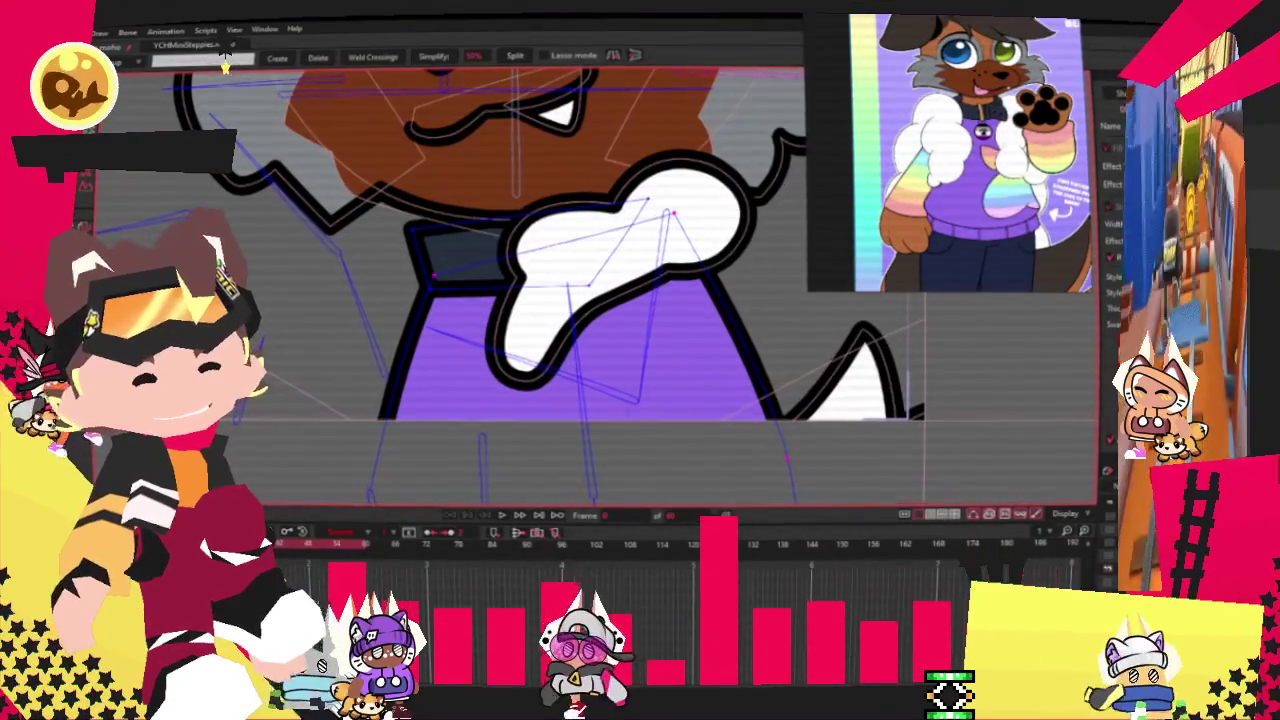
{"action": "key", "text": "space"}
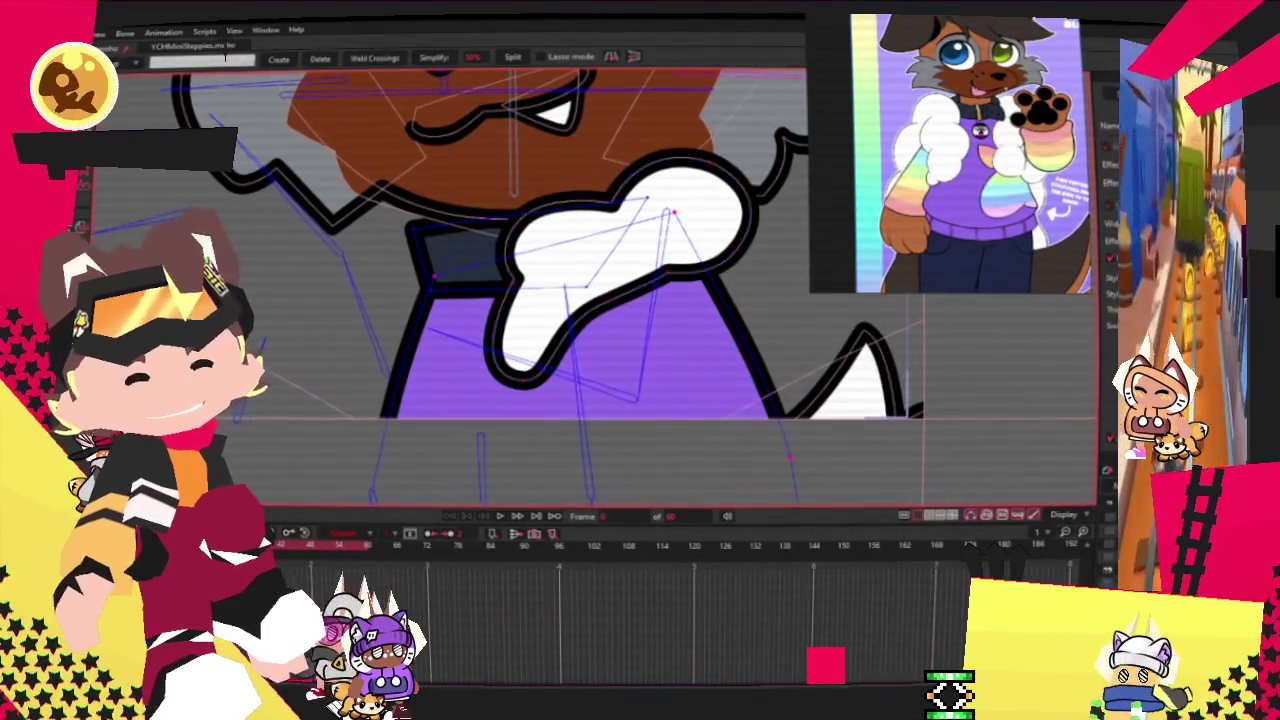
{"action": "key", "text": "t"}
{"action": "scroll", "coordinate": [592, 242], "scroll_direction": "up", "scroll_amount": 2}
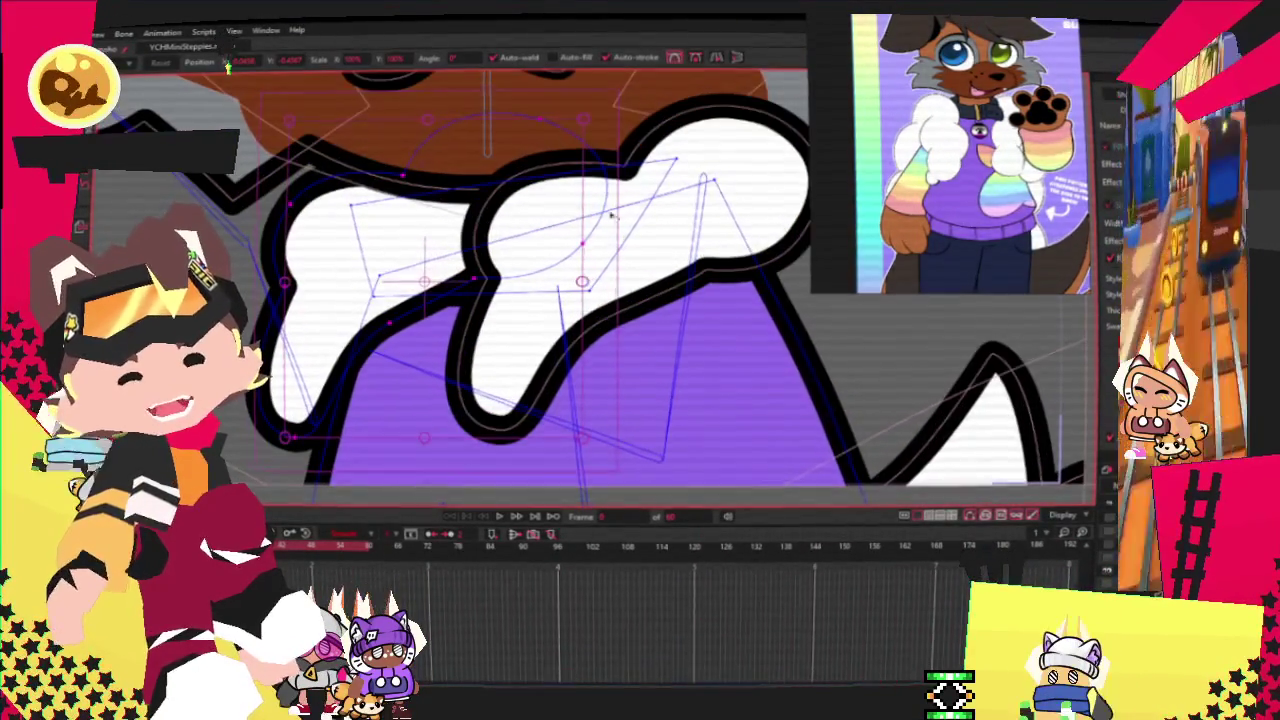
Drag the new paw's left lobe farther left to reshape it.
{"action": "left_click_drag", "start_coordinate": [598, 207], "coordinate": [447, 199]}
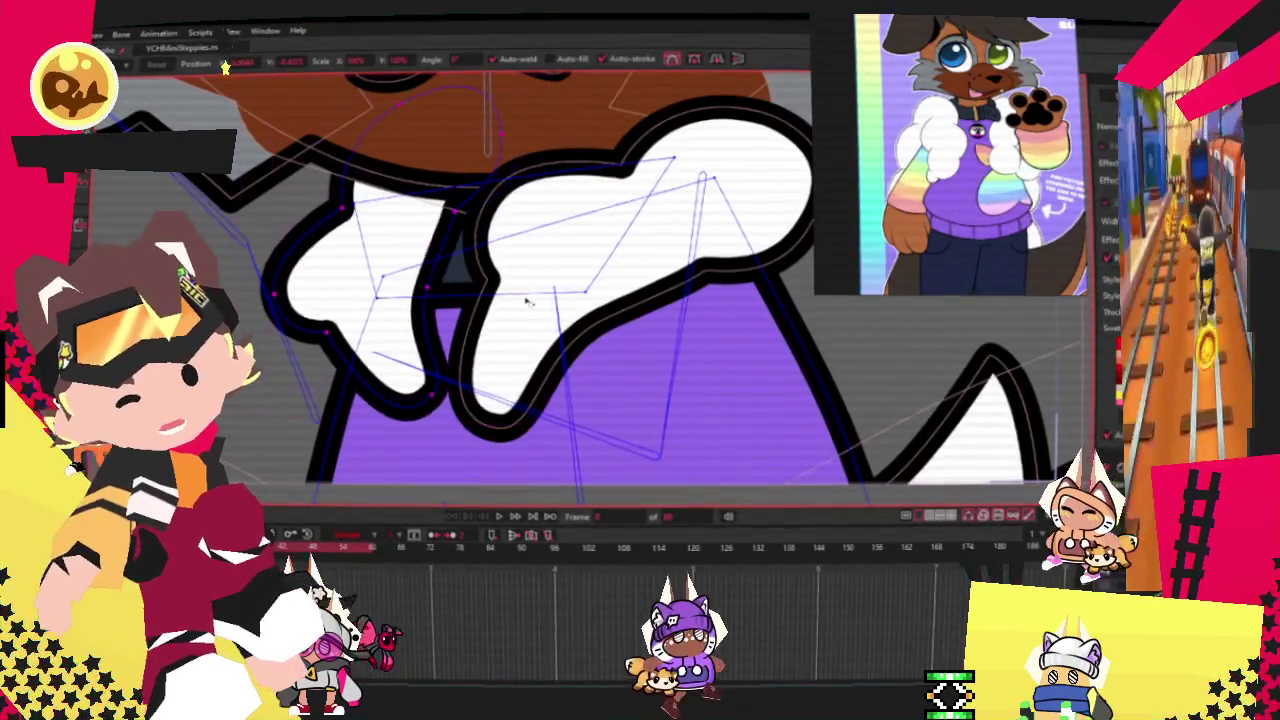
{"action": "left_click_drag", "start_coordinate": [527, 302], "coordinate": [252, 264]}
{"action": "key", "text": "g"}
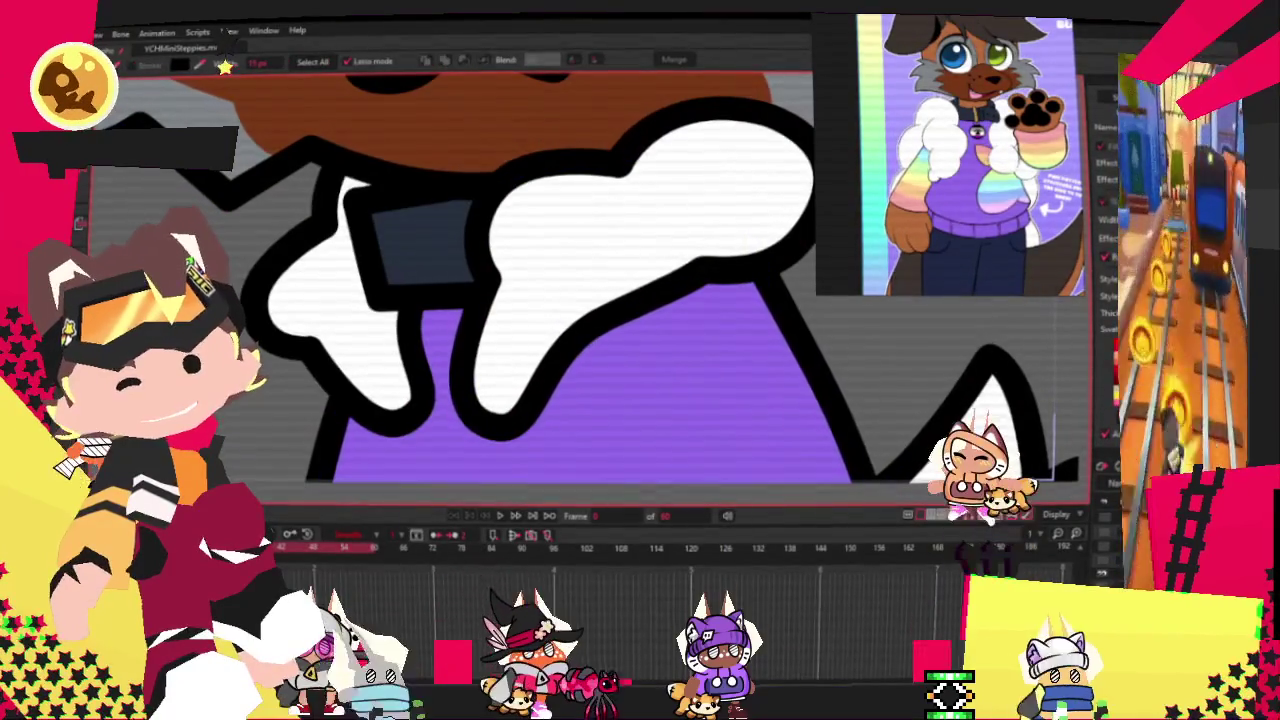
{"action": "key", "text": "t"}
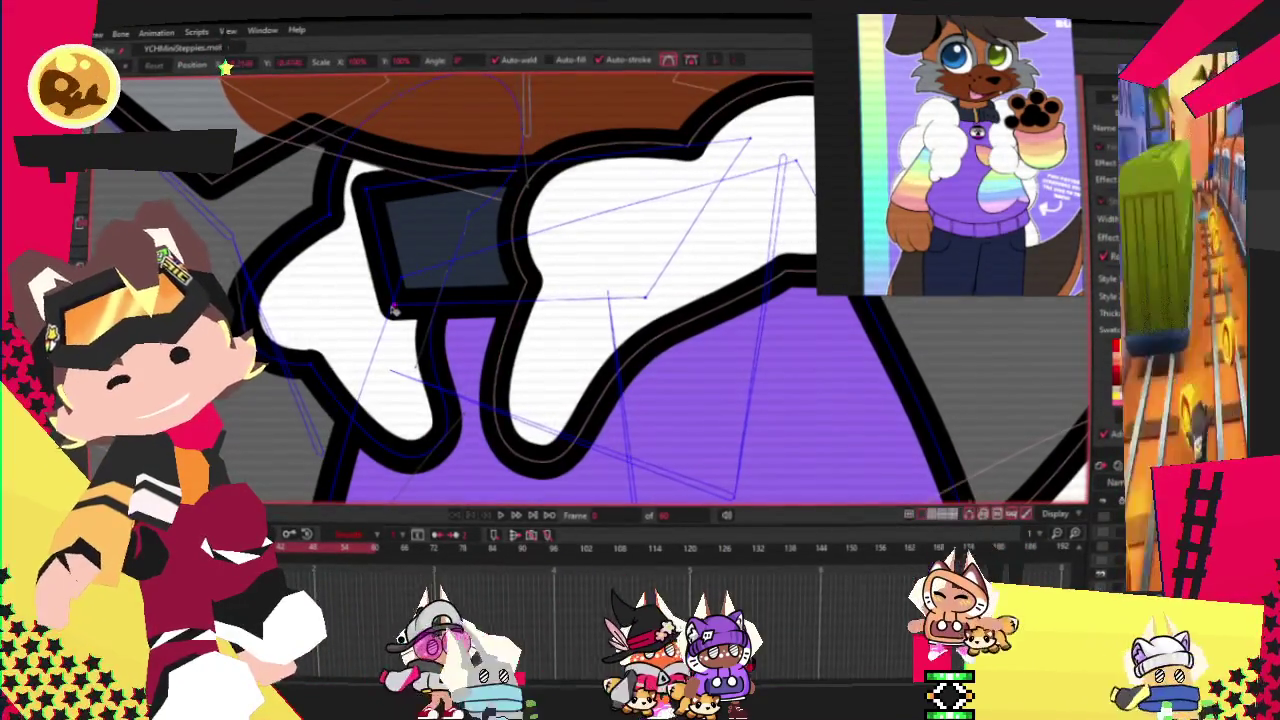
Straighten the dark collar piece's top-left corner, then deselect the edited points.
{"action": "left_click_drag", "start_coordinate": [367, 188], "coordinate": [397, 180]}
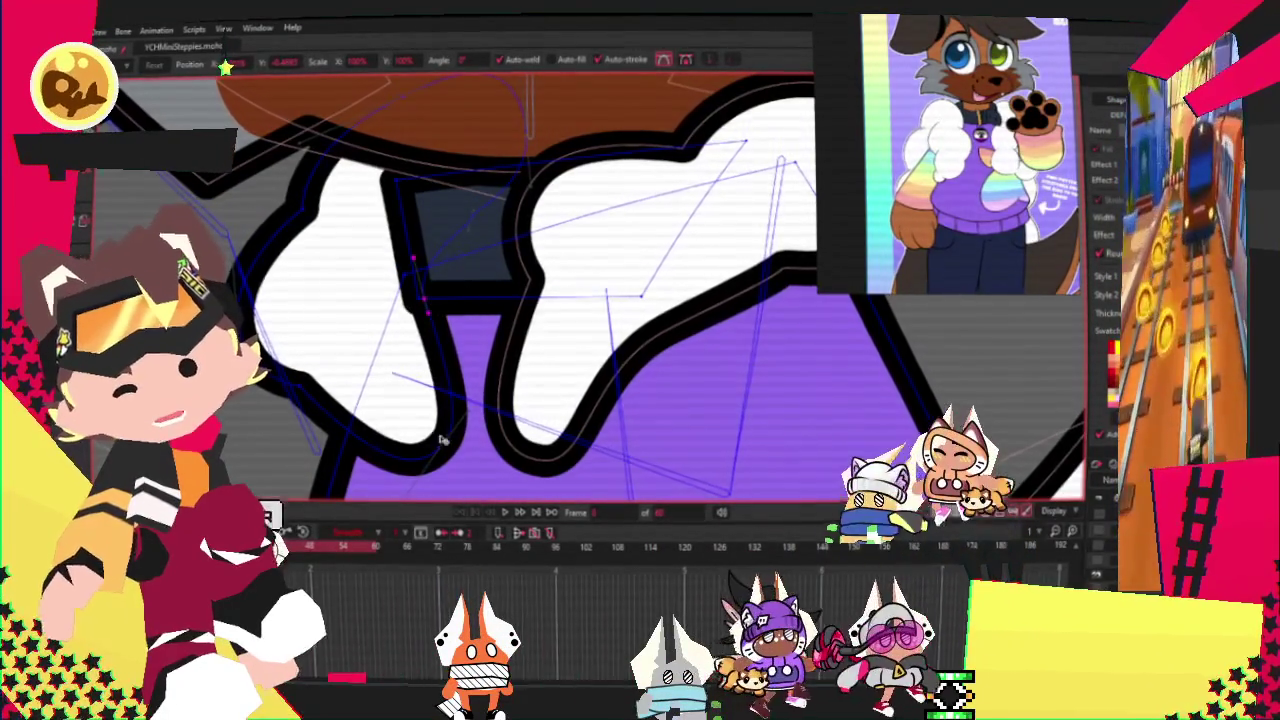
{"action": "scroll", "coordinate": [480, 394], "scroll_direction": "down", "scroll_amount": 2}
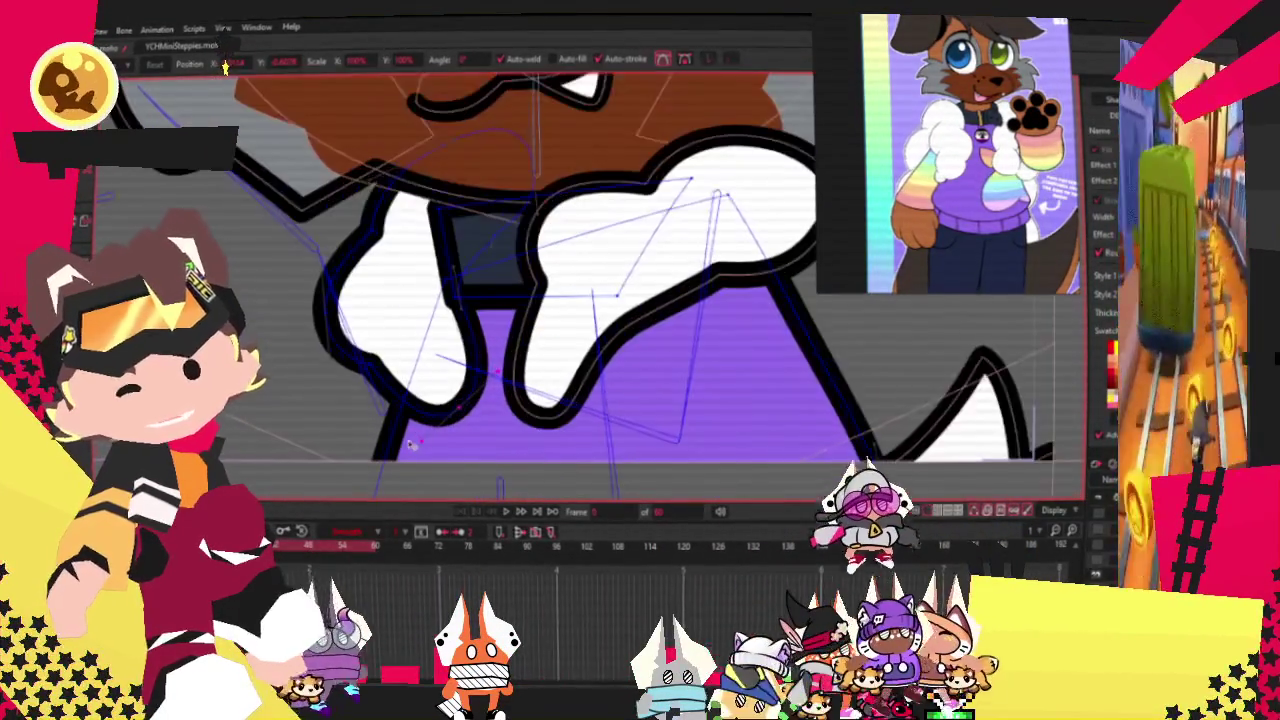
{"action": "scroll", "coordinate": [411, 394], "scroll_direction": "down", "scroll_amount": 2}
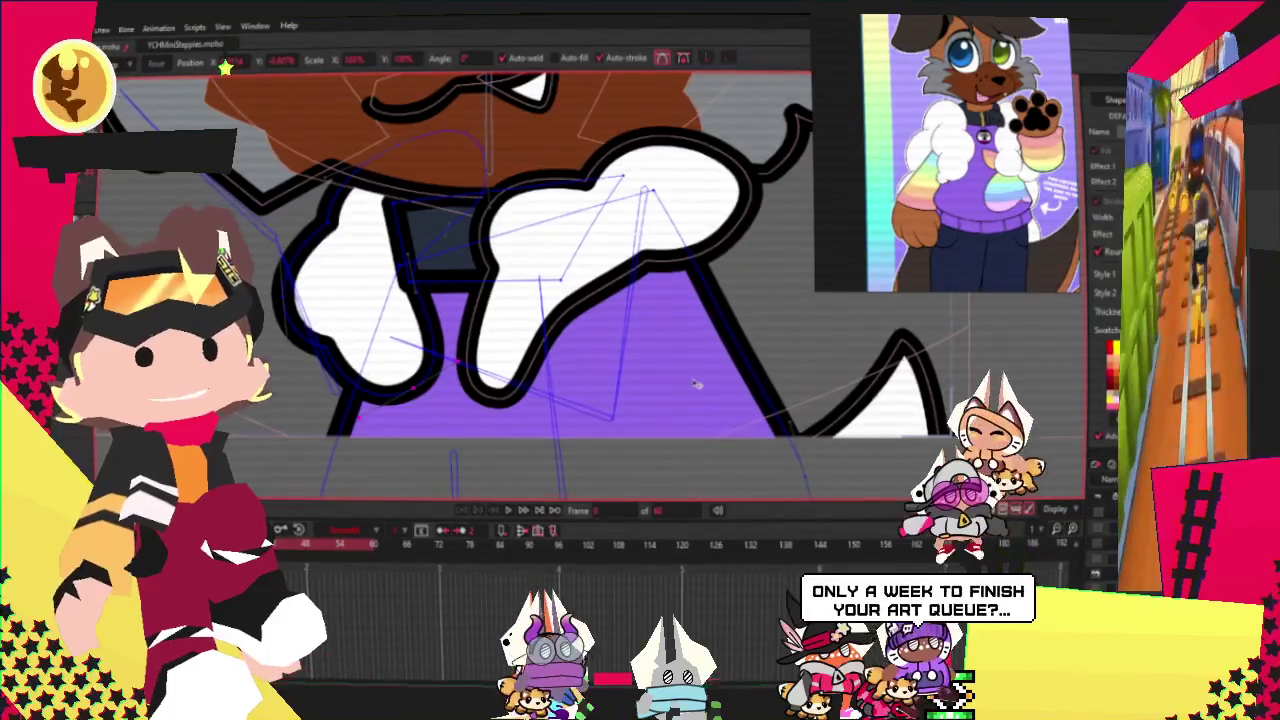
{"action": "scroll", "coordinate": [697, 384], "scroll_direction": "up", "scroll_amount": 1}
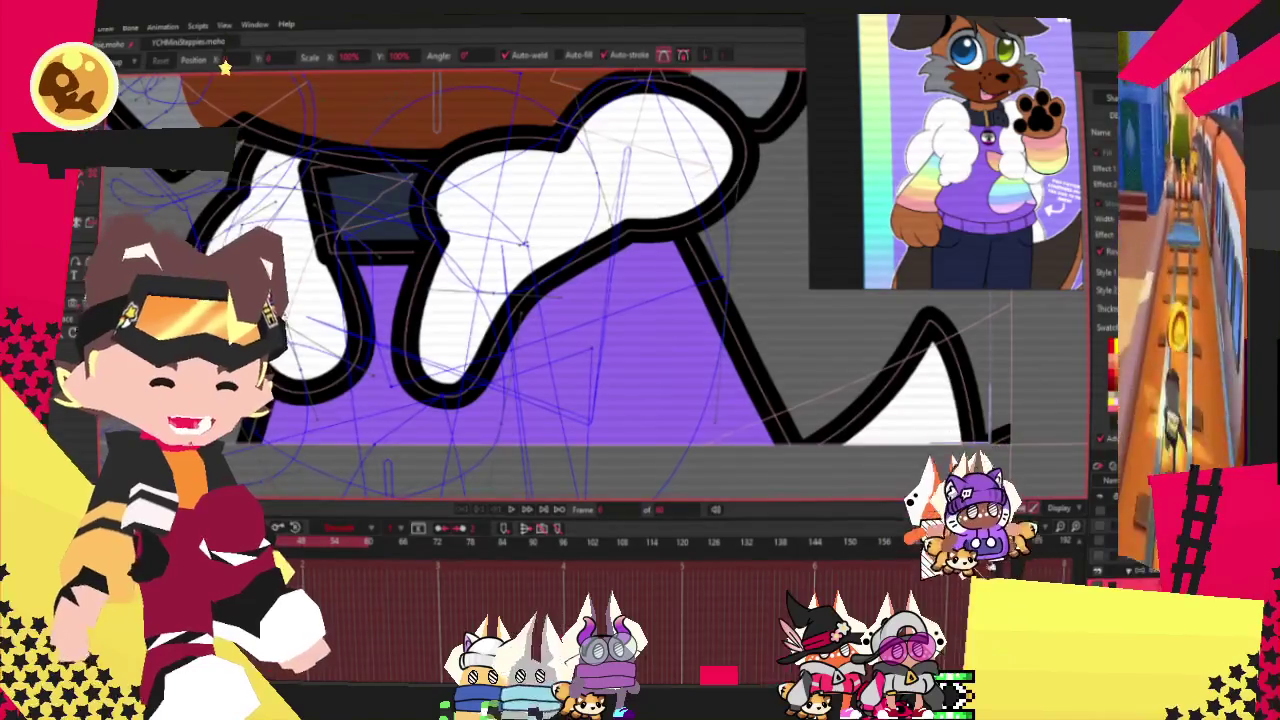
{"action": "scroll", "coordinate": [433, 400], "scroll_direction": "up", "scroll_amount": 2}
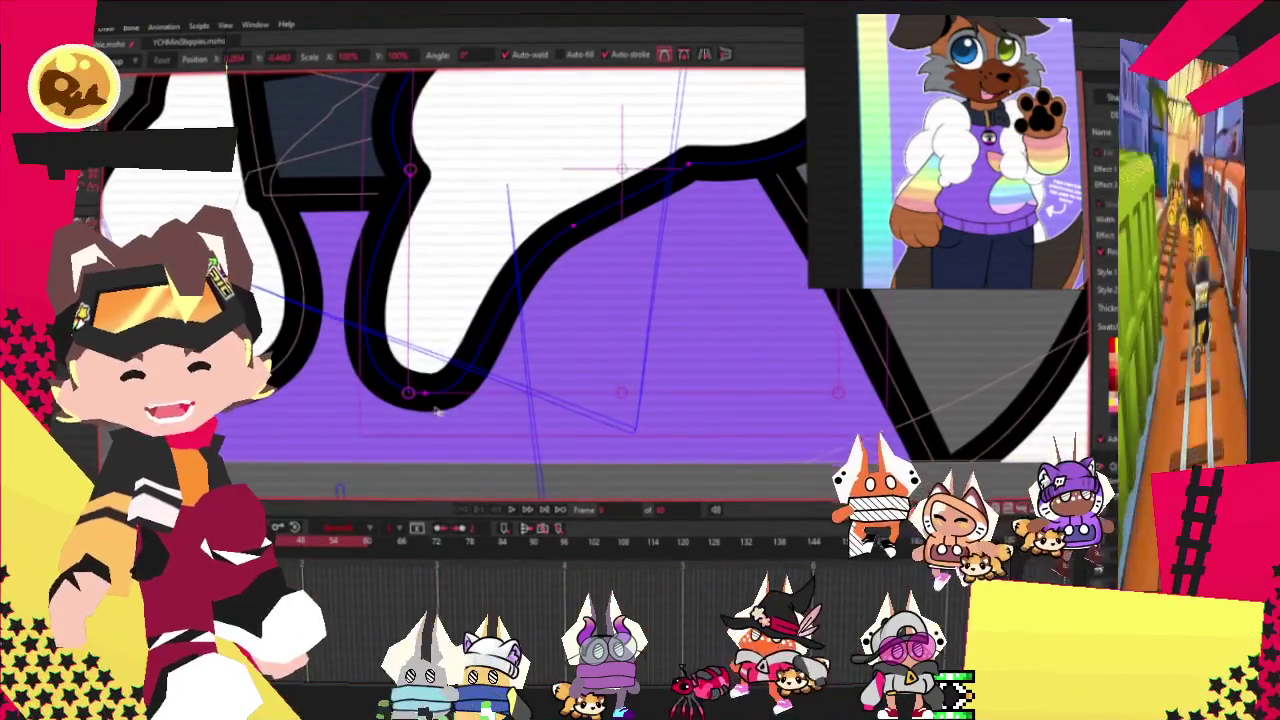
{"action": "left_click", "coordinate": [430, 398]}
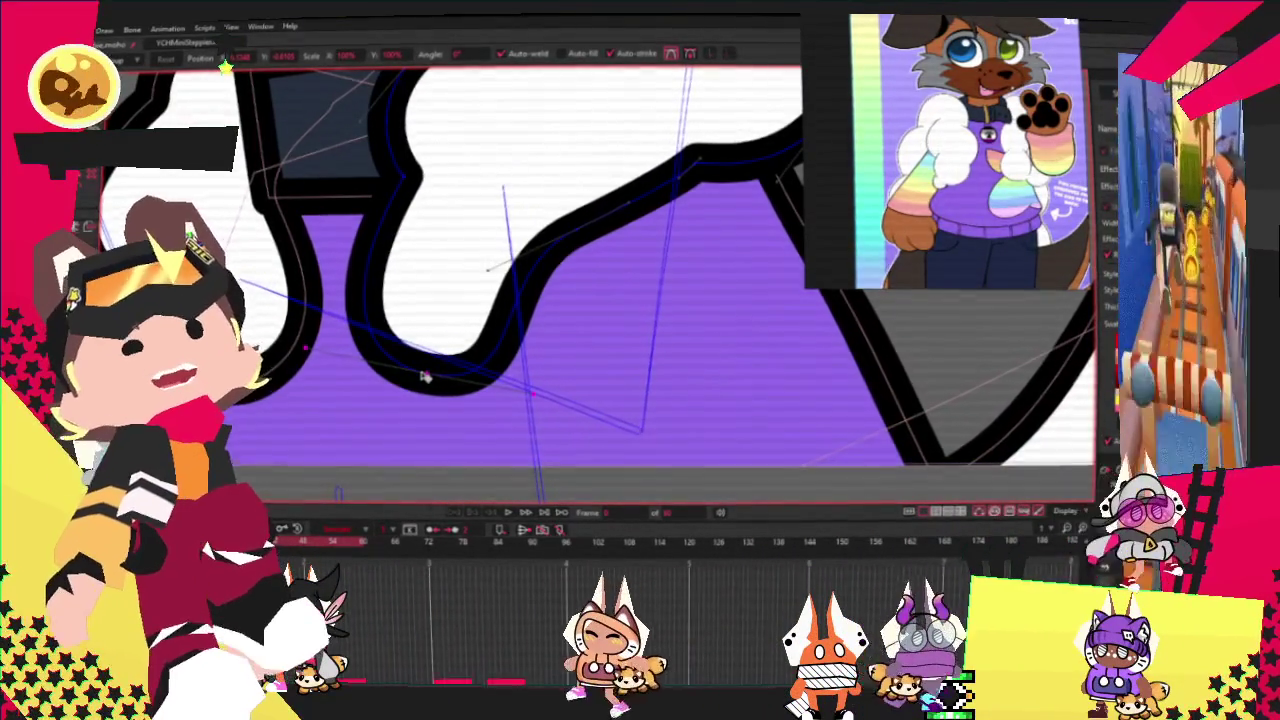
{"action": "scroll", "coordinate": [503, 300], "scroll_direction": "down", "scroll_amount": 2}
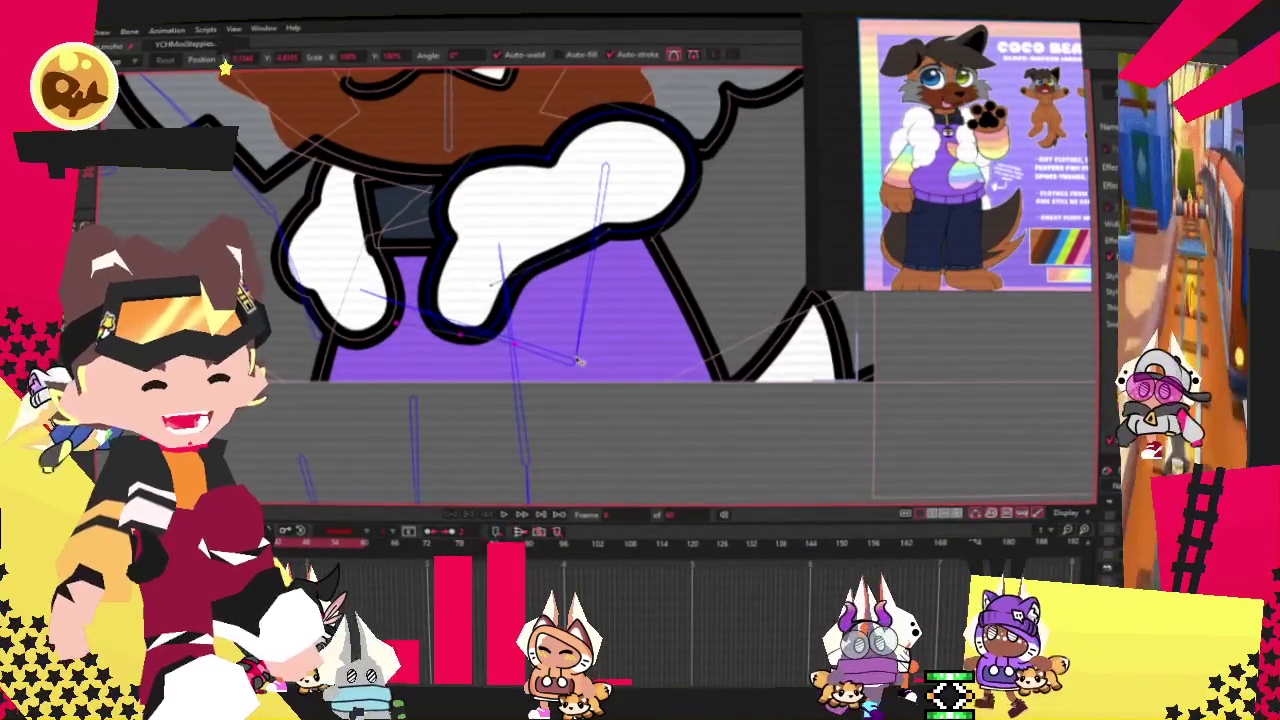
Move the tail outline beside the purple body and pull its lower point down.
{"action": "scroll", "coordinate": [633, 364], "scroll_direction": "down", "scroll_amount": 2}
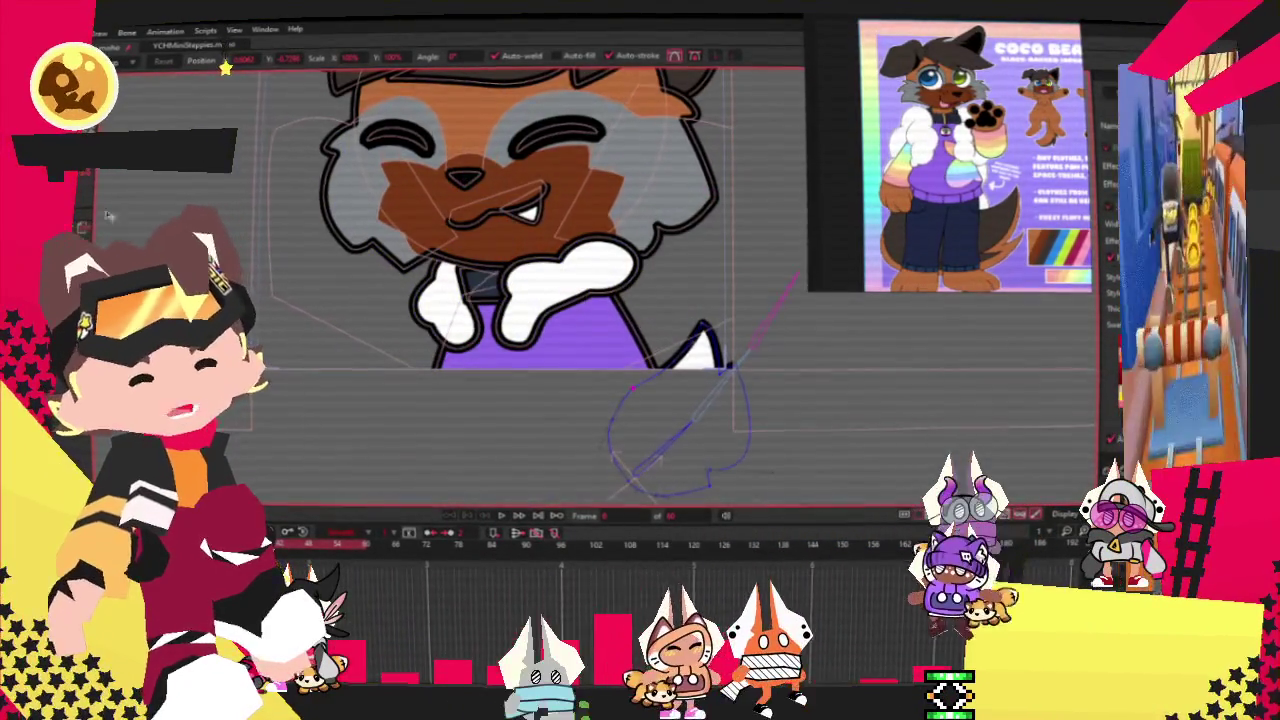
{"action": "key", "text": "alt+s"}
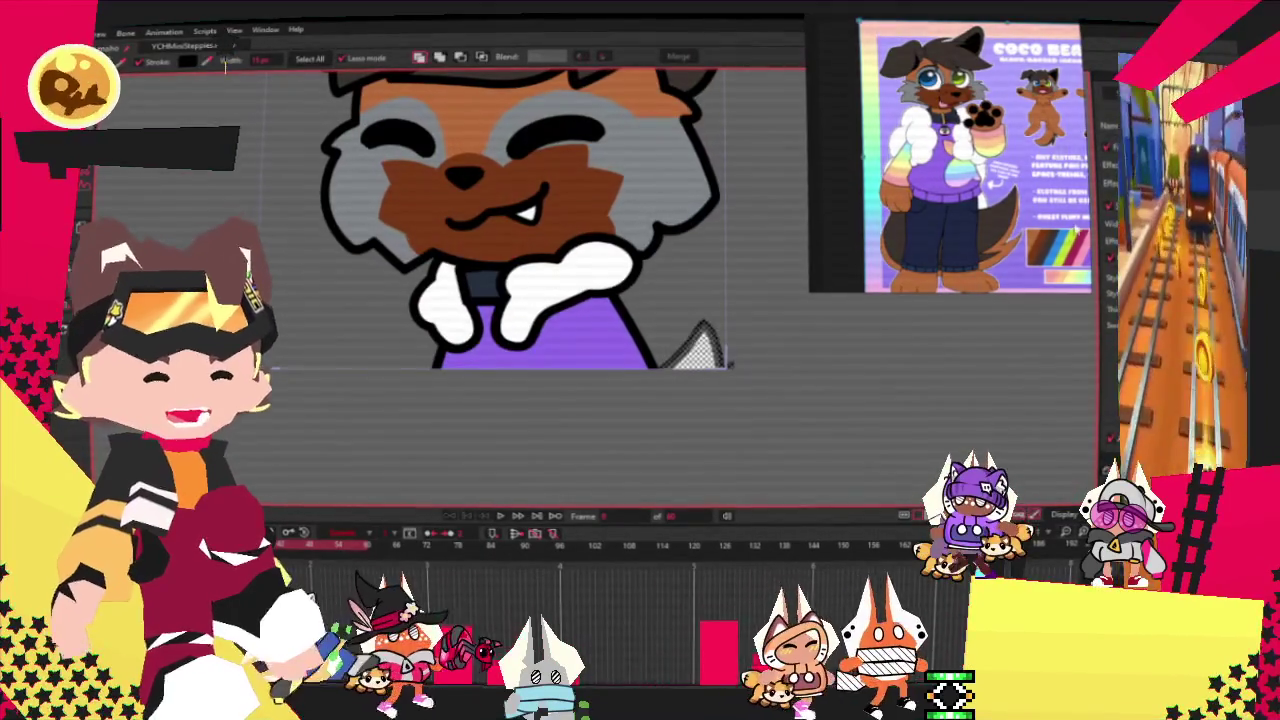
{"action": "scroll", "coordinate": [930, 193], "scroll_direction": "up", "scroll_amount": 3}
{"action": "scroll", "coordinate": [930, 193], "scroll_direction": "up", "scroll_amount": 2}
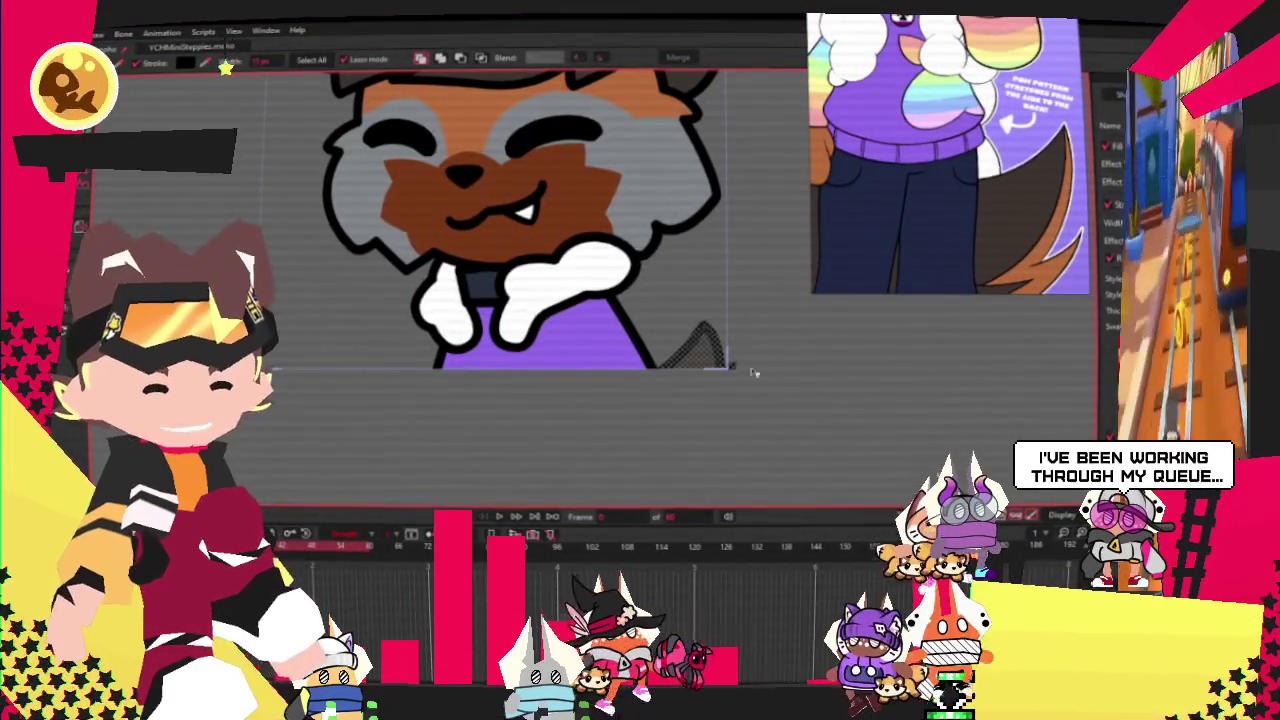
{"action": "key", "text": "t"}
{"action": "left_click_drag", "start_coordinate": [685, 398], "coordinate": [550, 313]}
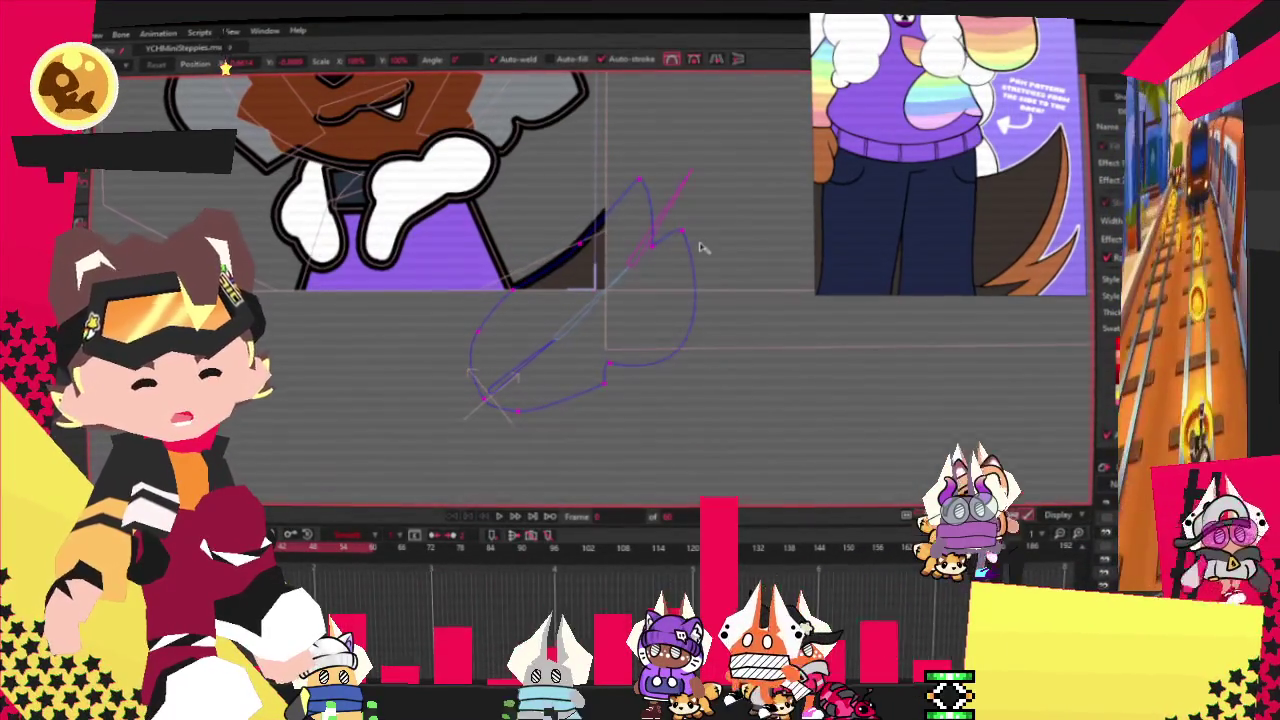
{"action": "left_click_drag", "start_coordinate": [703, 248], "coordinate": [622, 293]}
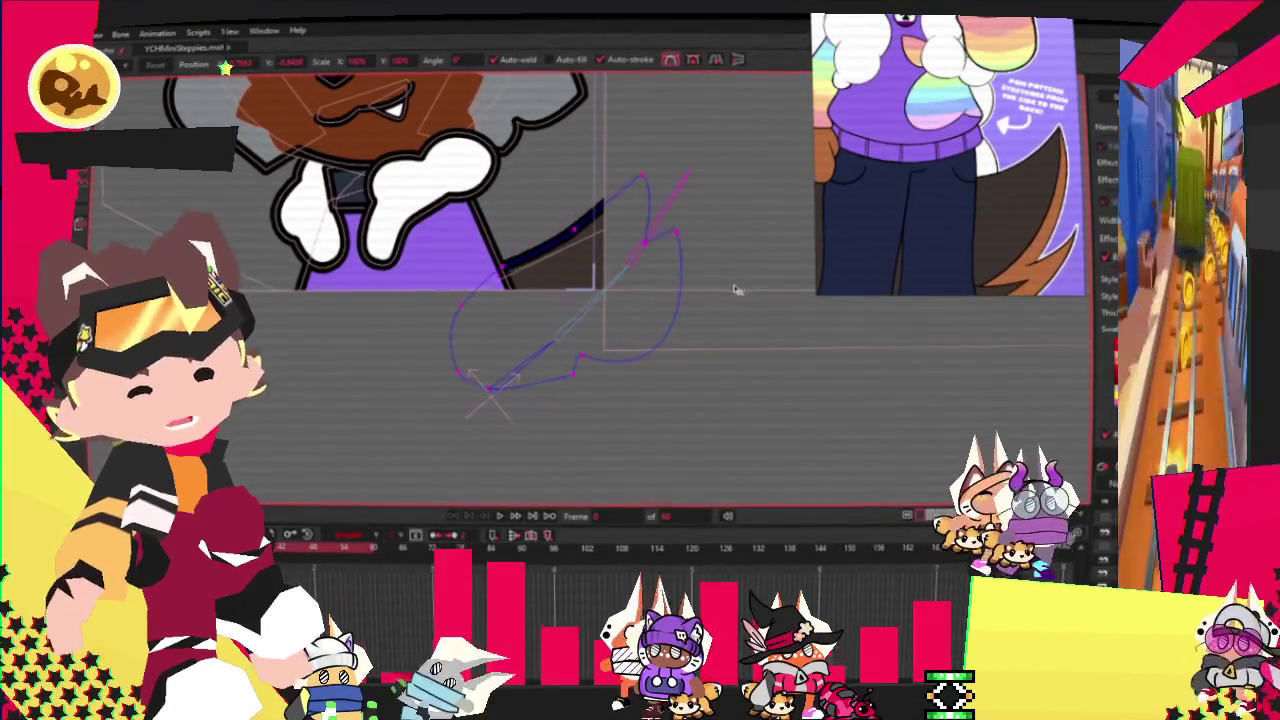
{"action": "mouse_move", "coordinate": [505, 317]}
{"action": "left_mouse_down"}
{"action": "mouse_move", "coordinate": [507, 374]}
{"action": "mouse_move", "coordinate": [521, 356]}
{"action": "left_mouse_up"}
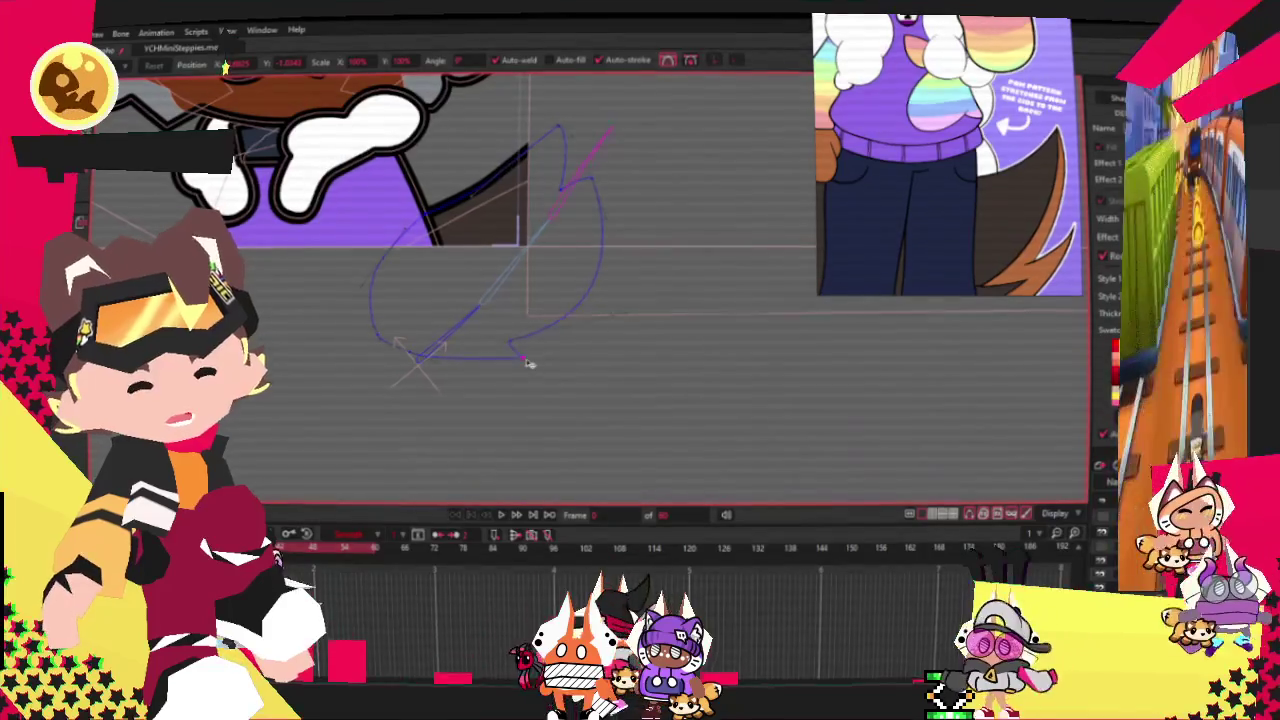
{"action": "scroll", "coordinate": [400, 360], "scroll_direction": "up", "scroll_amount": 1}
{"action": "key", "text": "s"}
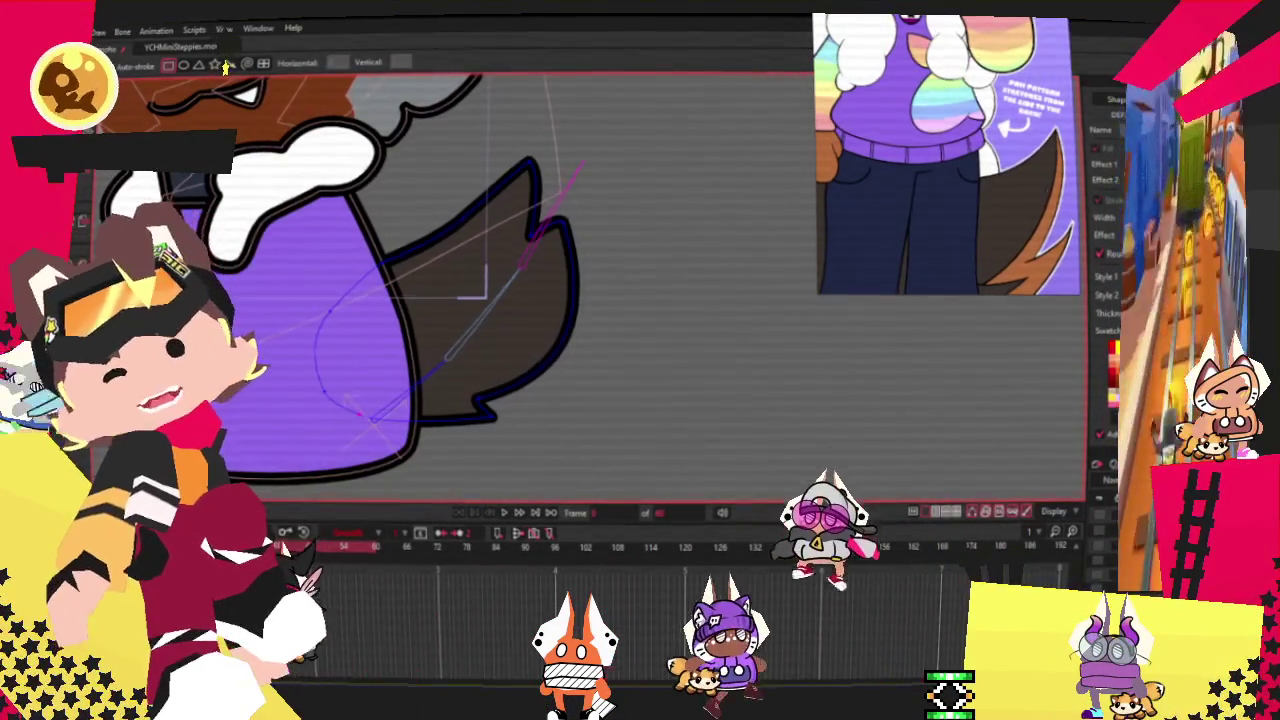
Draw a diamond shape beside the dog's tail and fill it orange.
{"action": "left_click_drag", "start_coordinate": [550, 180], "coordinate": [707, 371]}
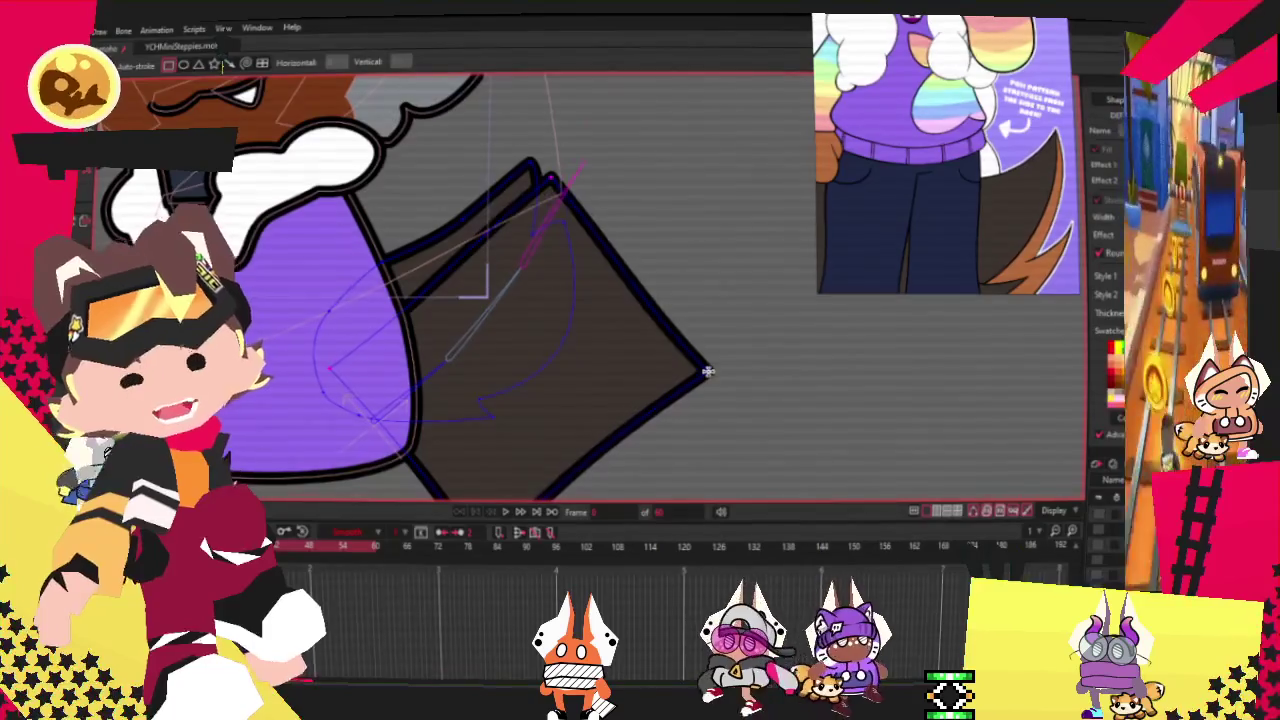
{"action": "key", "text": "g"}
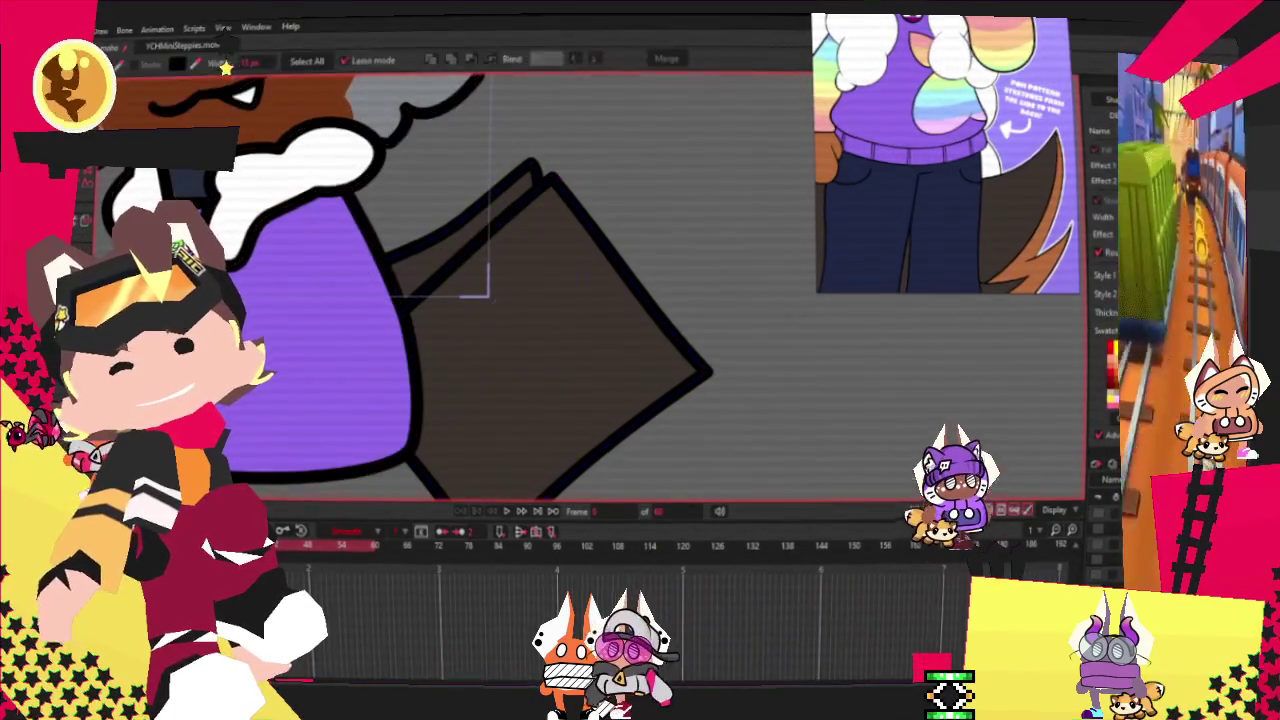
{"action": "left_click", "coordinate": [545, 333]}
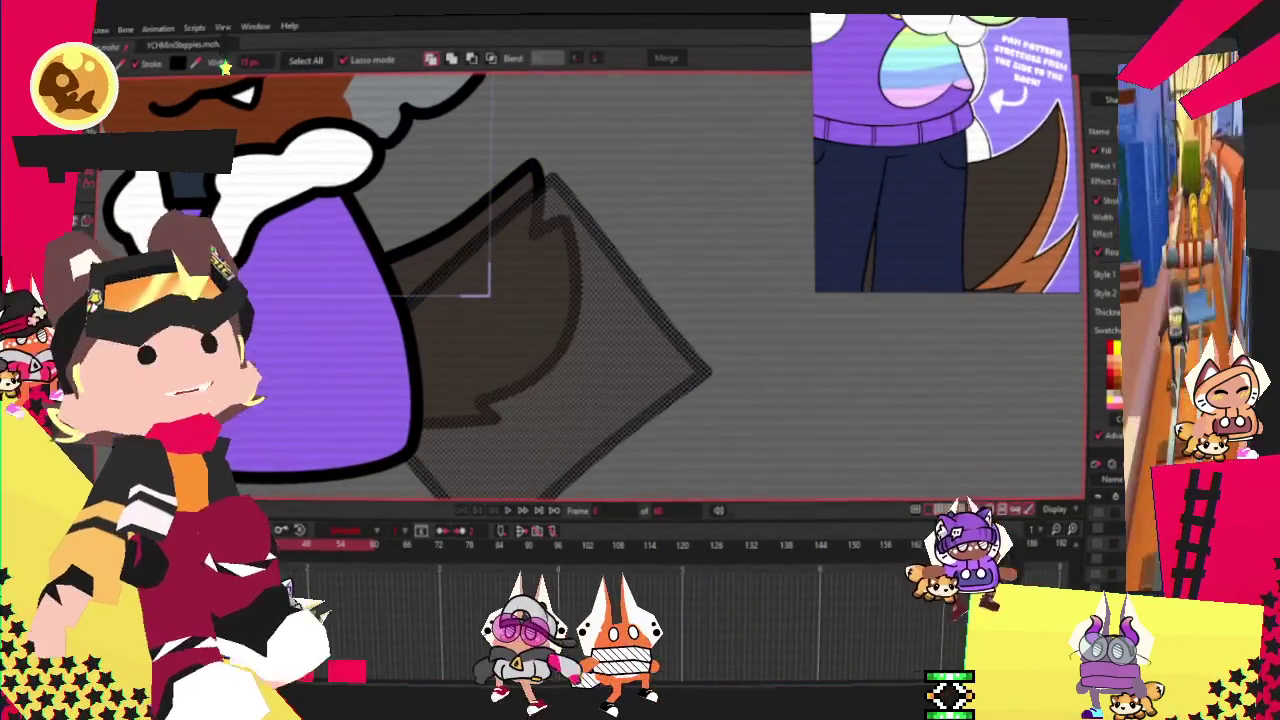
{"action": "left_click", "coordinate": [225, 65]}
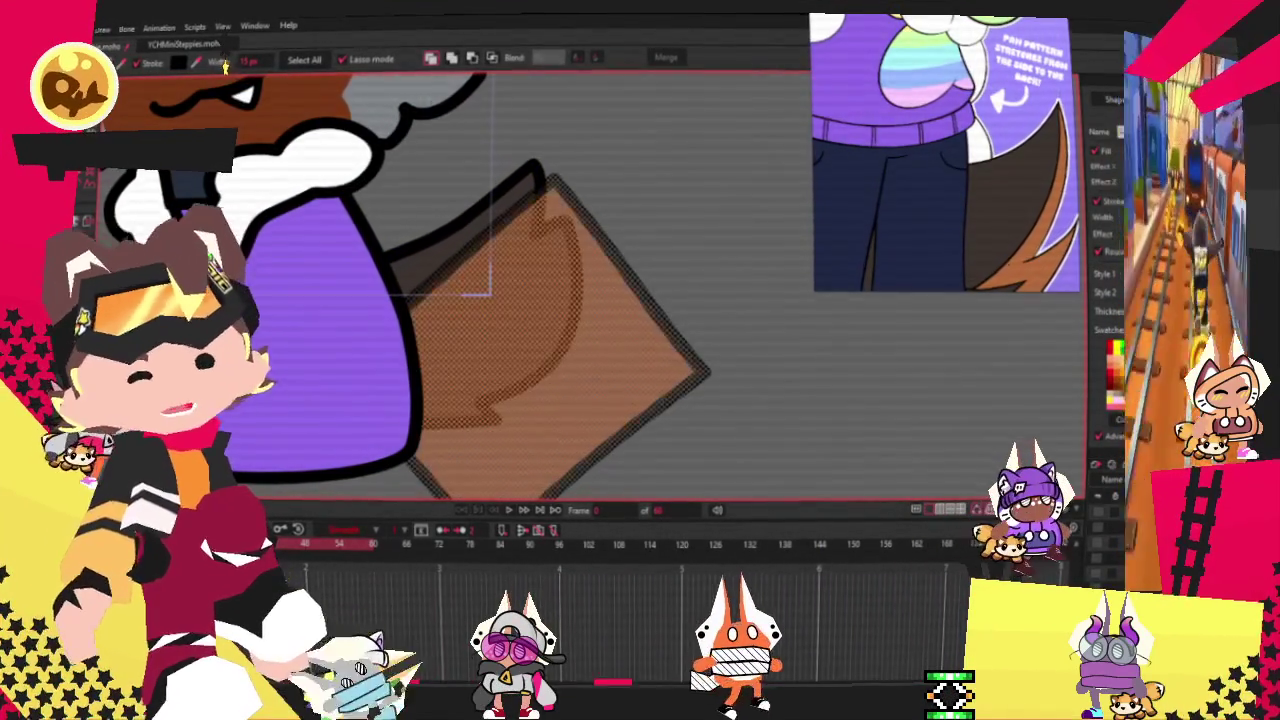
Reshape the orange diamond's corner, lower edge and lower-left tip over the tail.
{"action": "key", "text": "a"}
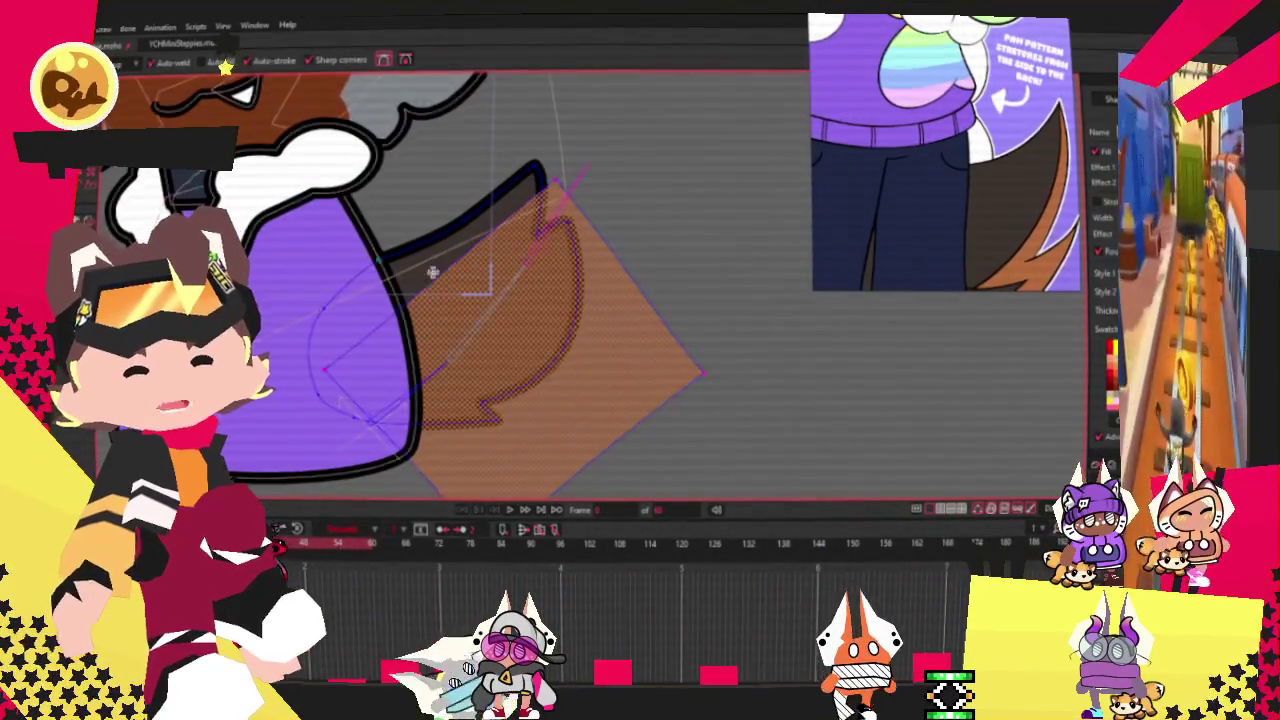
{"action": "left_click", "coordinate": [511, 235]}
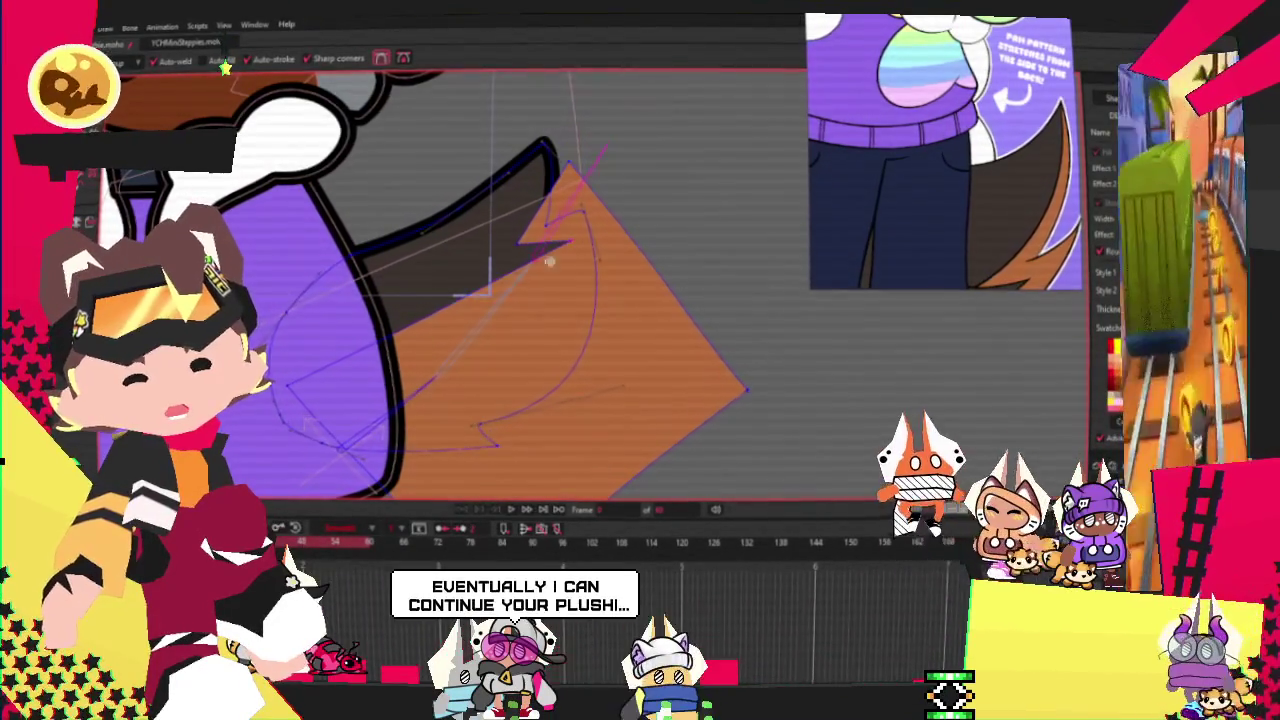
{"action": "left_click_drag", "start_coordinate": [572, 260], "coordinate": [522, 378]}
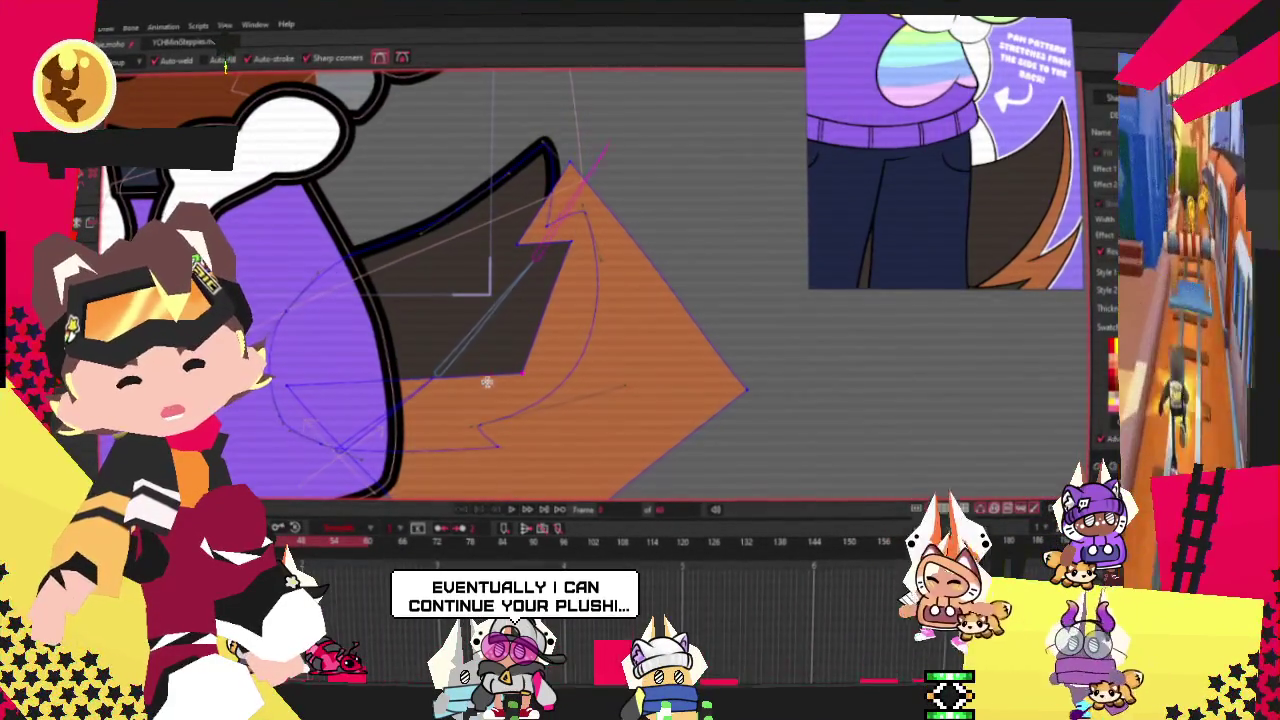
{"action": "scroll", "coordinate": [510, 370], "scroll_direction": "up", "scroll_amount": 3}
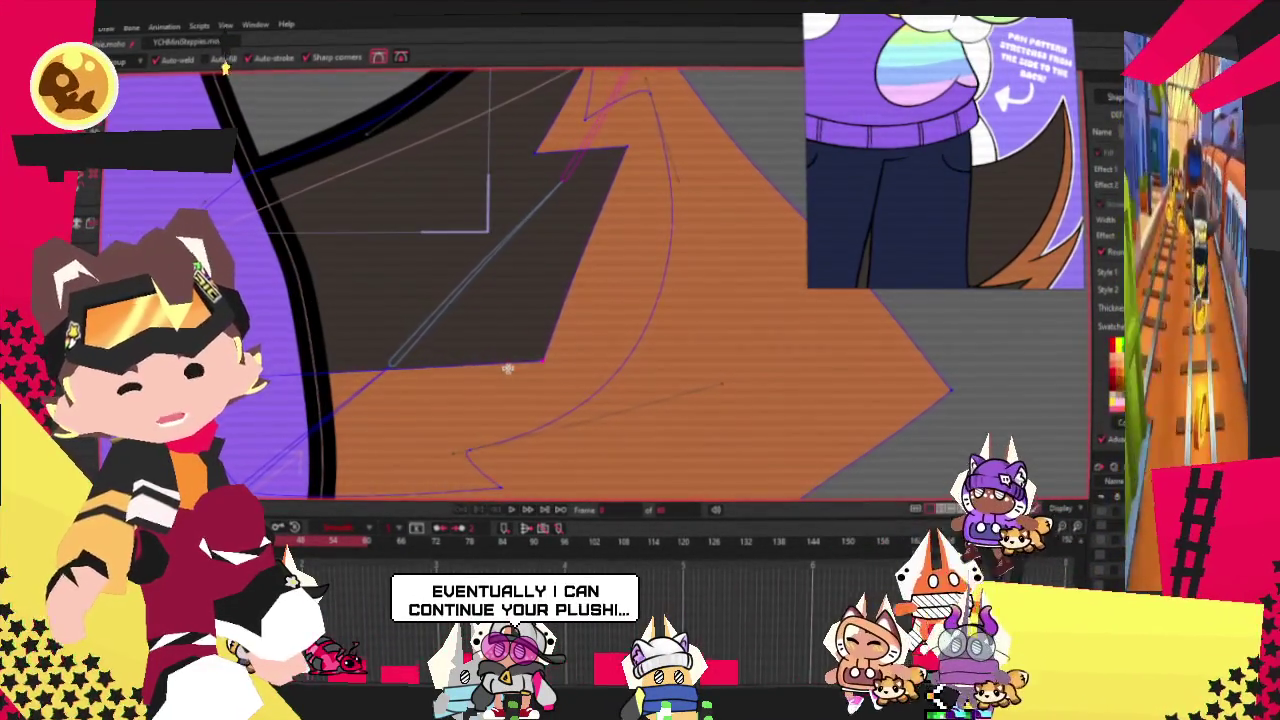
{"action": "left_click_drag", "start_coordinate": [500, 362], "coordinate": [412, 432]}
{"action": "left_click_drag", "start_coordinate": [334, 413], "coordinate": [372, 452]}
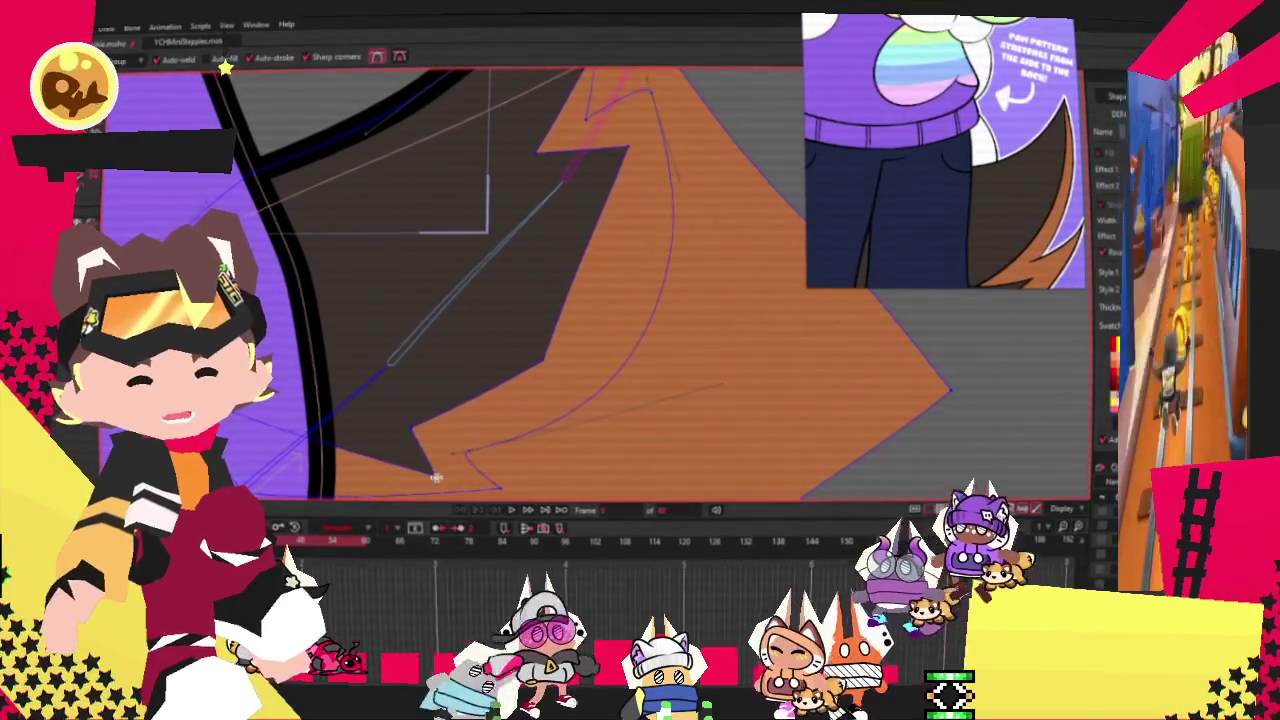
{"action": "scroll", "coordinate": [298, 443], "scroll_direction": "down", "scroll_amount": 3}
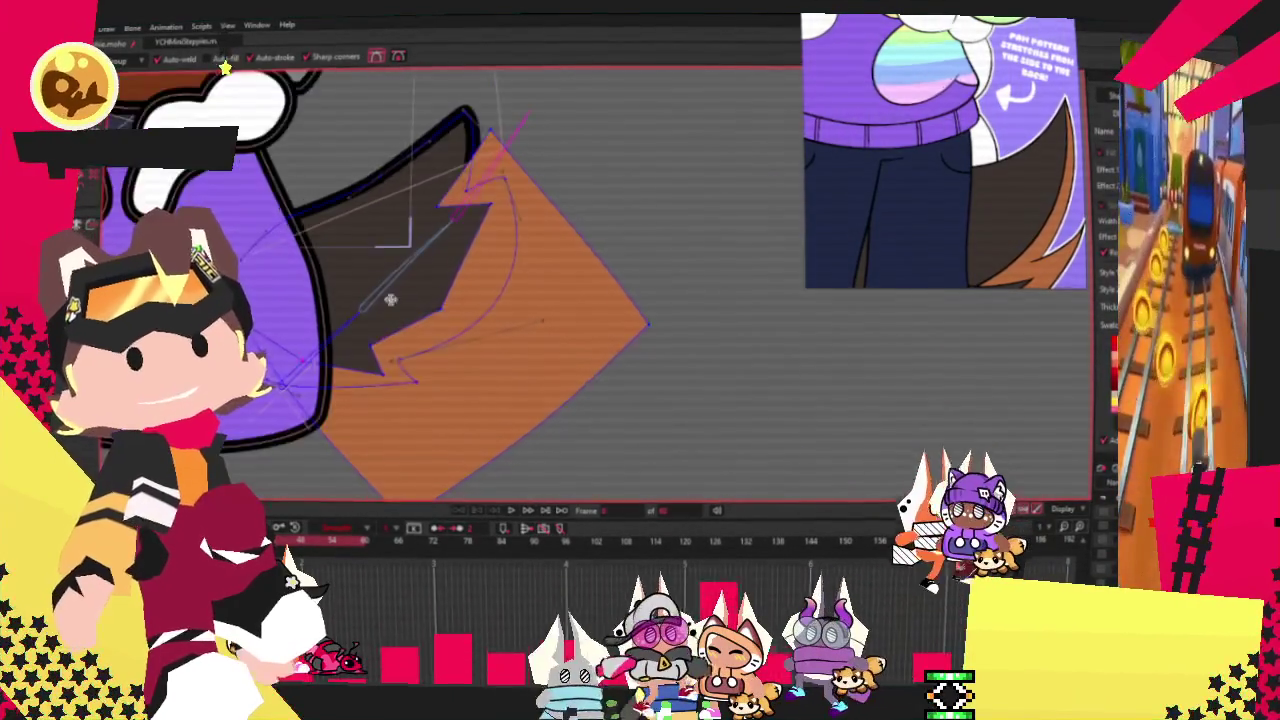
{"action": "scroll", "coordinate": [308, 315], "scroll_direction": "up", "scroll_amount": 2}
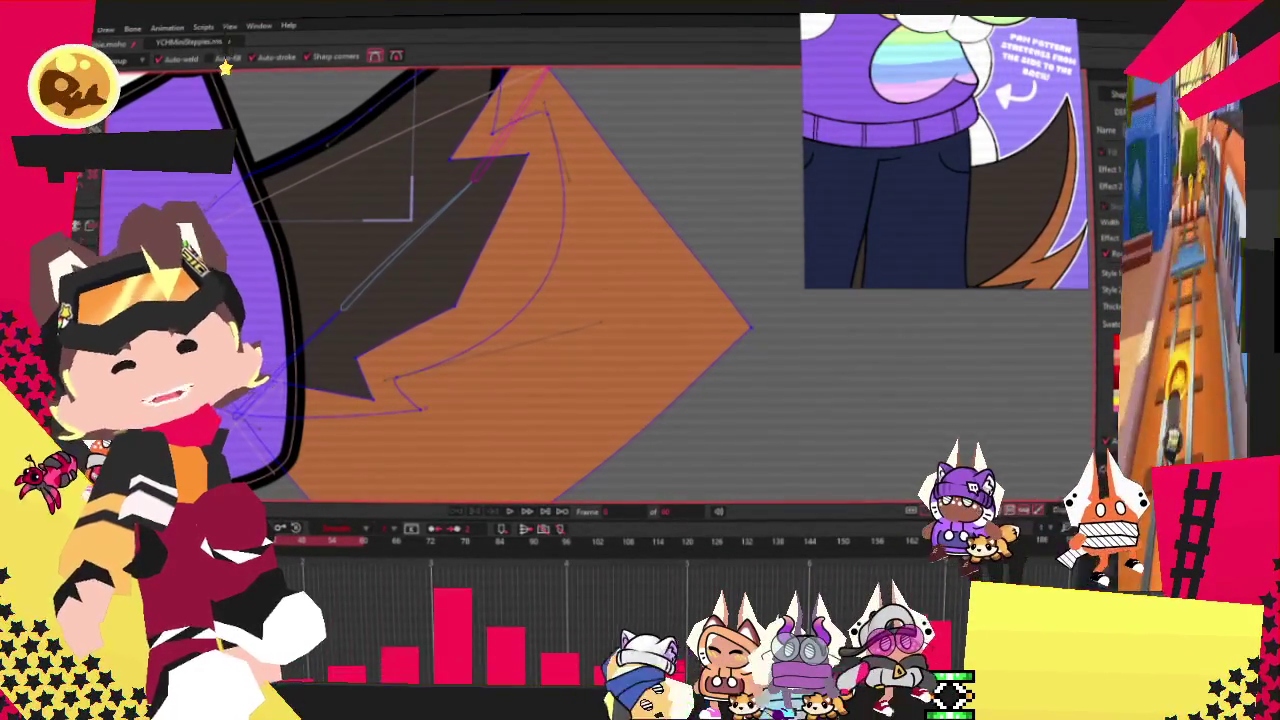
Trim the orange shape to fit inside the tail outline.
{"action": "key", "text": "q"}
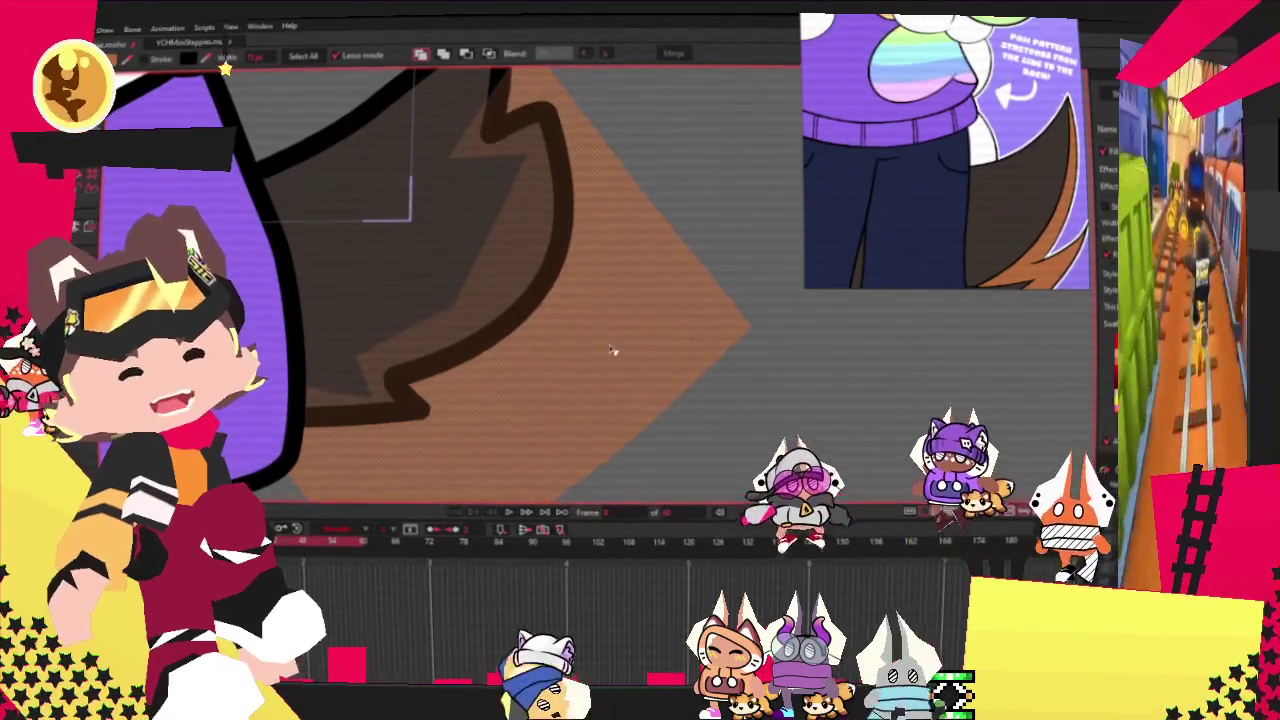
{"action": "left_click", "coordinate": [614, 351]}
{"action": "left_click", "coordinate": [487, 53]}
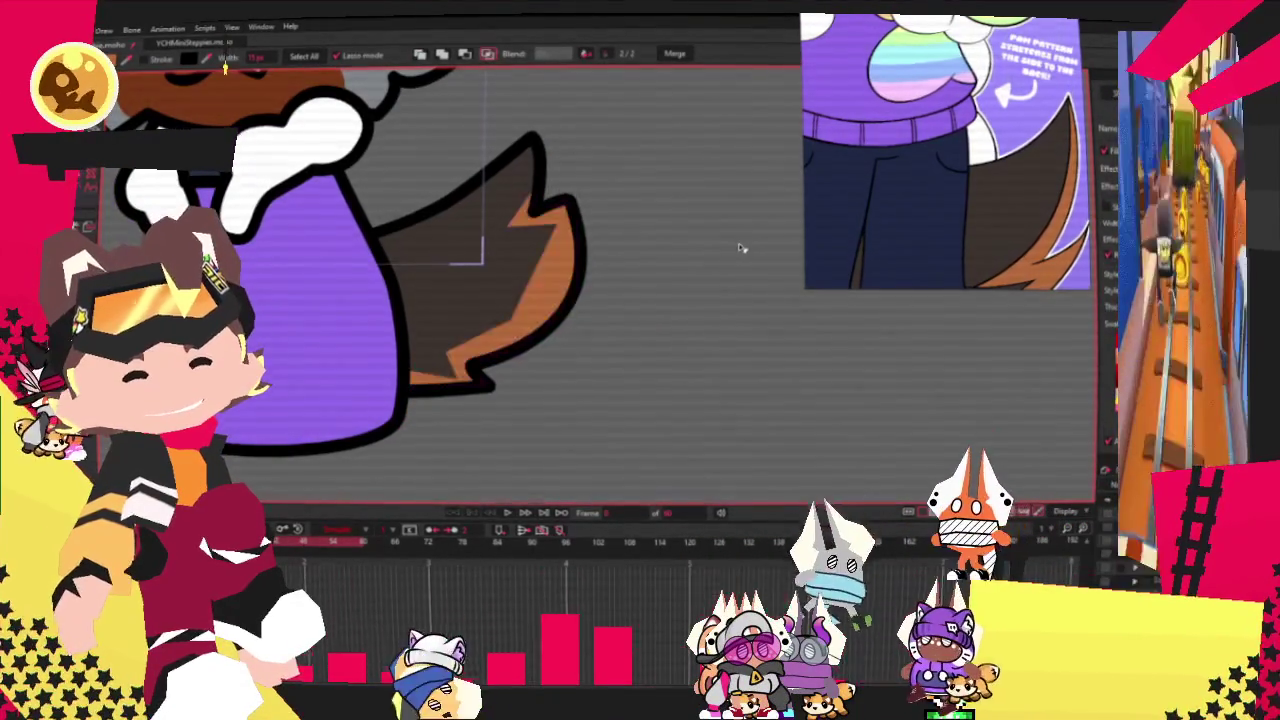
Adjust the tail tip point and the tail's right-side outline upward.
{"action": "key", "text": "c"}
{"action": "scroll", "coordinate": [588, 298], "scroll_direction": "up", "scroll_amount": 3}
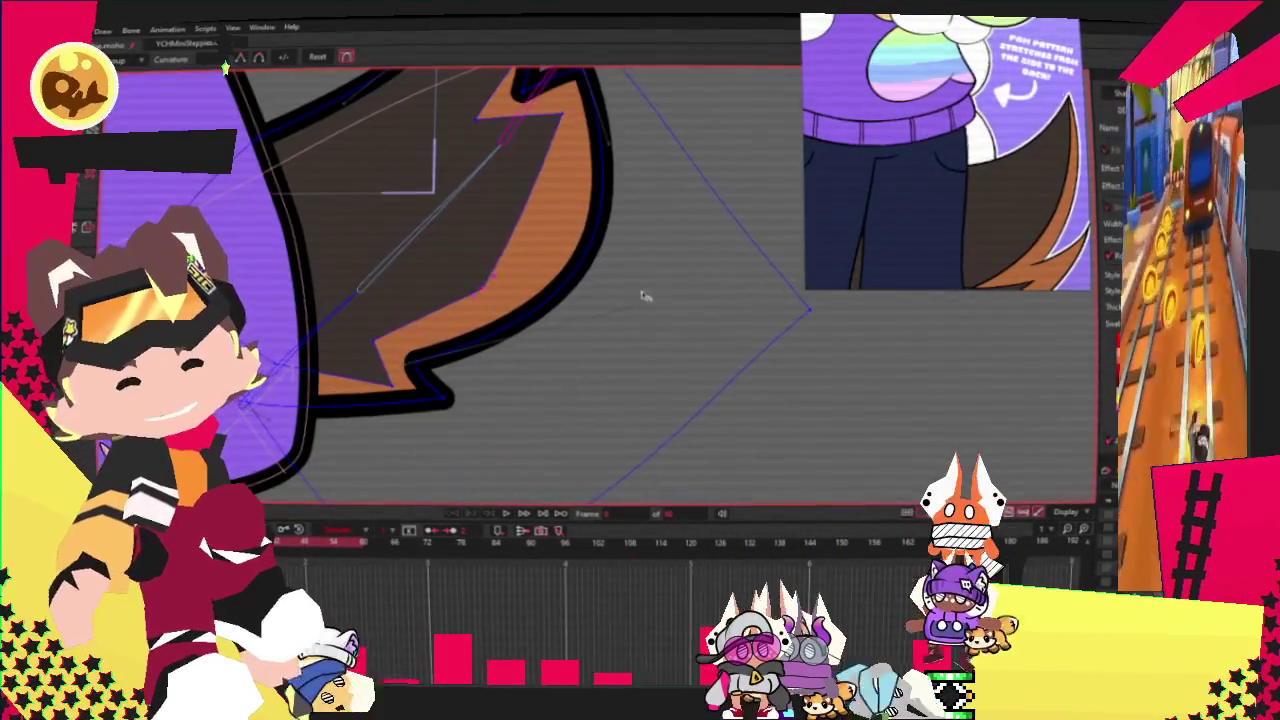
{"action": "scroll", "coordinate": [455, 281], "scroll_direction": "down", "scroll_amount": 1}
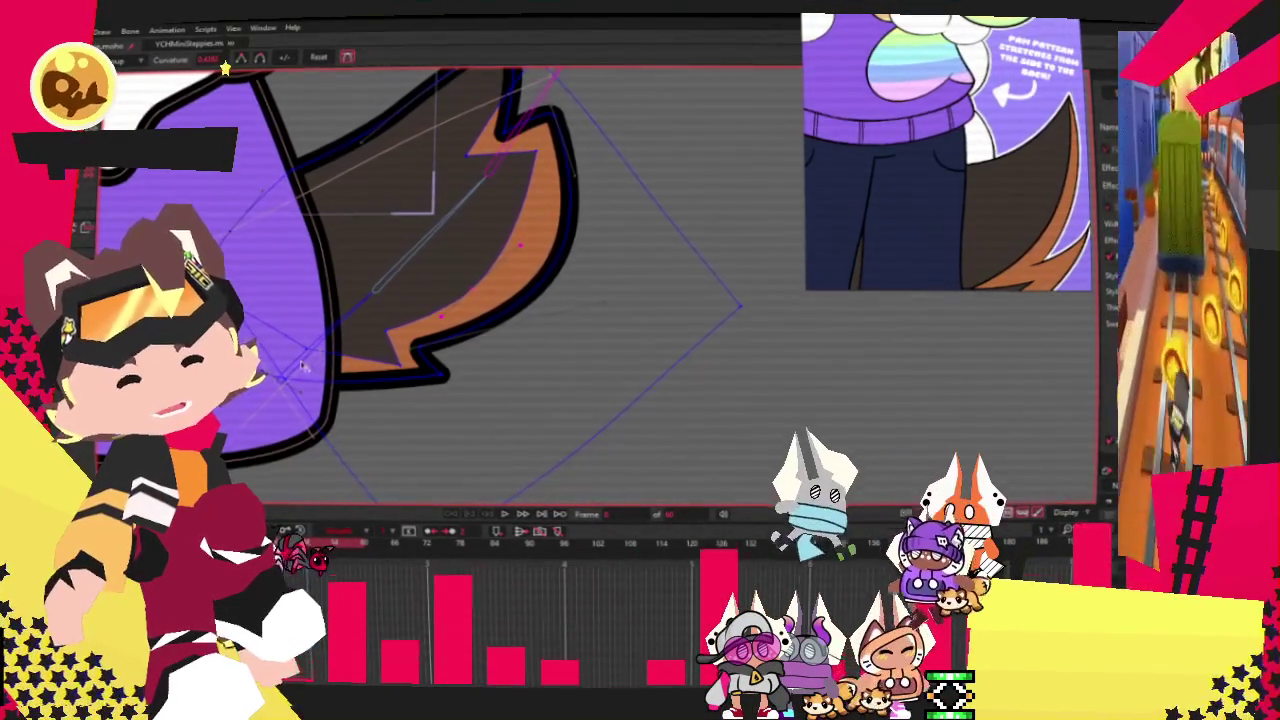
{"action": "key", "text": "t"}
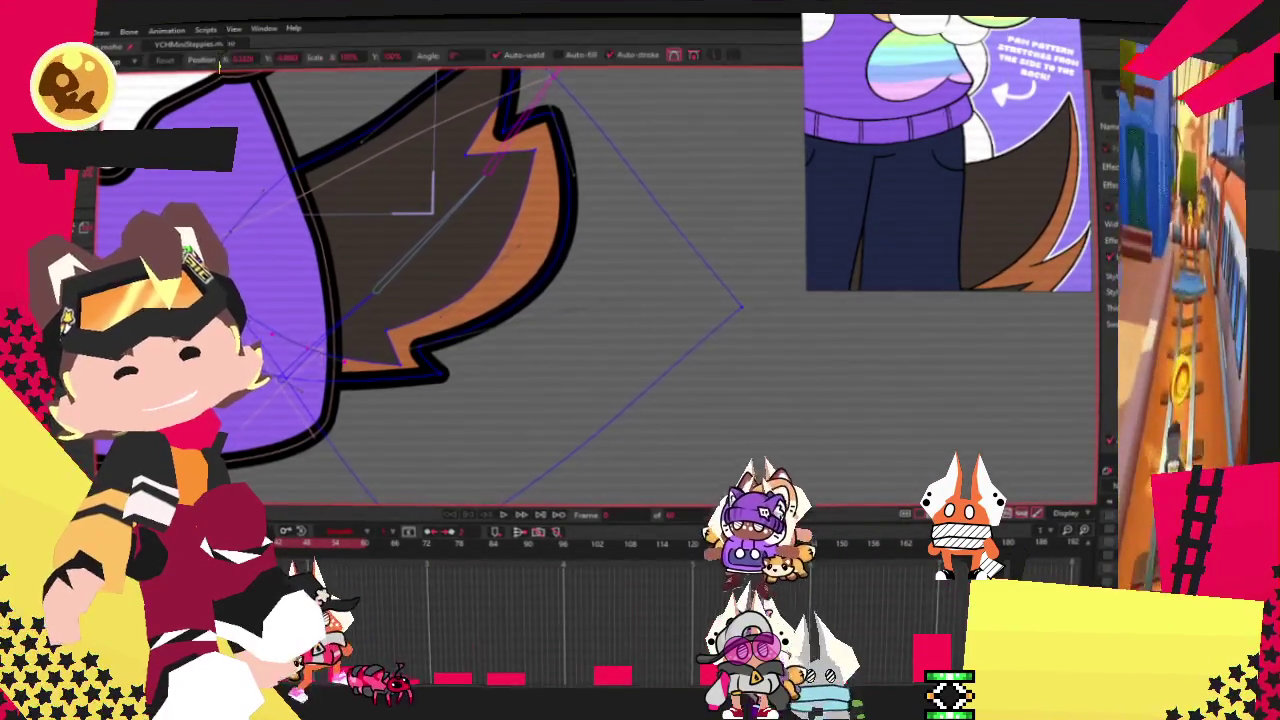
{"action": "scroll", "coordinate": [425, 381], "scroll_direction": "up", "scroll_amount": 2}
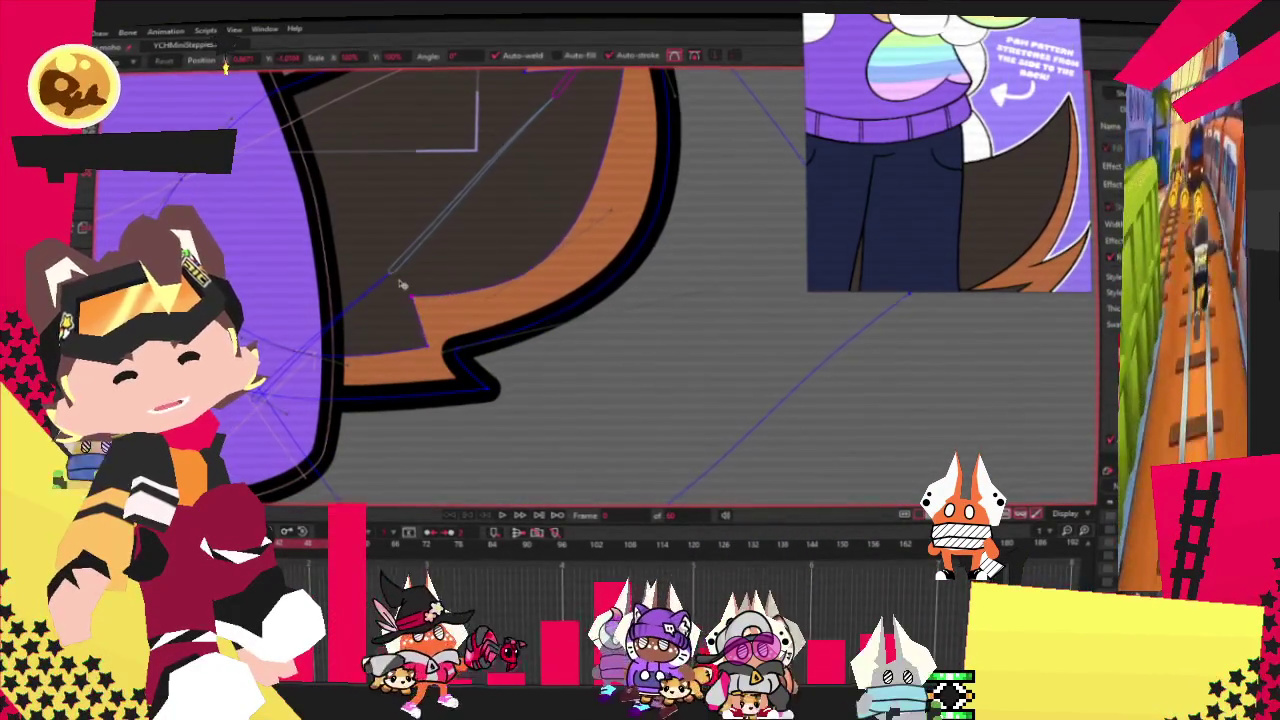
{"action": "left_click_drag", "start_coordinate": [475, 355], "coordinate": [497, 343]}
{"action": "left_click_drag", "start_coordinate": [731, 361], "coordinate": [731, 297]}
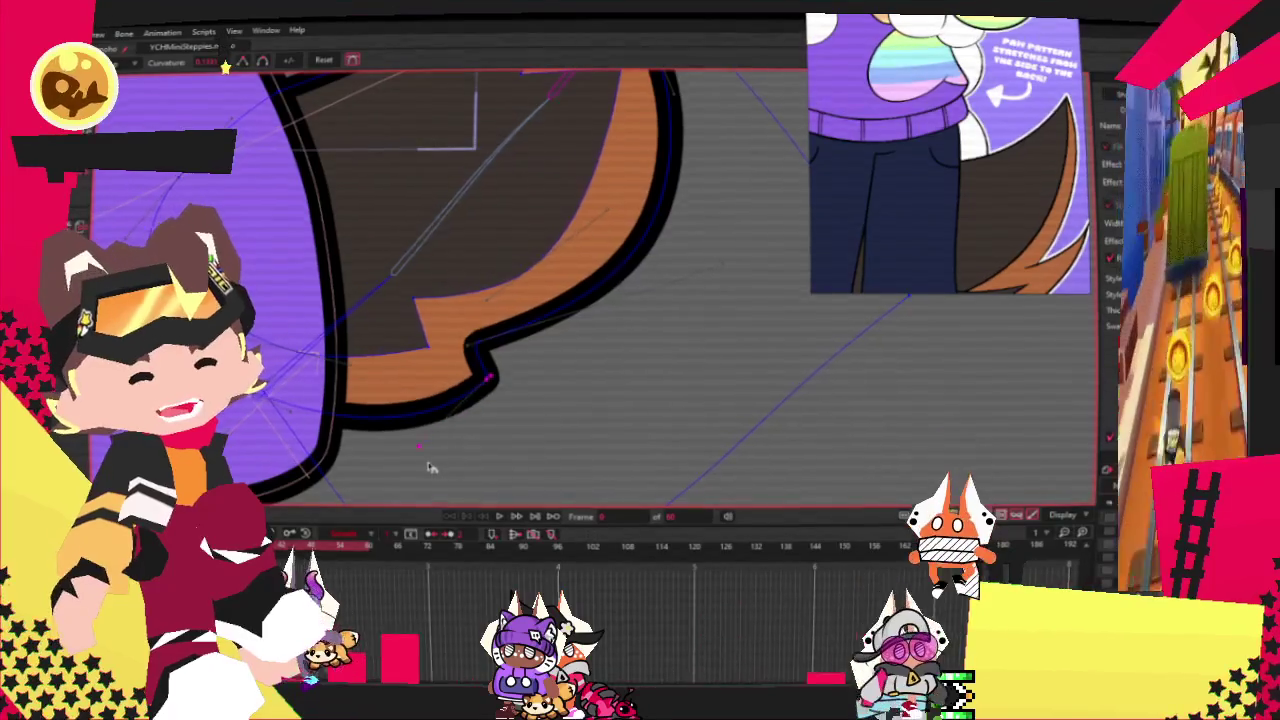
Move the inner orange spike point to the right.
{"action": "scroll", "coordinate": [471, 366], "scroll_direction": "down", "scroll_amount": 3}
{"action": "scroll", "coordinate": [497, 258], "scroll_direction": "up", "scroll_amount": 1}
{"action": "scroll", "coordinate": [496, 262], "scroll_direction": "up", "scroll_amount": 1}
{"action": "key", "text": "t"}
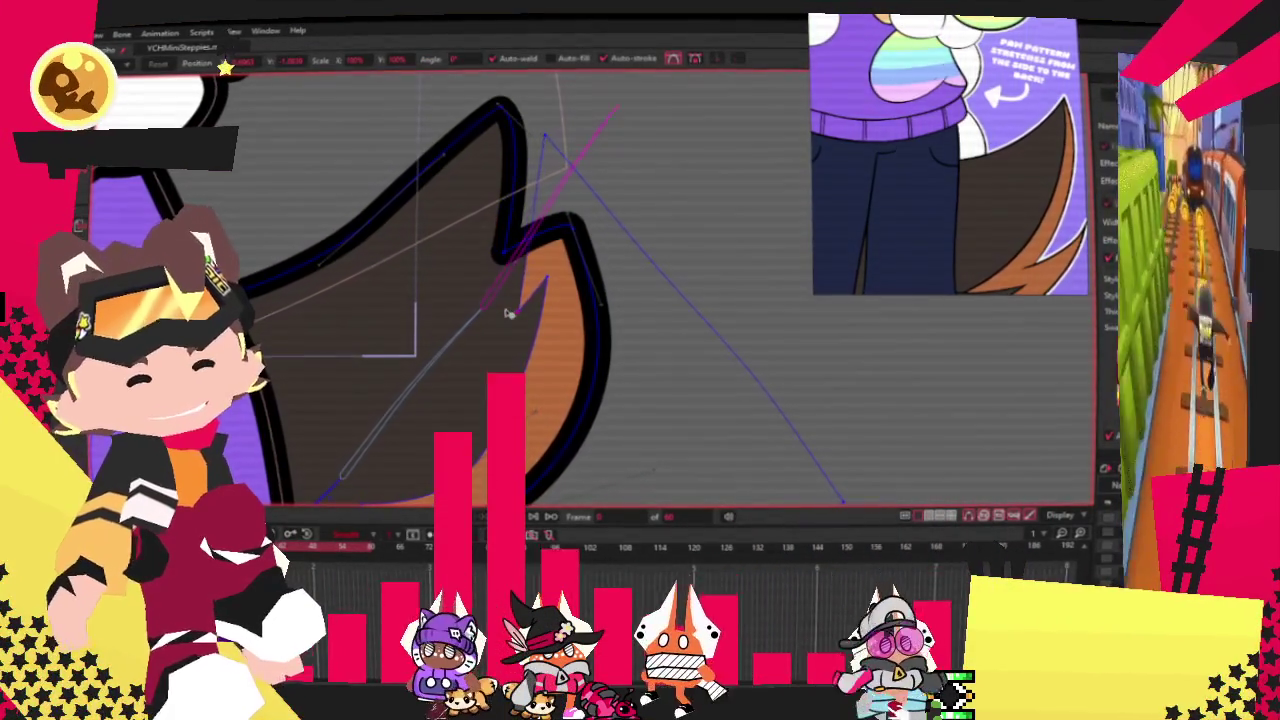
{"action": "left_click_drag", "start_coordinate": [449, 287], "coordinate": [497, 283]}
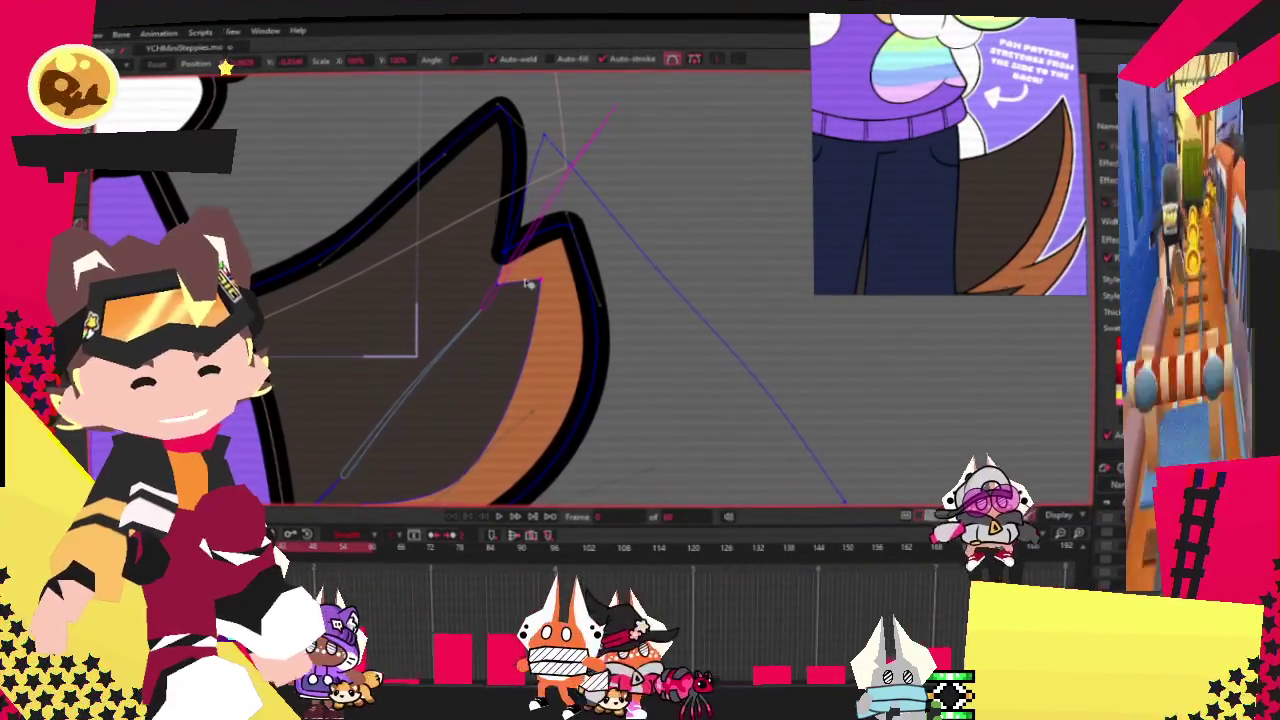
{"action": "scroll", "coordinate": [515, 250], "scroll_direction": "down", "scroll_amount": 3}
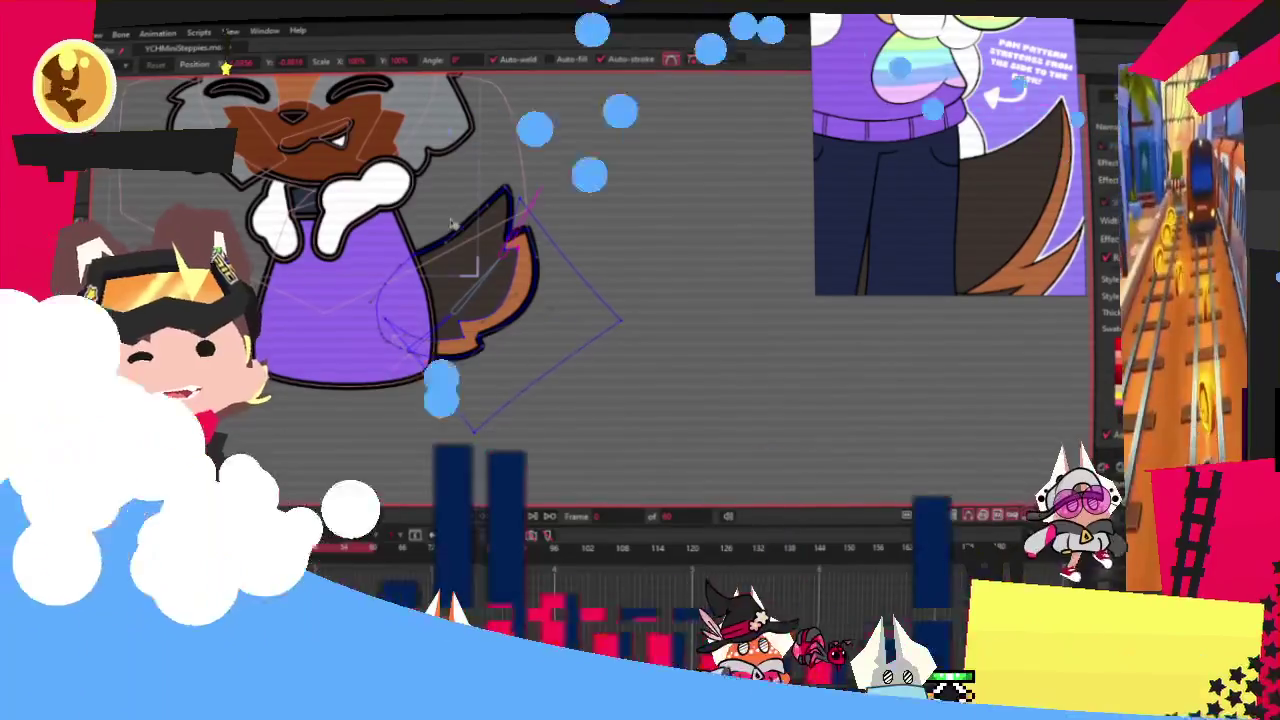
Zoom in on the paw area and play the animation to preview the hug.
{"action": "scroll", "coordinate": [430, 300], "scroll_direction": "up", "scroll_amount": 2}
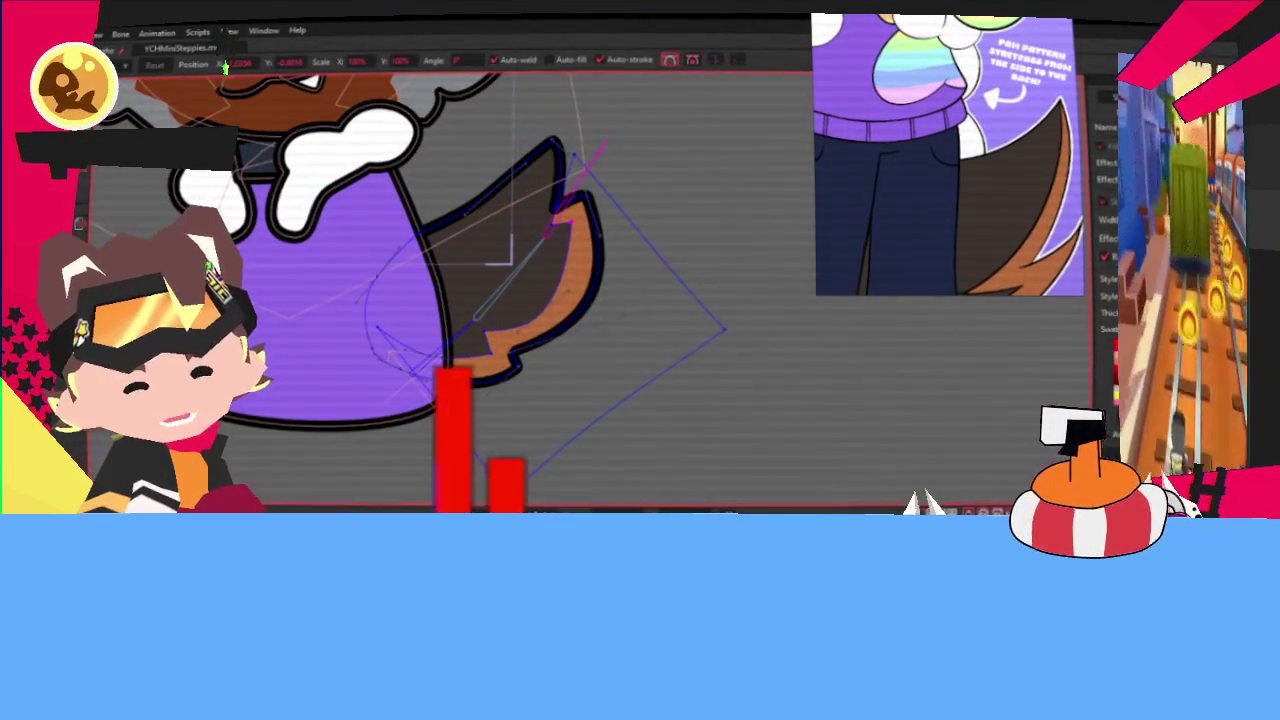
{"action": "scroll", "coordinate": [497, 494], "scroll_direction": "down", "scroll_amount": 2}
{"action": "scroll", "coordinate": [480, 313], "scroll_direction": "down", "scroll_amount": 2}
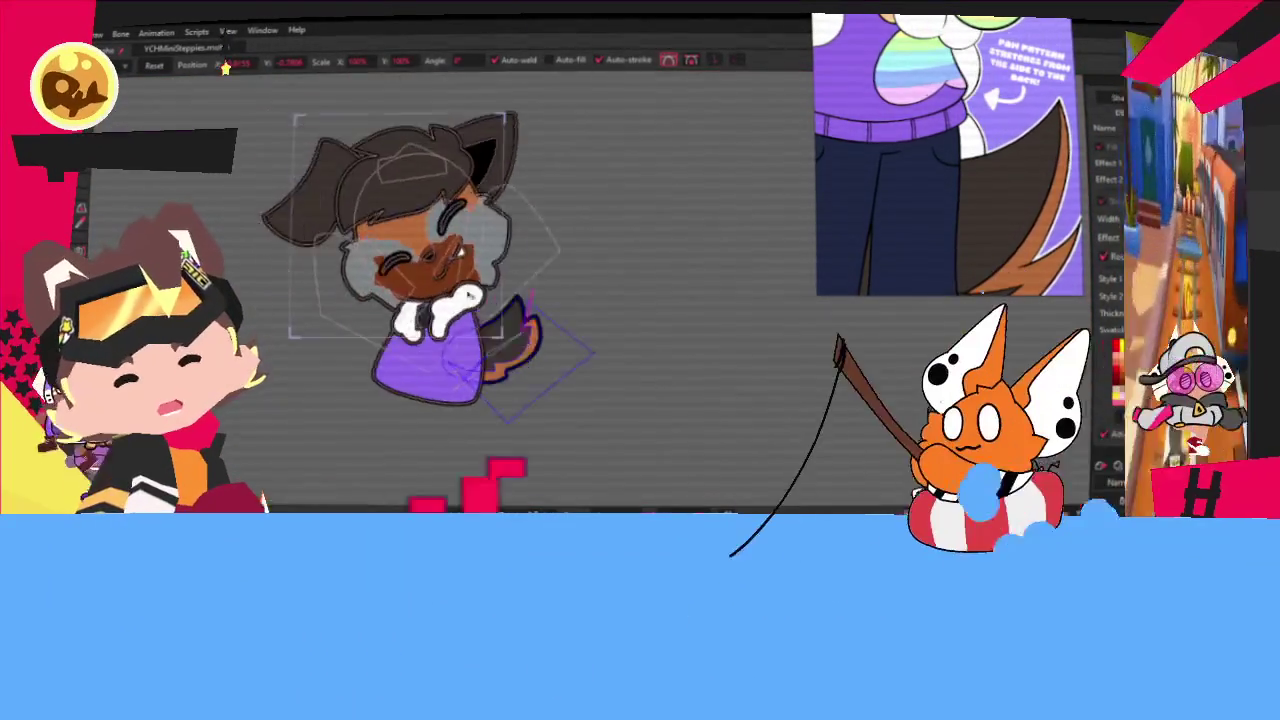
{"action": "scroll", "coordinate": [421, 225], "scroll_direction": "up", "scroll_amount": 2}
{"action": "scroll", "coordinate": [421, 225], "scroll_direction": "down", "scroll_amount": 2}
{"action": "scroll", "coordinate": [470, 300], "scroll_direction": "up", "scroll_amount": 2}
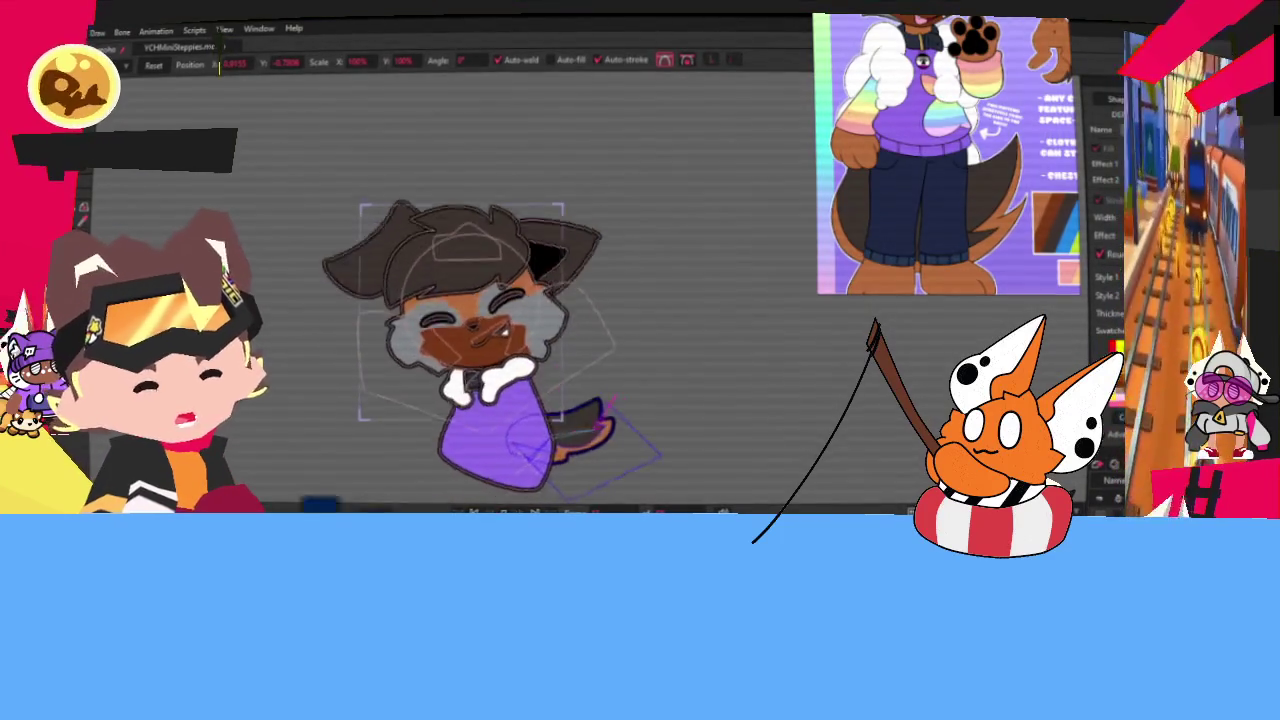
{"action": "scroll", "coordinate": [498, 412], "scroll_direction": "up", "scroll_amount": 2}
{"action": "scroll", "coordinate": [498, 412], "scroll_direction": "up", "scroll_amount": 1}
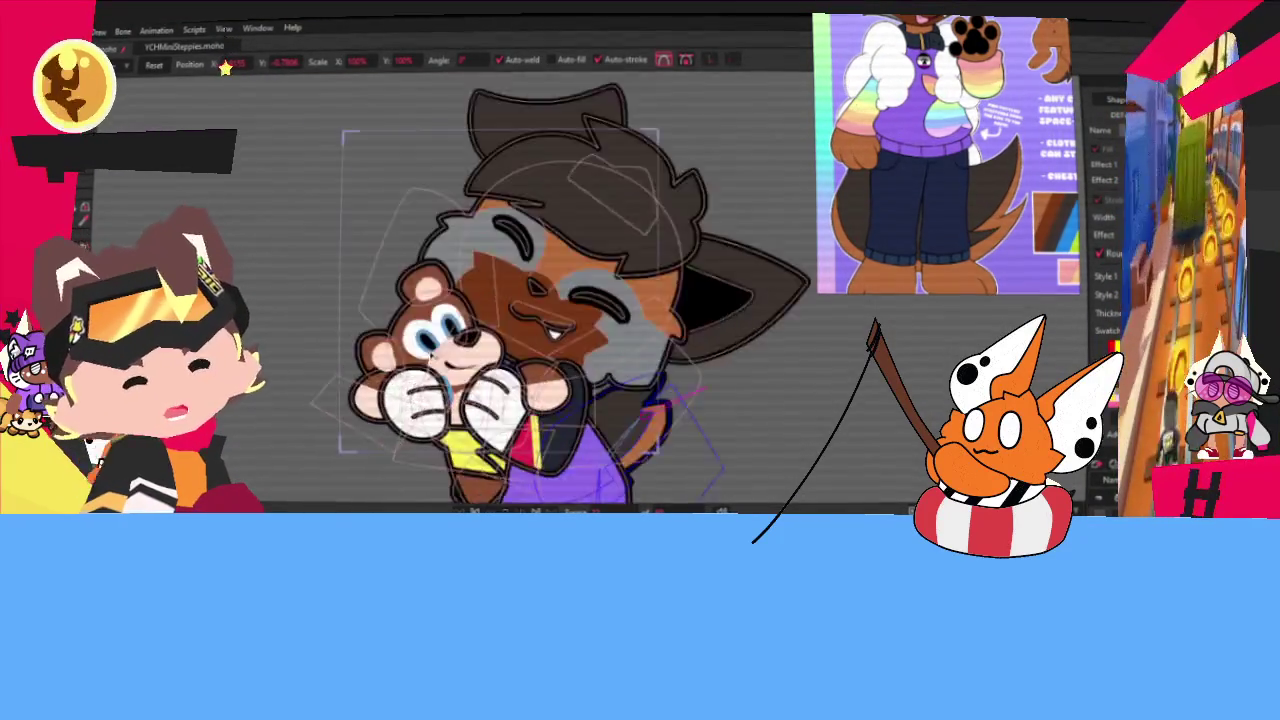
{"action": "scroll", "coordinate": [510, 390], "scroll_direction": "down", "scroll_amount": 2}
{"action": "scroll", "coordinate": [523, 355], "scroll_direction": "up", "scroll_amount": 3}
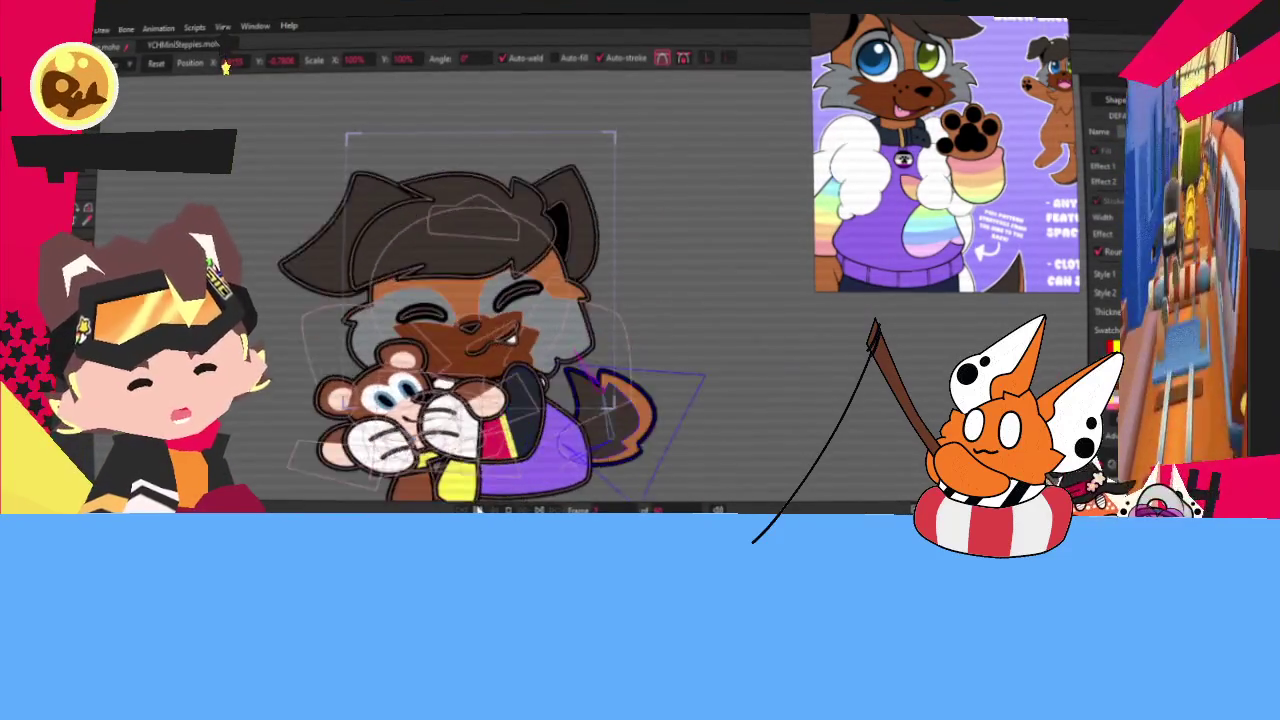
{"action": "scroll", "coordinate": [436, 263], "scroll_direction": "up", "scroll_amount": 3}
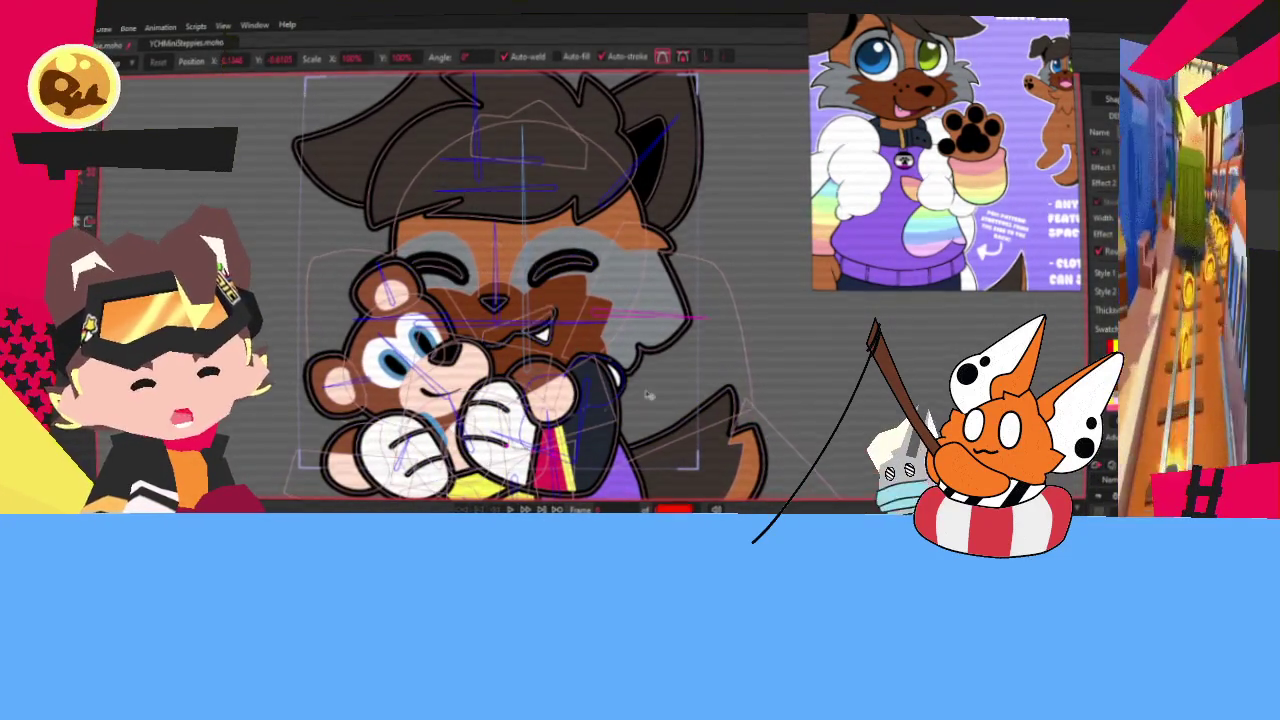
{"action": "scroll", "coordinate": [668, 409], "scroll_direction": "up", "scroll_amount": 3}
{"action": "scroll", "coordinate": [611, 370], "scroll_direction": "up", "scroll_amount": 3}
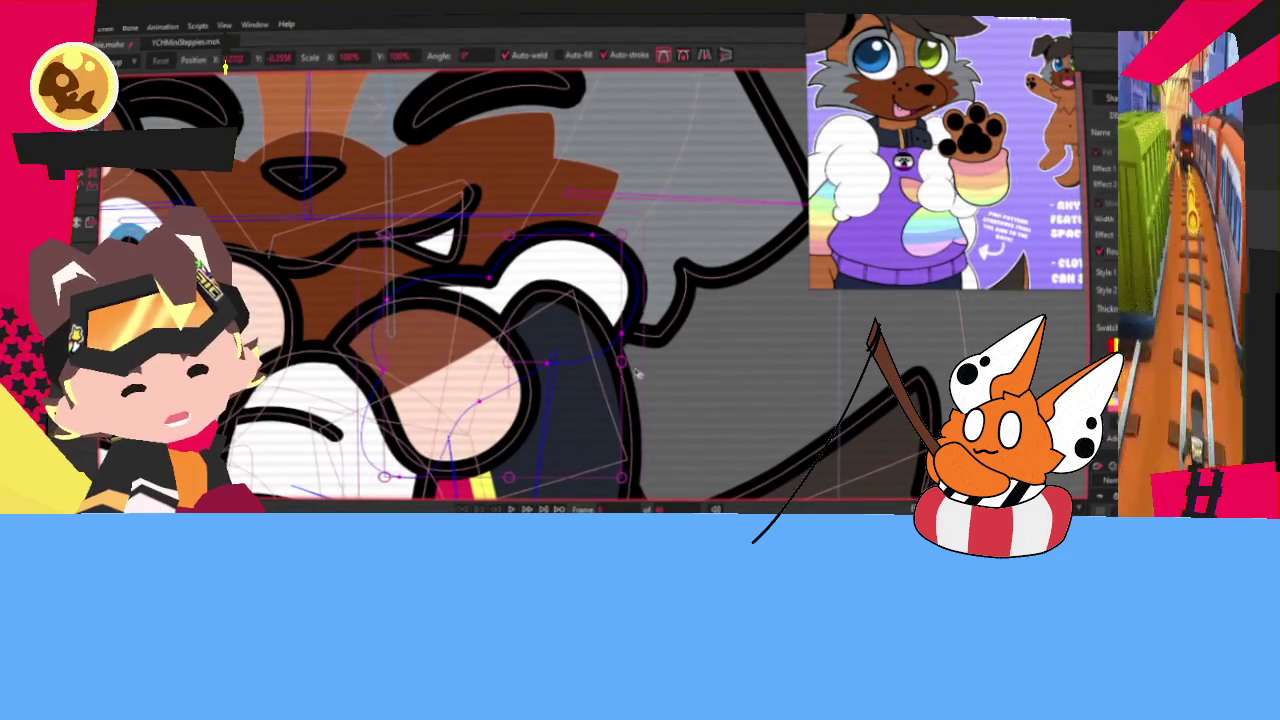
{"action": "left_click", "coordinate": [519, 509]}
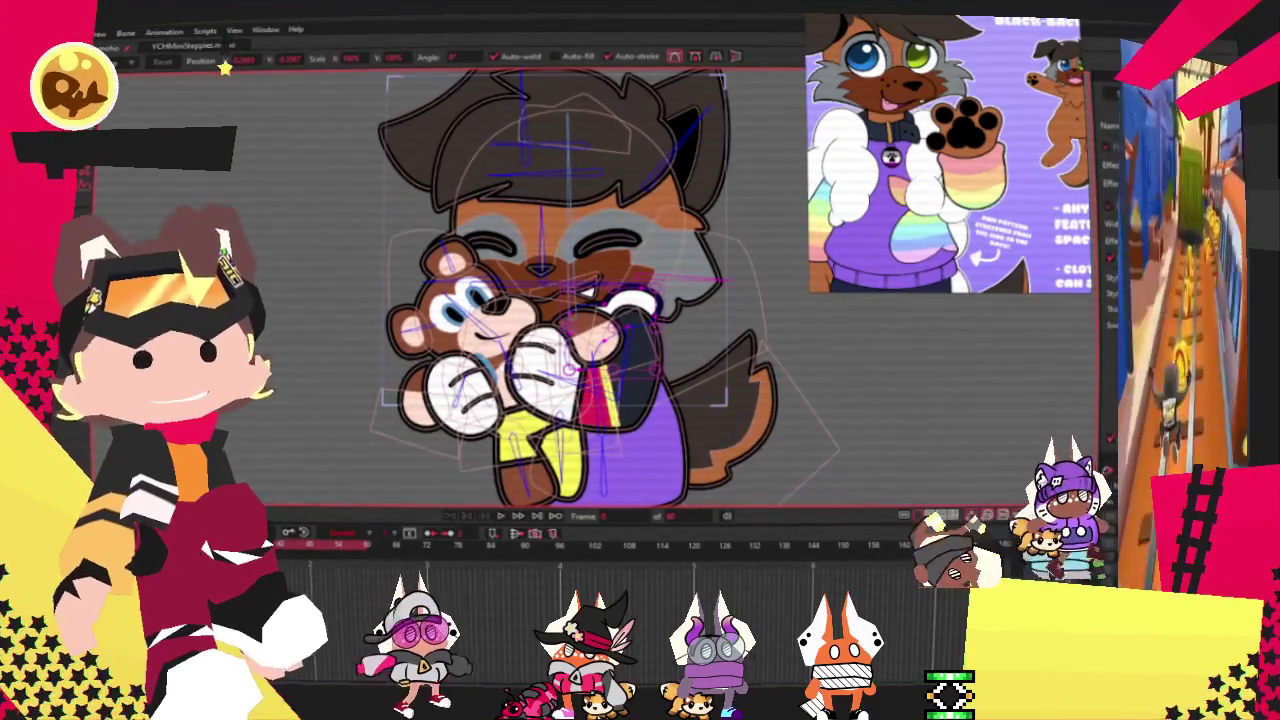
Select the artwork's points near the face for Transform Points editing.
{"action": "scroll", "coordinate": [648, 433], "scroll_direction": "down", "scroll_amount": 1}
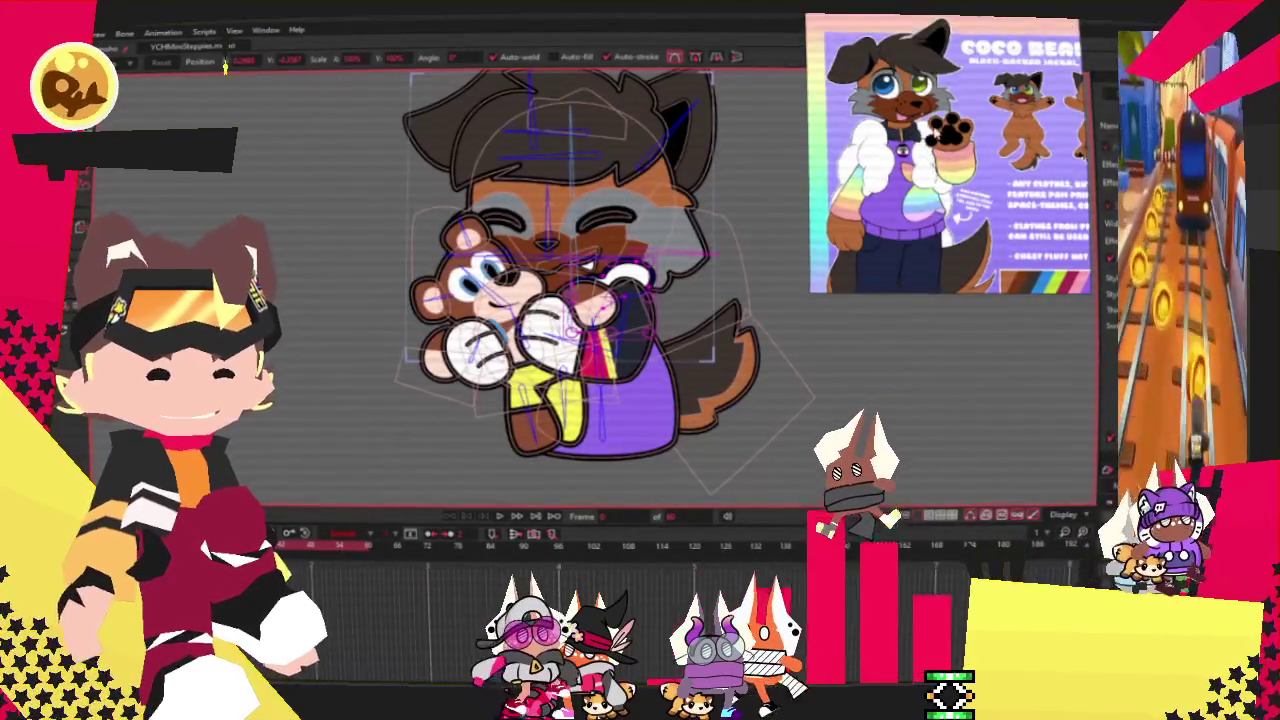
{"action": "scroll", "coordinate": [617, 367], "scroll_direction": "up", "scroll_amount": 5}
{"action": "key", "text": "ctrl+d"}
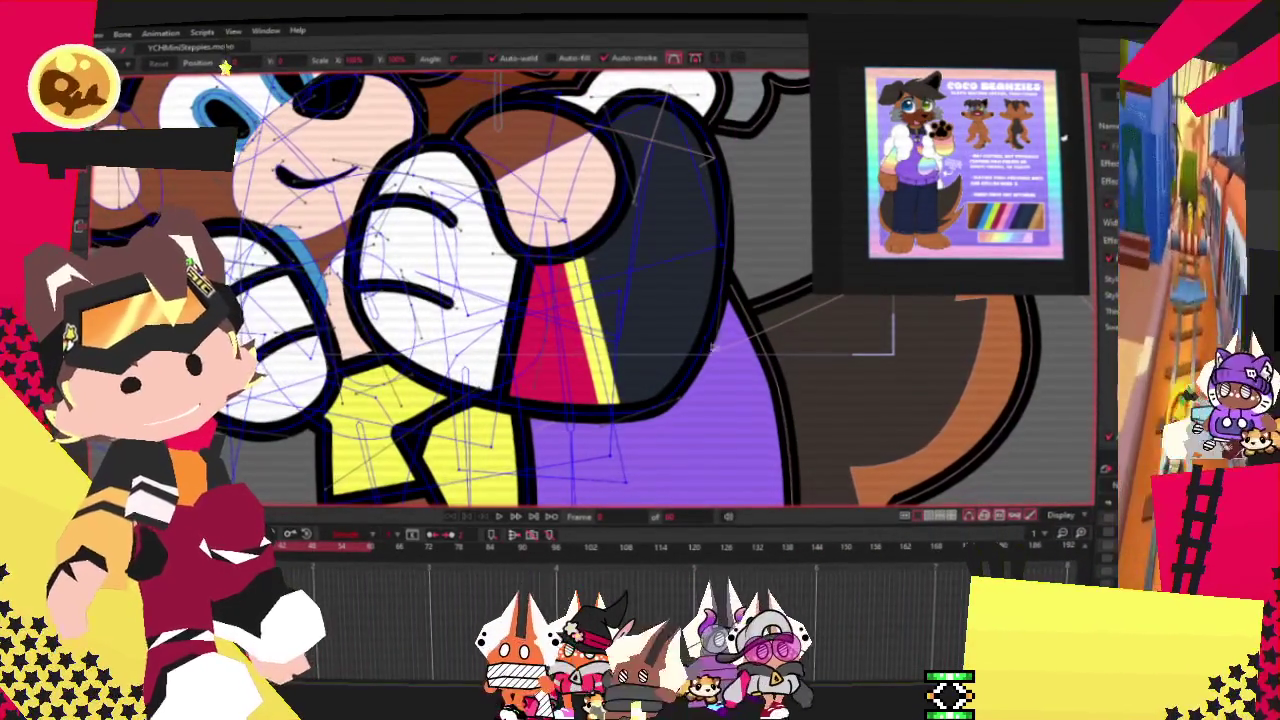
{"action": "key", "text": "Escape"}
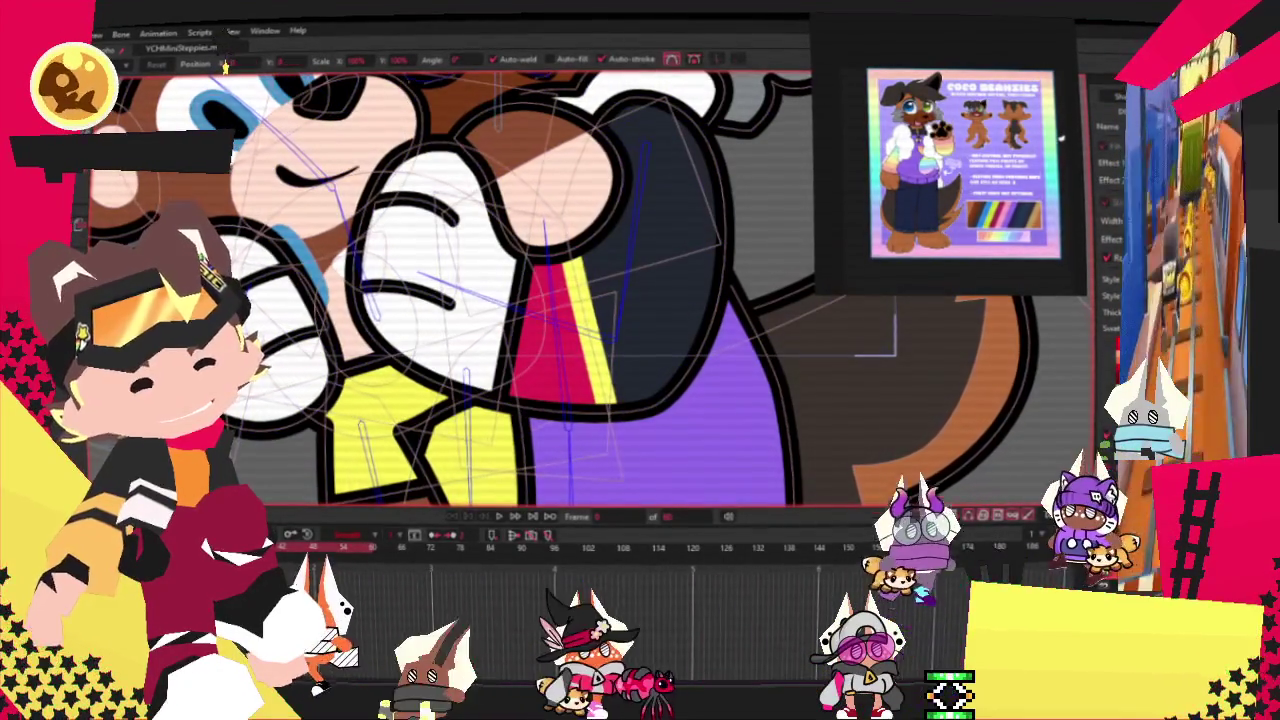
{"action": "key", "text": "ctrl+a"}
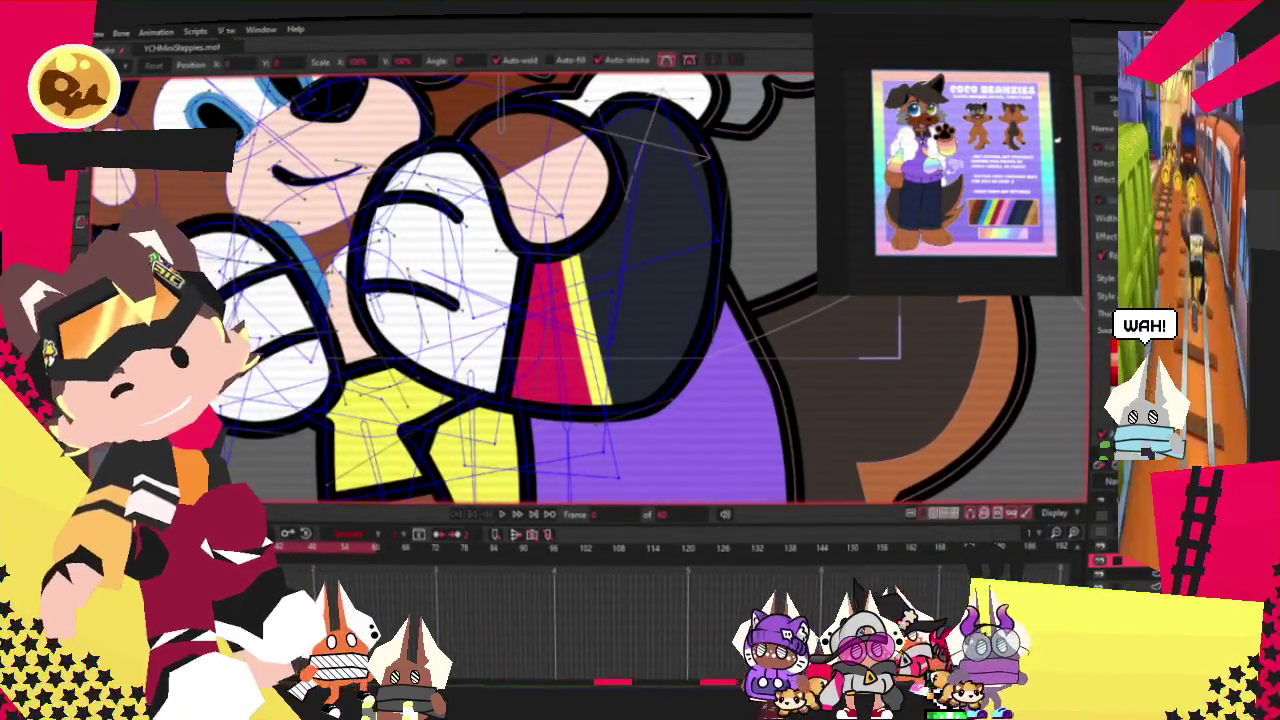
{"action": "key", "text": "g"}
{"action": "scroll", "coordinate": [600, 370], "scroll_direction": "up", "scroll_amount": 2}
Select the dark paw shape over the sleeve with Select Shape.
{"action": "scroll", "coordinate": [600, 370], "scroll_direction": "up", "scroll_amount": 1}
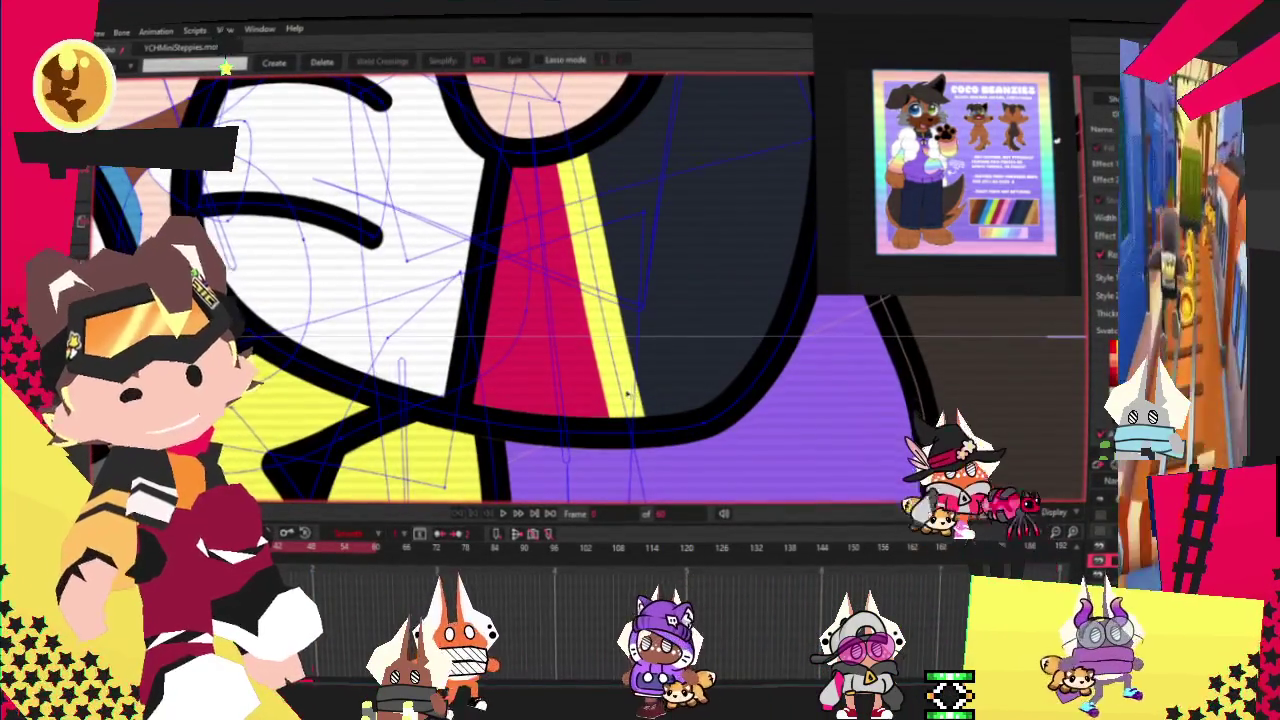
{"action": "scroll", "coordinate": [600, 380], "scroll_direction": "down", "scroll_amount": 3}
{"action": "scroll", "coordinate": [548, 358], "scroll_direction": "up", "scroll_amount": 2}
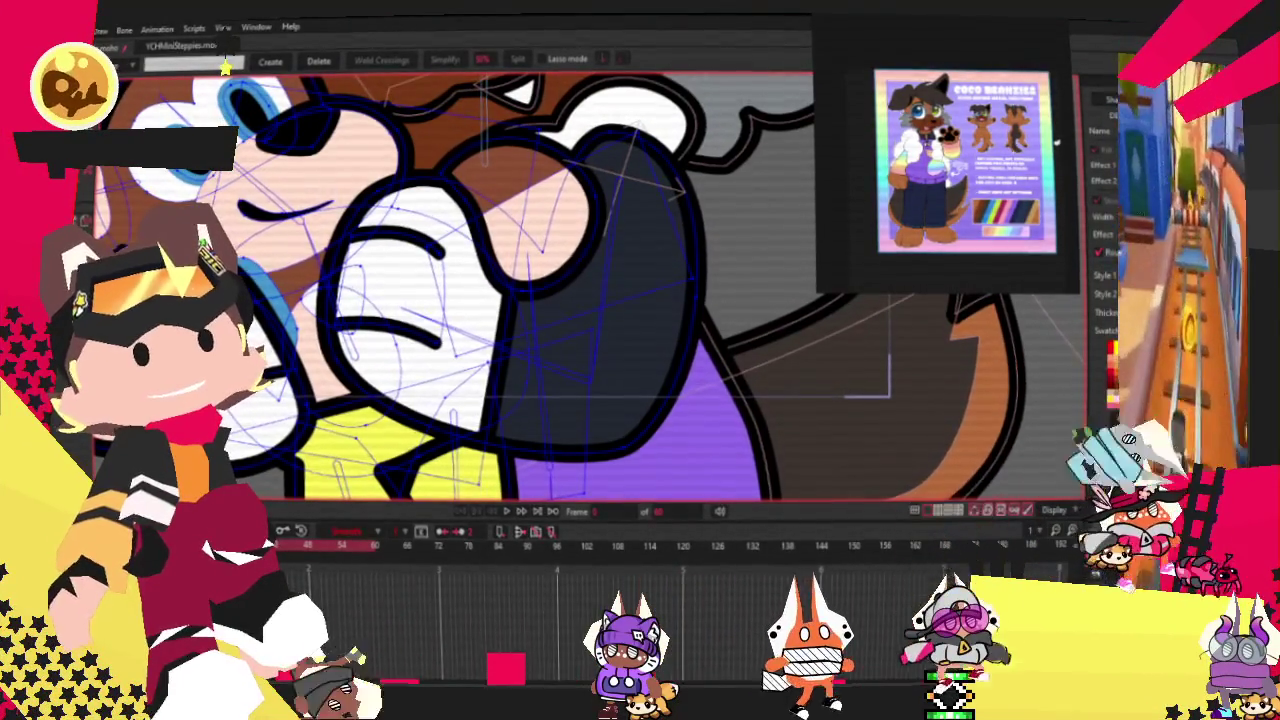
{"action": "key", "text": "q"}
{"action": "left_click", "coordinate": [608, 380]}
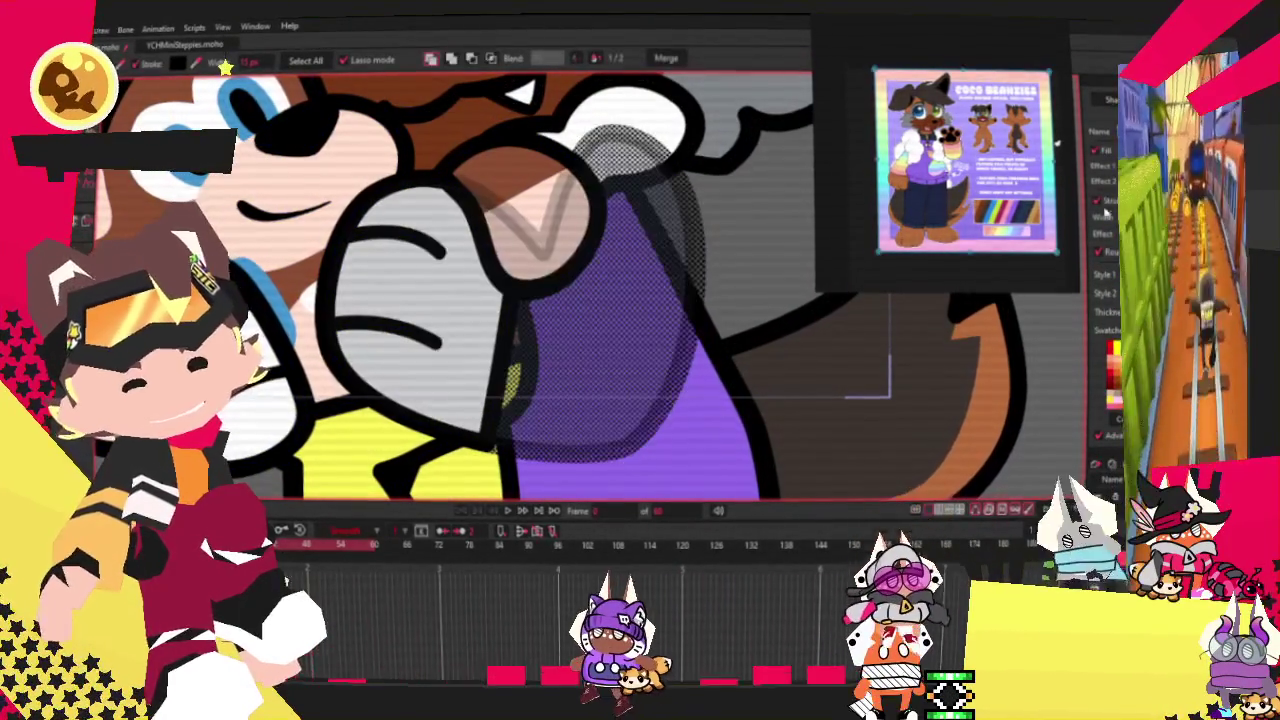
Paint the upper arm region solid purple and turn the white paw brown.
{"action": "scroll", "coordinate": [688, 432], "scroll_direction": "down", "scroll_amount": 3}
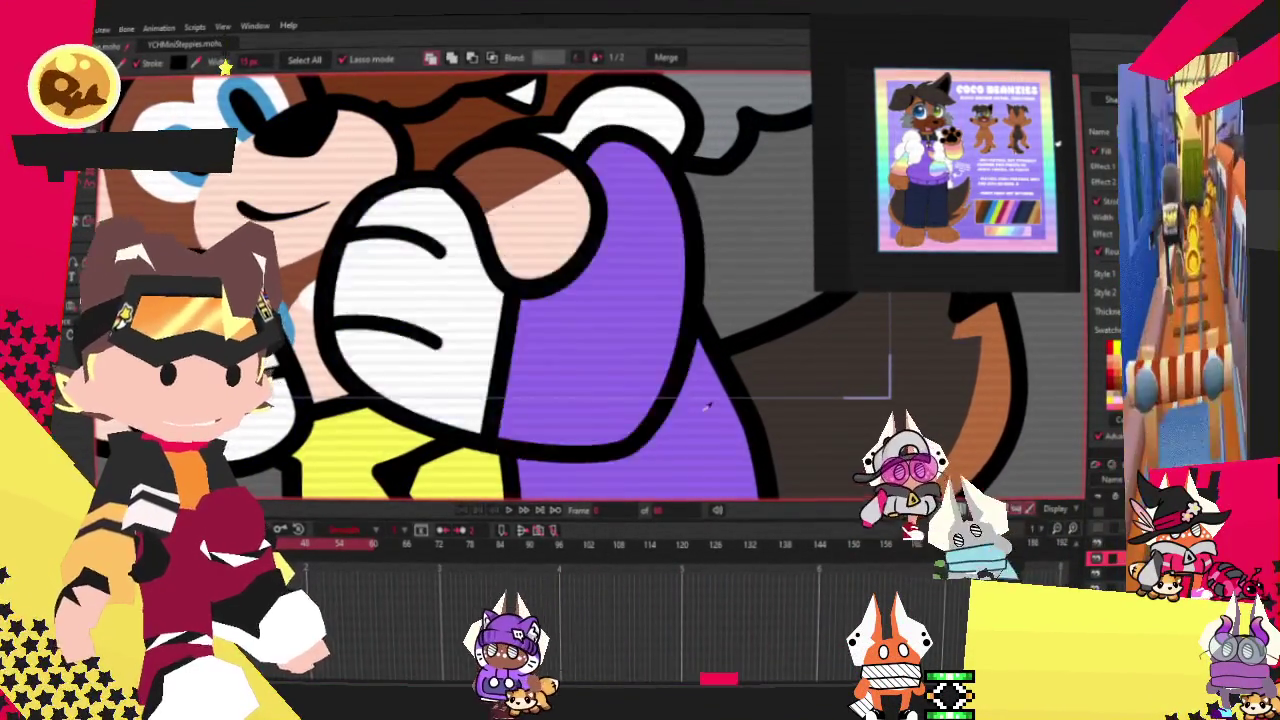
{"action": "scroll", "coordinate": [720, 350], "scroll_direction": "down", "scroll_amount": 3}
{"action": "scroll", "coordinate": [642, 240], "scroll_direction": "up", "scroll_amount": 2}
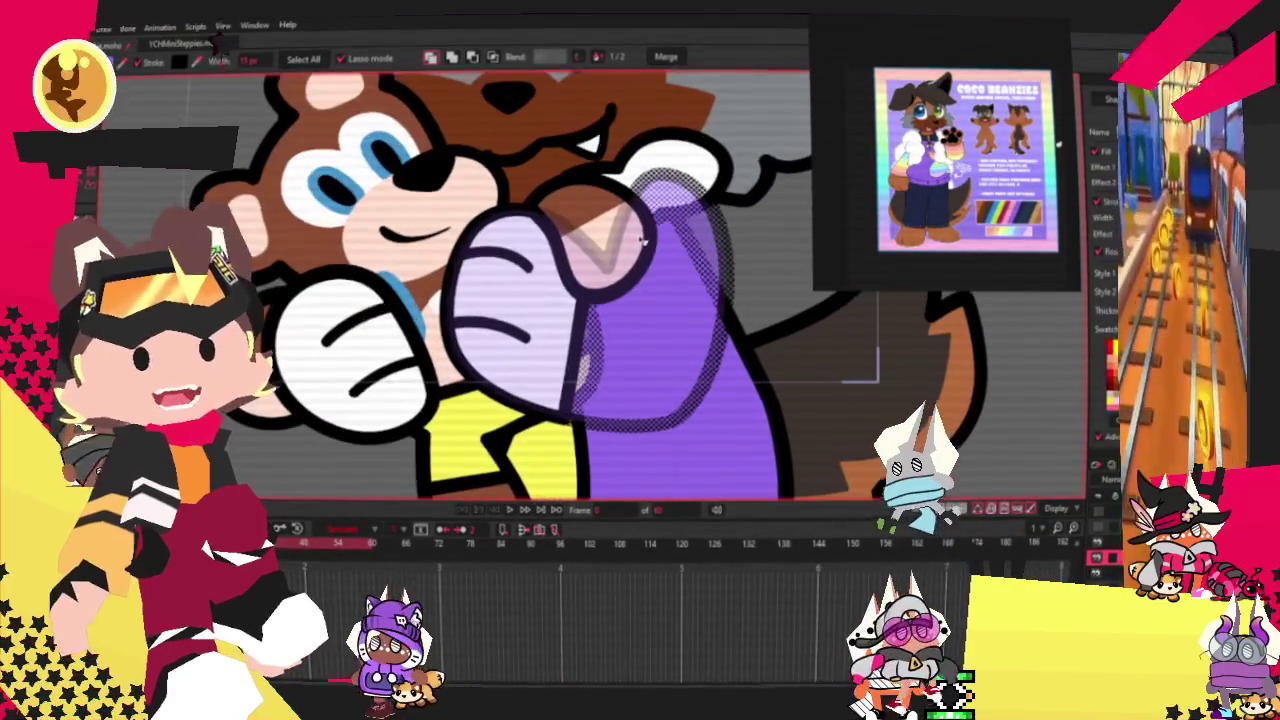
{"action": "left_click_drag", "start_coordinate": [519, 291], "coordinate": [640, 300]}
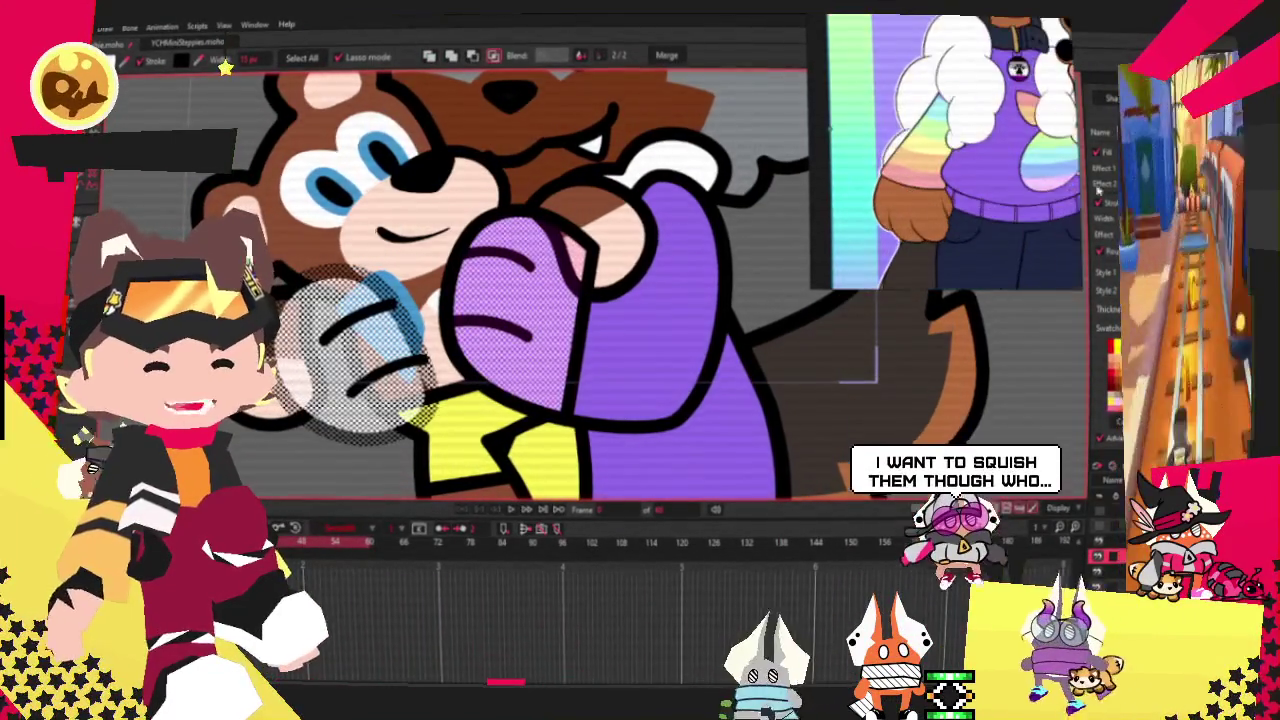
{"action": "left_click", "coordinate": [355, 338]}
{"action": "scroll", "coordinate": [330, 350], "scroll_direction": "down", "scroll_amount": 3}
{"action": "scroll", "coordinate": [310, 363], "scroll_direction": "down", "scroll_amount": 2}
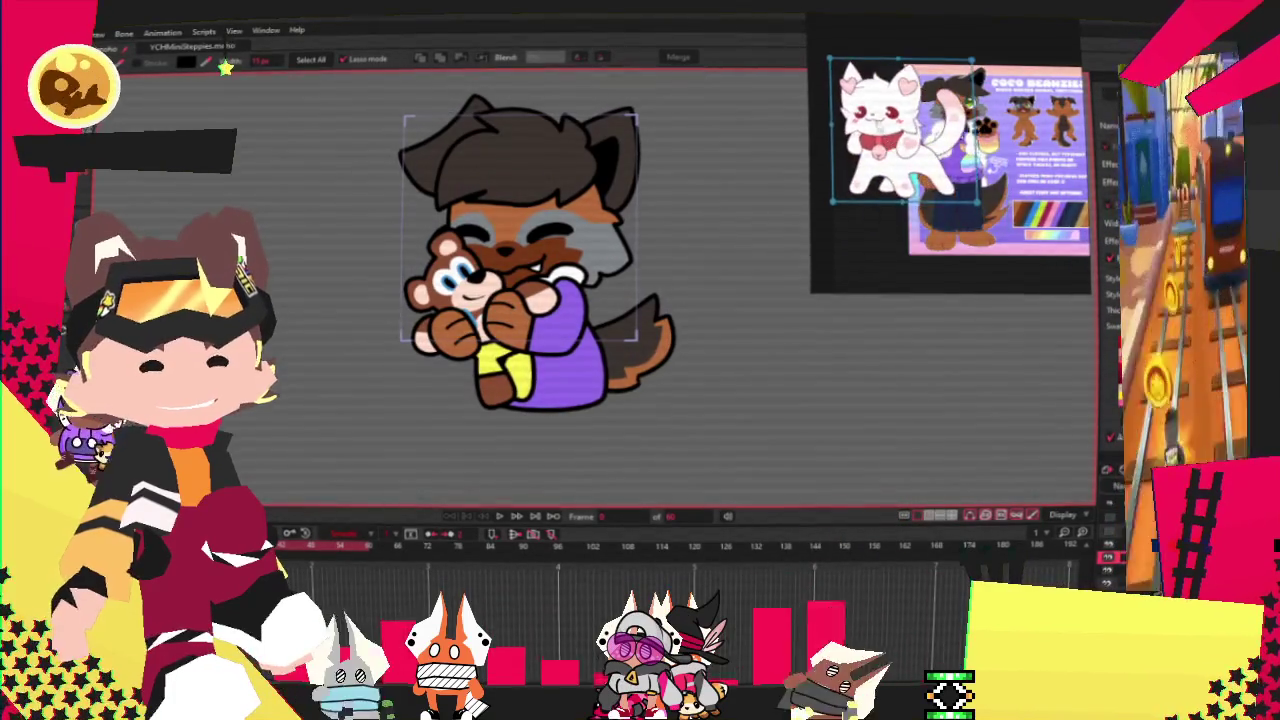
Zoom in on the teddy bear with its vector outlines shown, ready for the Paint Bucket.
{"action": "scroll", "coordinate": [556, 171], "scroll_direction": "up", "scroll_amount": 3}
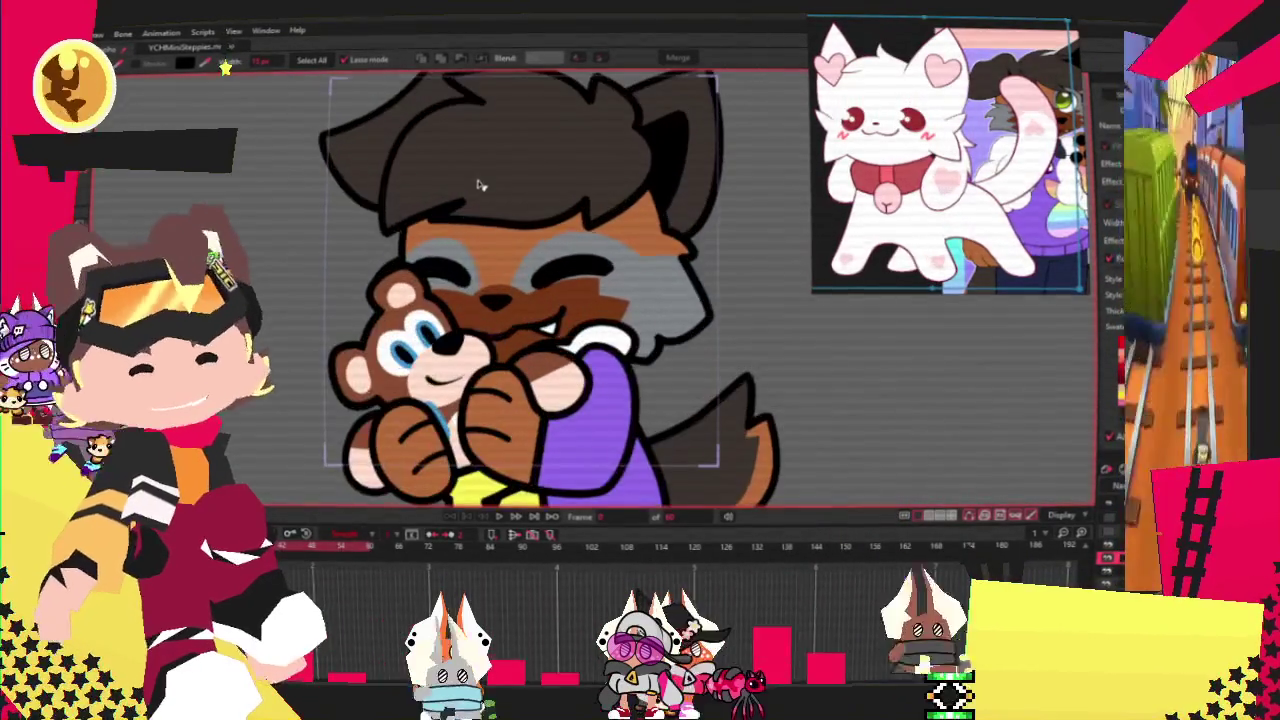
{"action": "scroll", "coordinate": [378, 385], "scroll_direction": "down", "scroll_amount": 3}
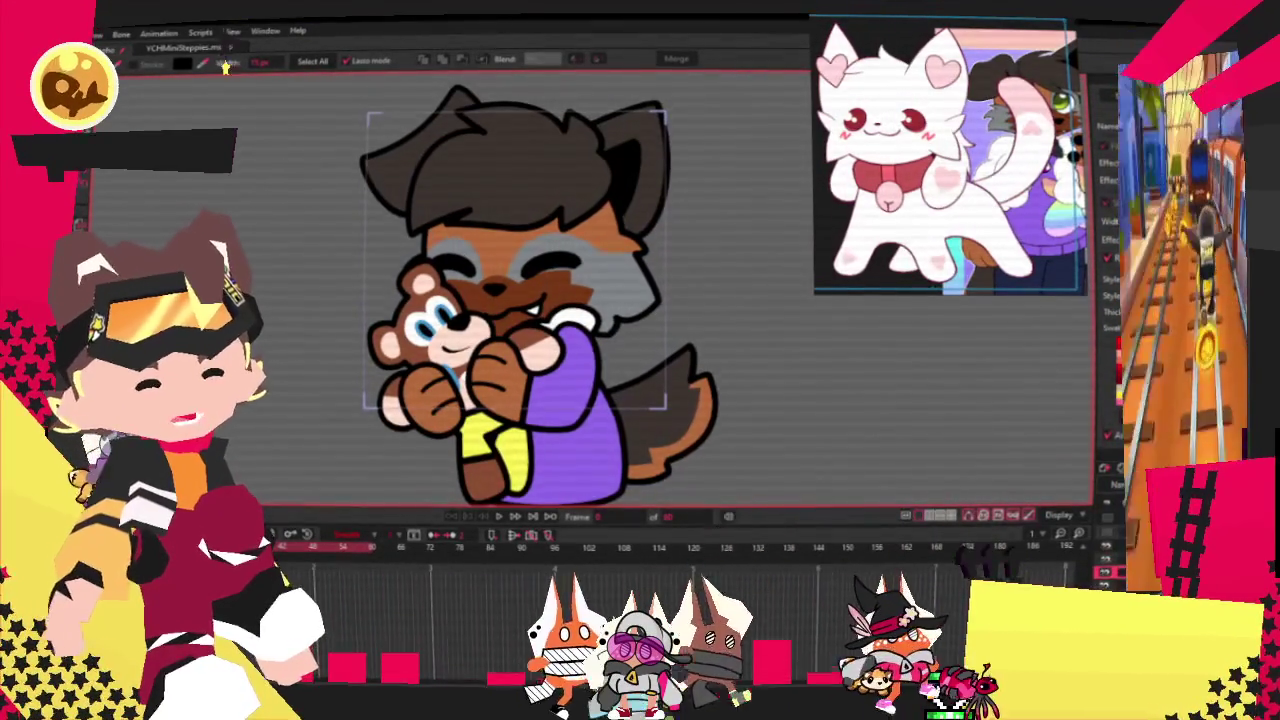
{"action": "scroll", "coordinate": [596, 362], "scroll_direction": "up", "scroll_amount": 2}
{"action": "scroll", "coordinate": [596, 362], "scroll_direction": "up", "scroll_amount": 2}
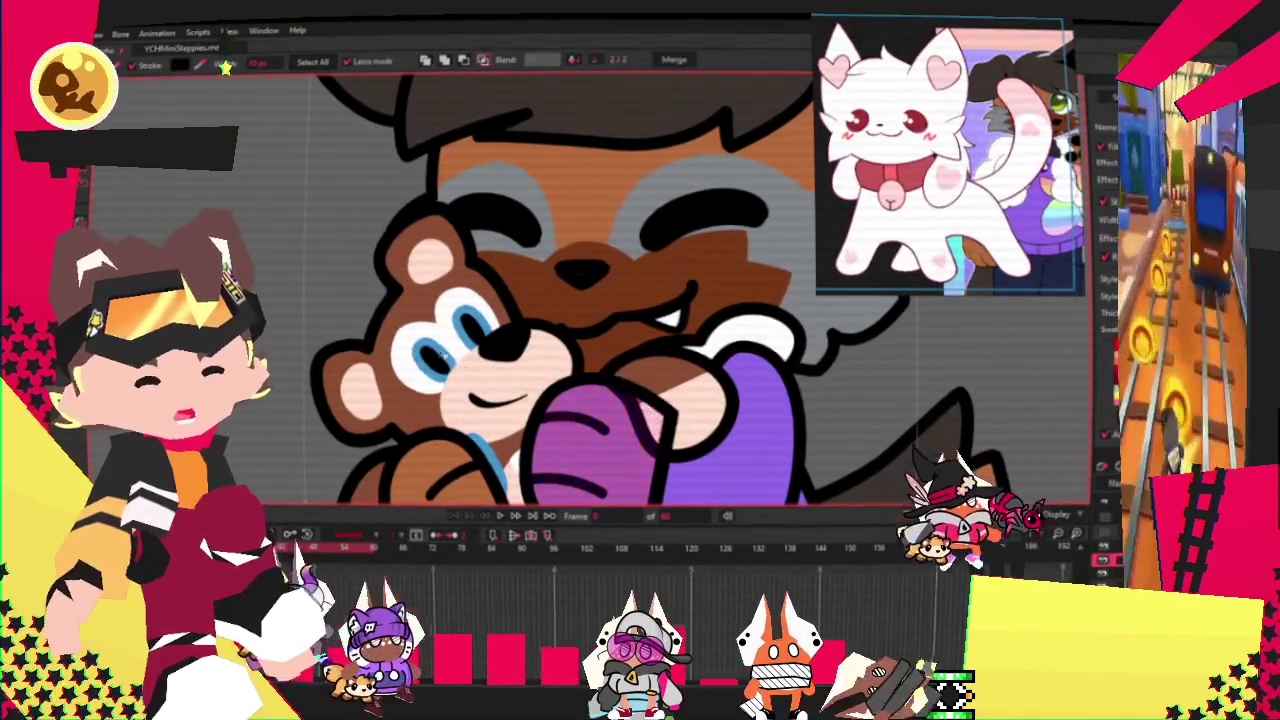
{"action": "key", "text": "alt+q"}
{"action": "scroll", "coordinate": [380, 345], "scroll_direction": "up", "scroll_amount": 1}
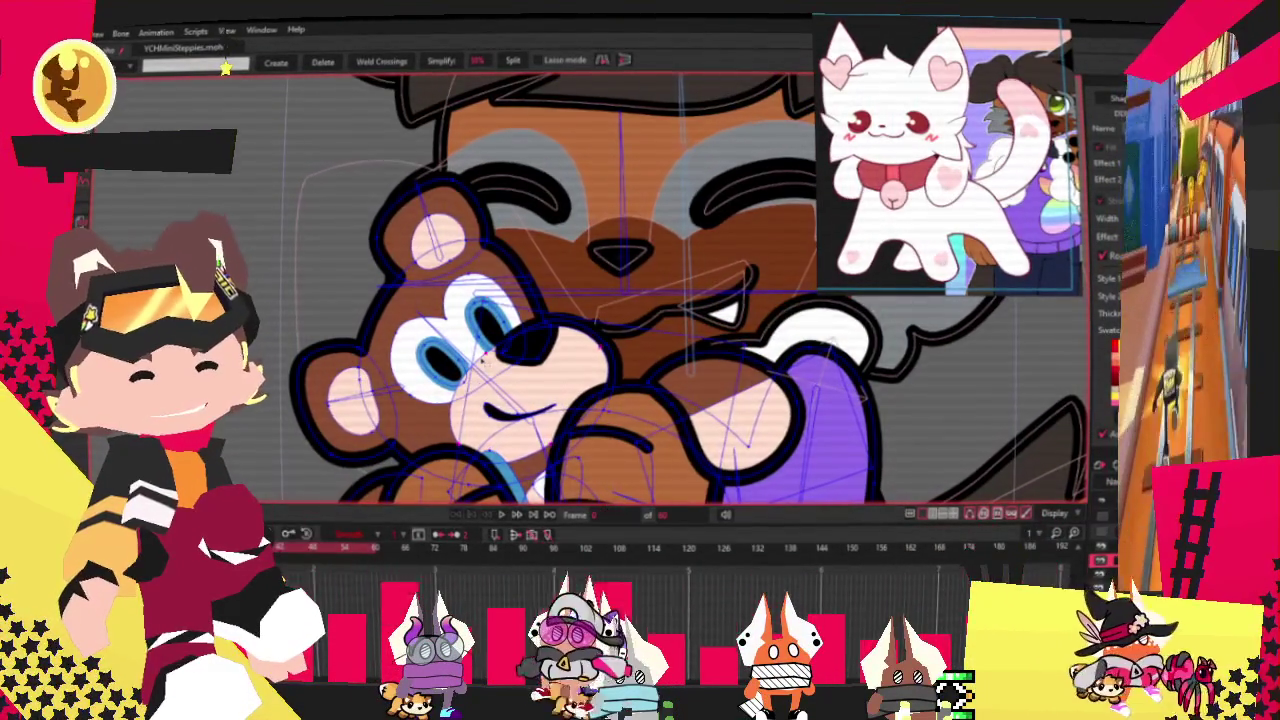
{"action": "scroll", "coordinate": [522, 285], "scroll_direction": "up", "scroll_amount": 1}
{"action": "scroll", "coordinate": [522, 285], "scroll_direction": "up", "scroll_amount": 1}
{"action": "scroll", "coordinate": [458, 346], "scroll_direction": "up", "scroll_amount": 1}
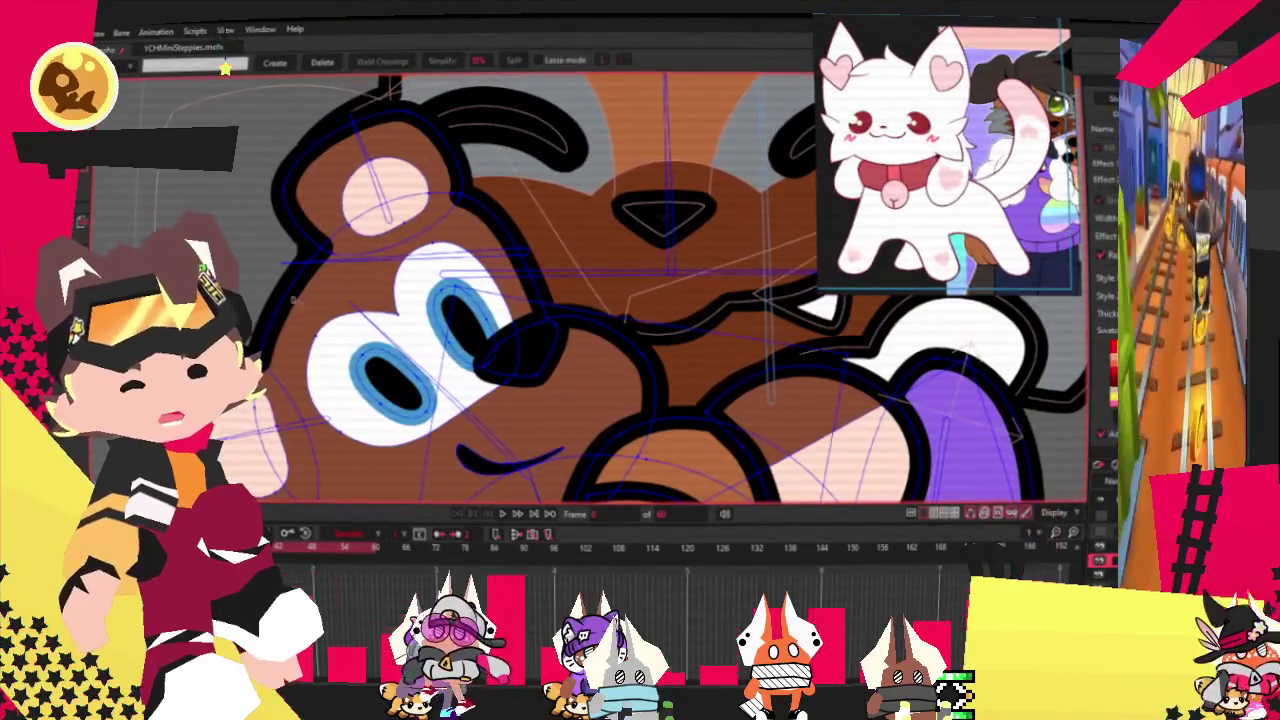
{"action": "key", "text": "b"}
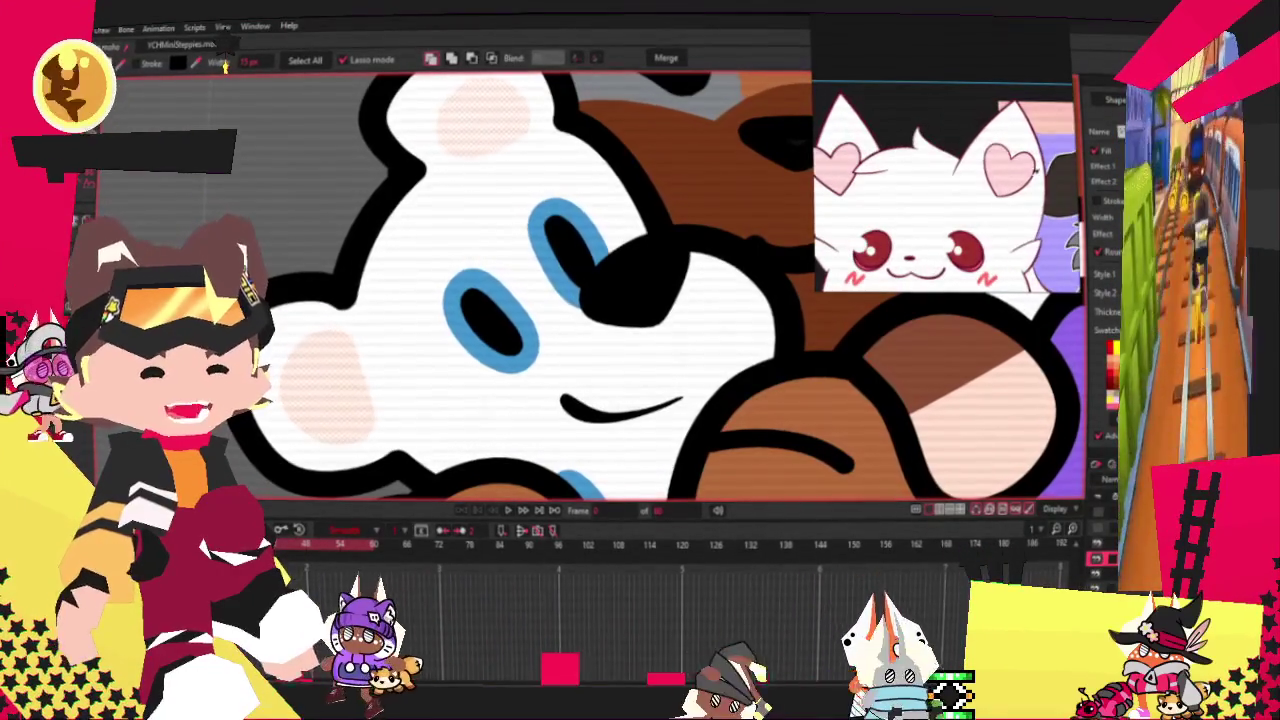
Scale the eye beside the bear's nose down into a small round dot.
{"action": "left_click", "coordinate": [486, 294]}
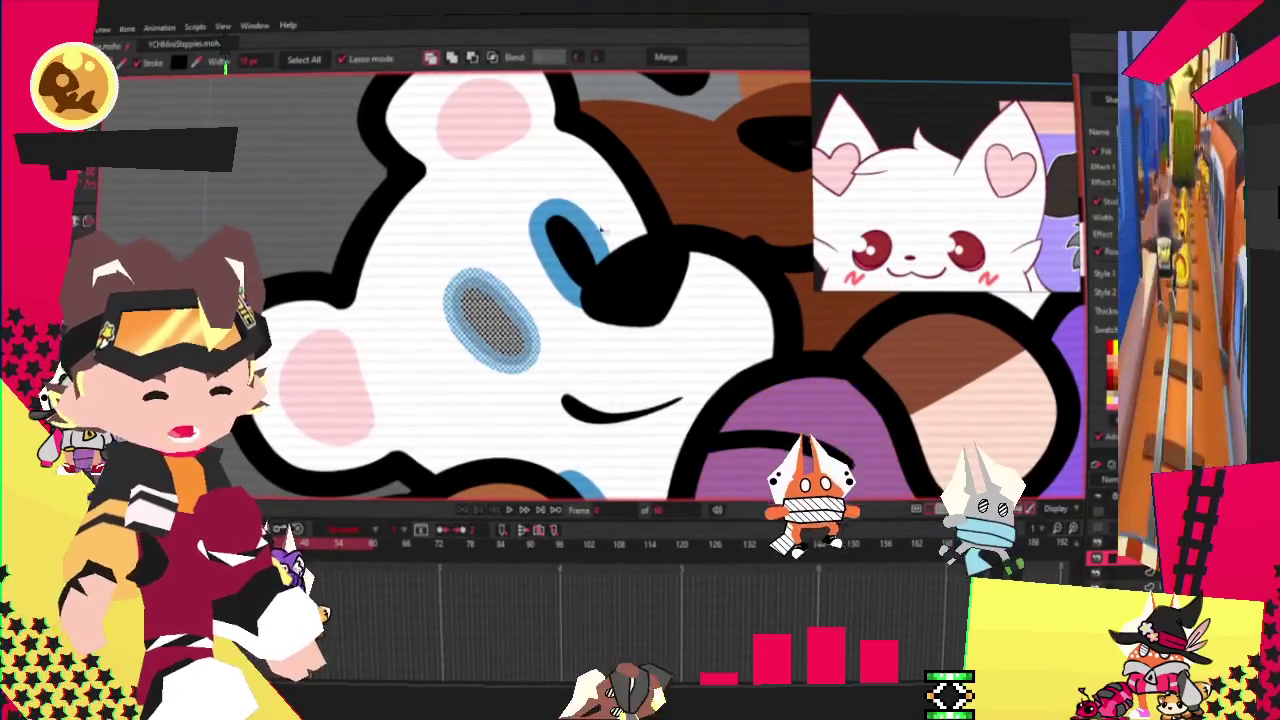
{"action": "key", "text": "space"}
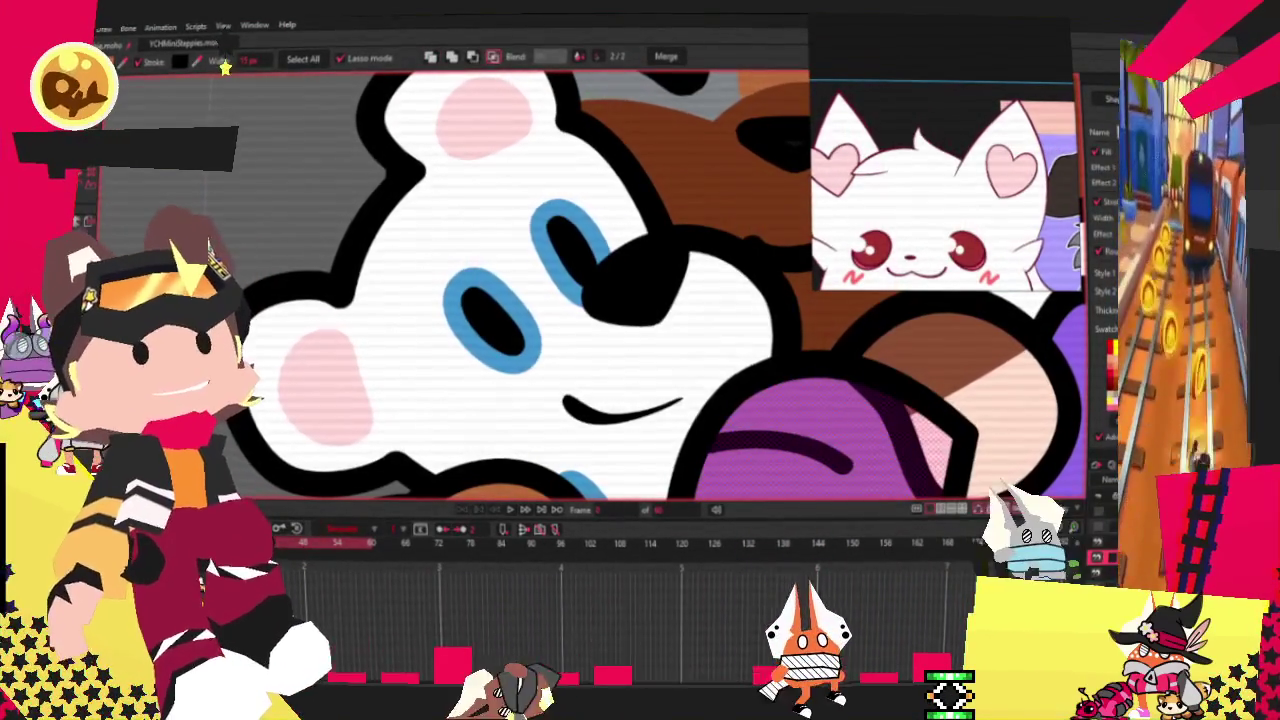
{"action": "key", "text": "t"}
{"action": "scroll", "coordinate": [518, 175], "scroll_direction": "up", "scroll_amount": 3}
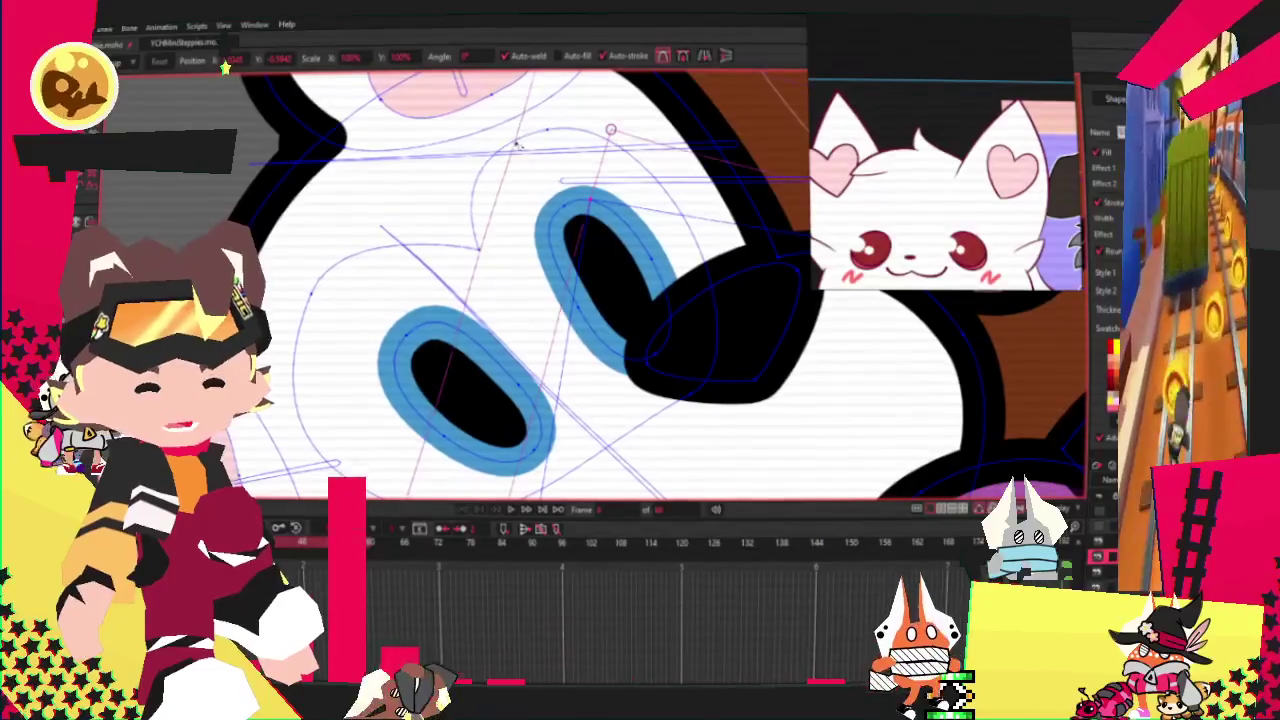
{"action": "scroll", "coordinate": [525, 165], "scroll_direction": "down", "scroll_amount": 3}
{"action": "scroll", "coordinate": [538, 188], "scroll_direction": "up", "scroll_amount": 2}
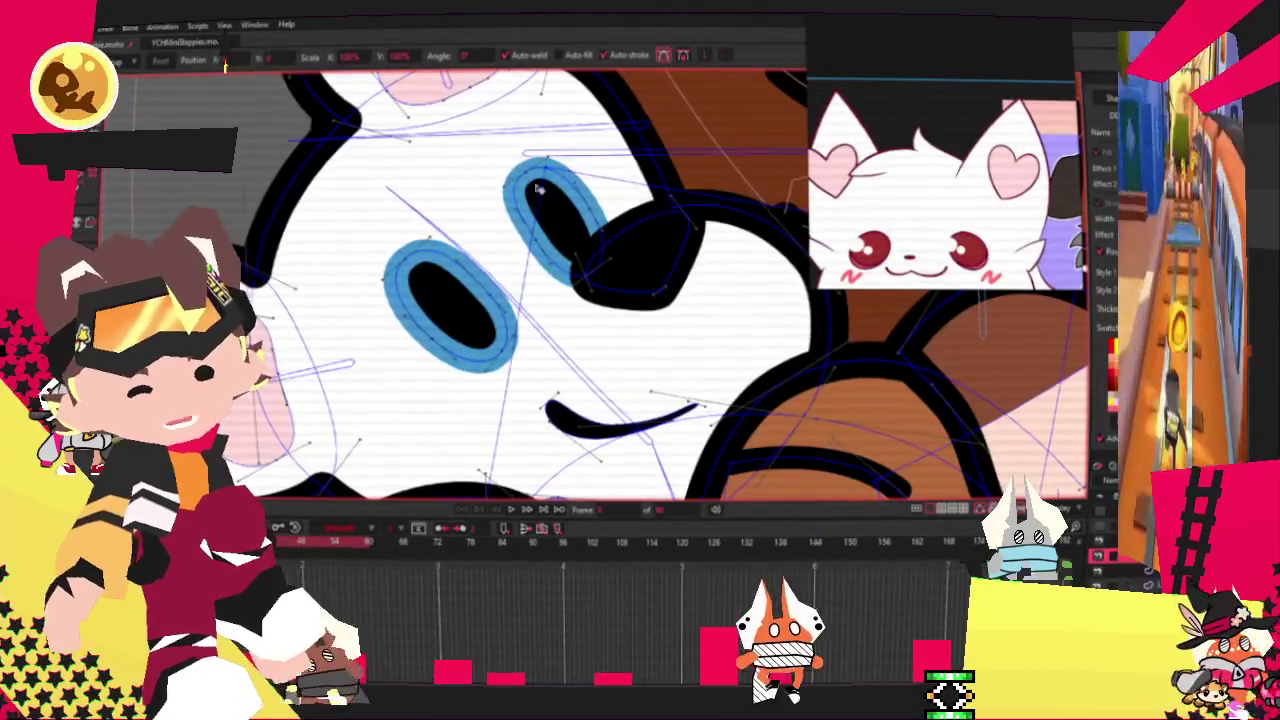
{"action": "double_click", "coordinate": [690, 222]}
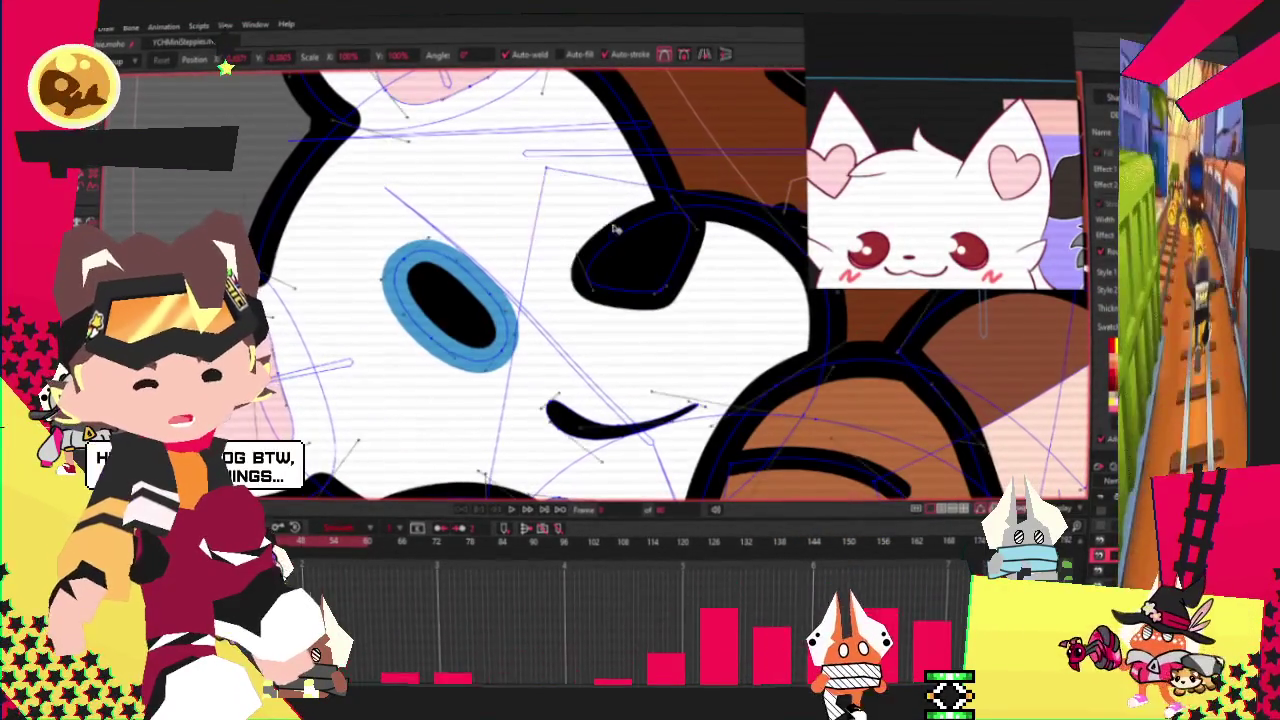
{"action": "scroll", "coordinate": [690, 222], "scroll_direction": "up", "scroll_amount": 2}
{"action": "left_click_drag", "start_coordinate": [690, 222], "coordinate": [607, 287]}
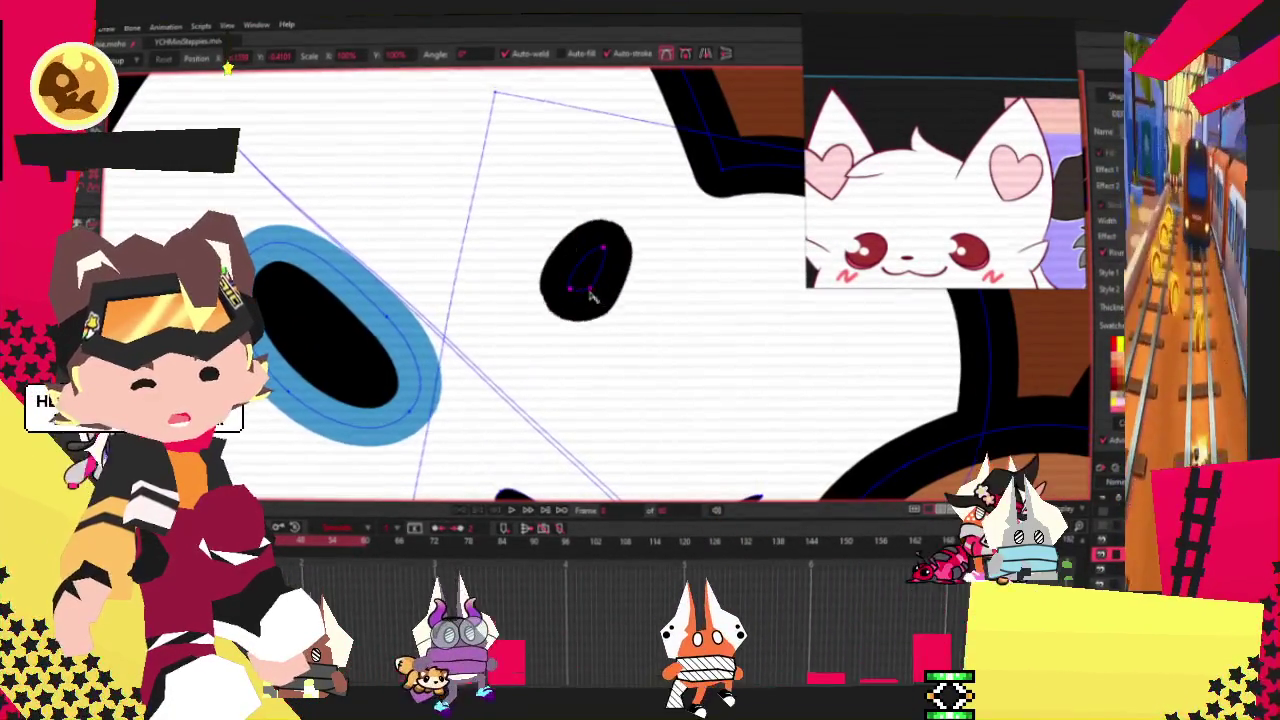
{"action": "scroll", "coordinate": [600, 275], "scroll_direction": "down", "scroll_amount": 3}
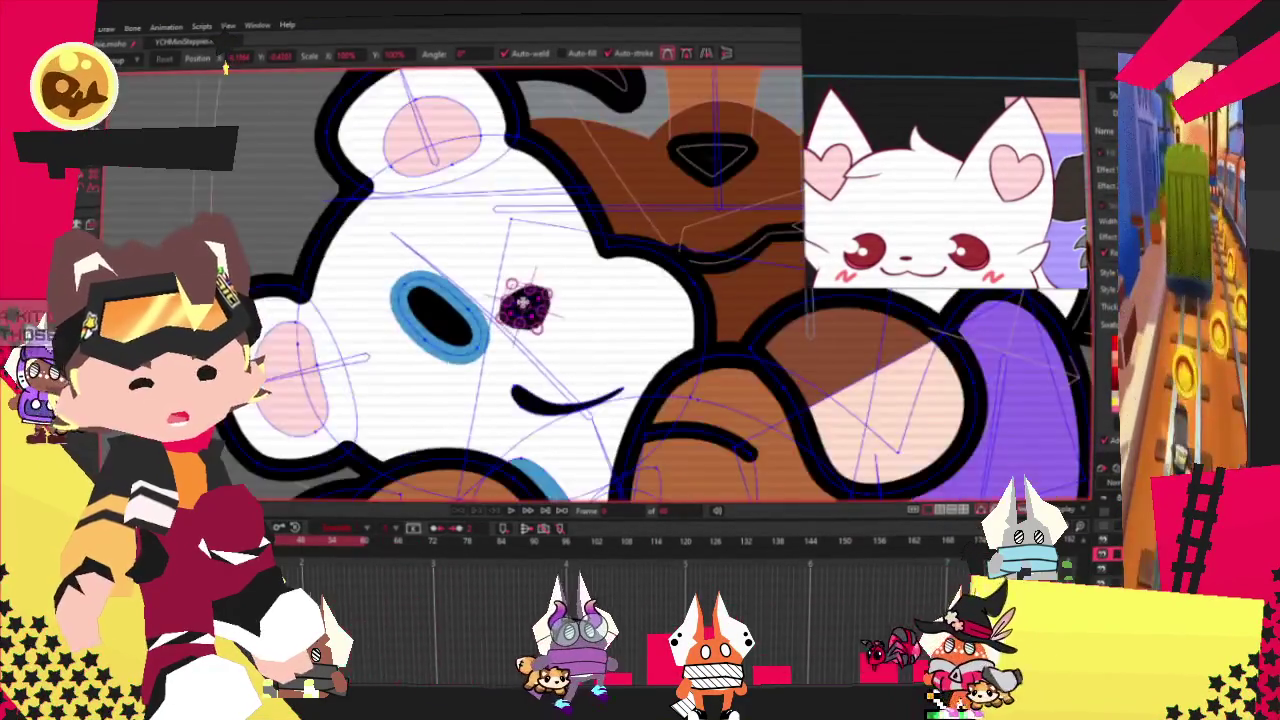
Deselect the shrunken eye's points and leave point editing.
{"action": "left_click", "coordinate": [590, 262]}
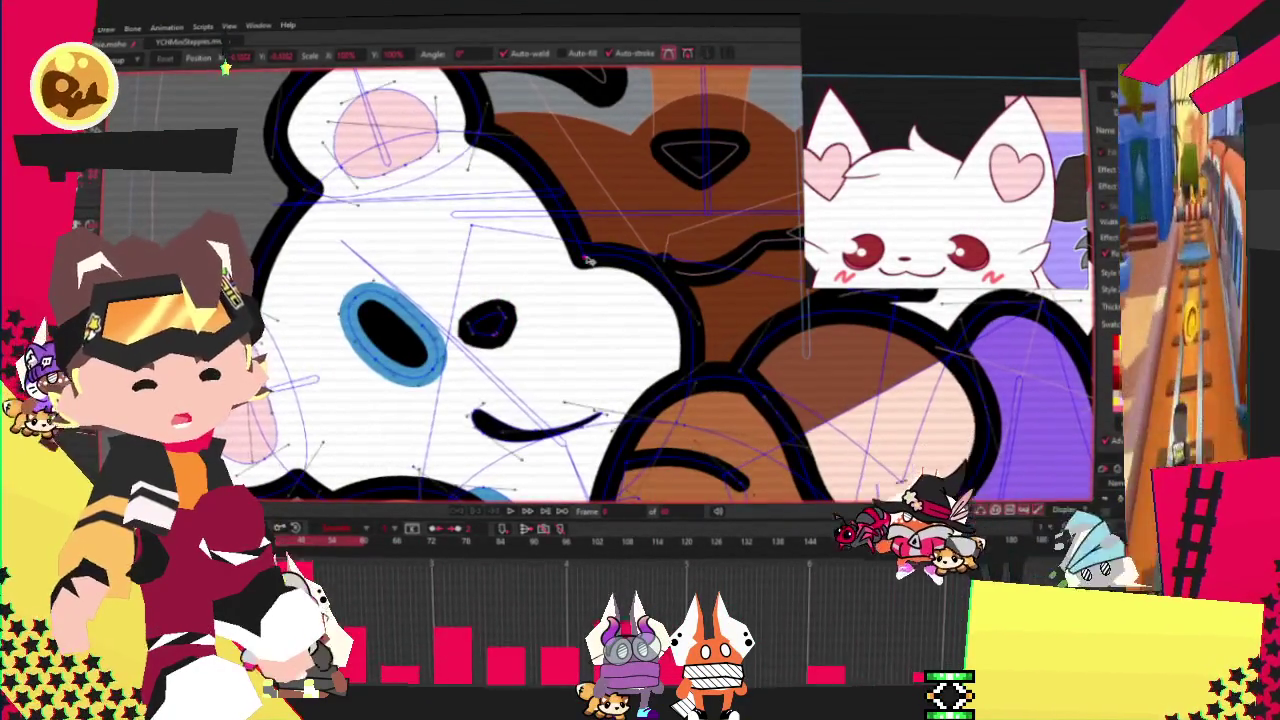
{"action": "scroll", "coordinate": [605, 245], "scroll_direction": "right", "scroll_amount": 2}
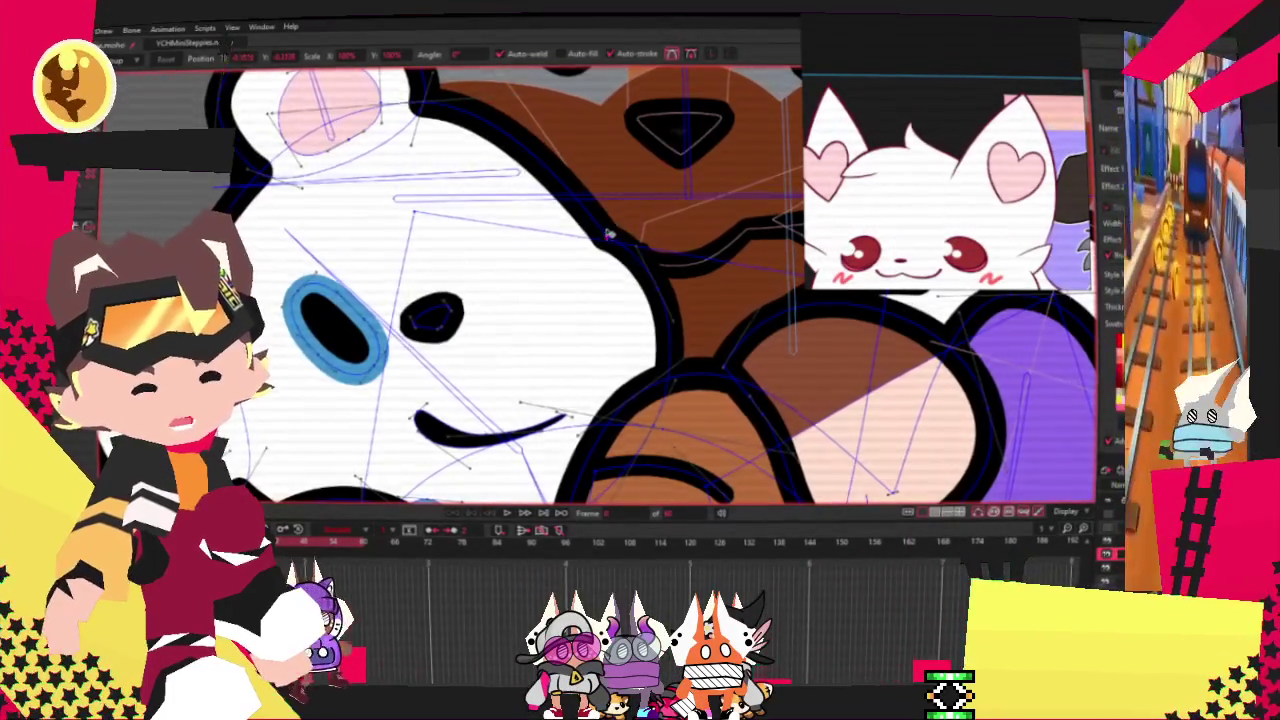
{"action": "scroll", "coordinate": [607, 235], "scroll_direction": "down", "scroll_amount": 3}
{"action": "scroll", "coordinate": [513, 187], "scroll_direction": "up", "scroll_amount": 3}
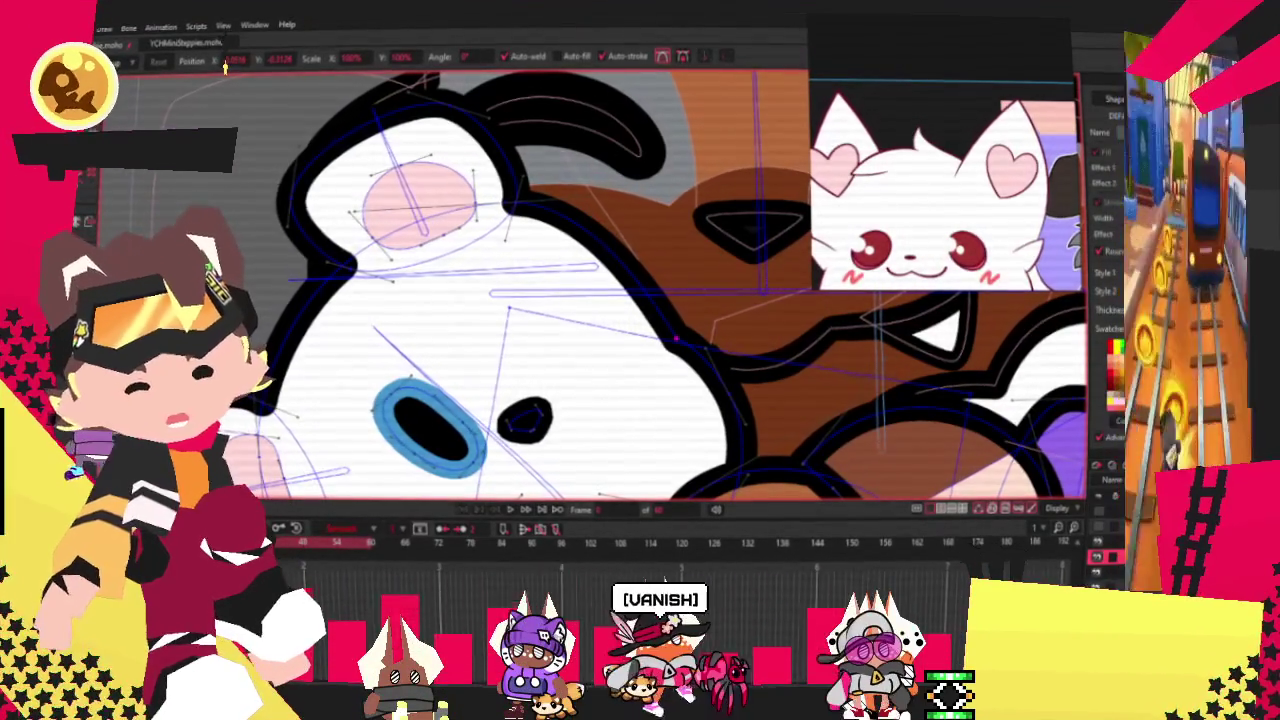
{"action": "key", "text": "e"}
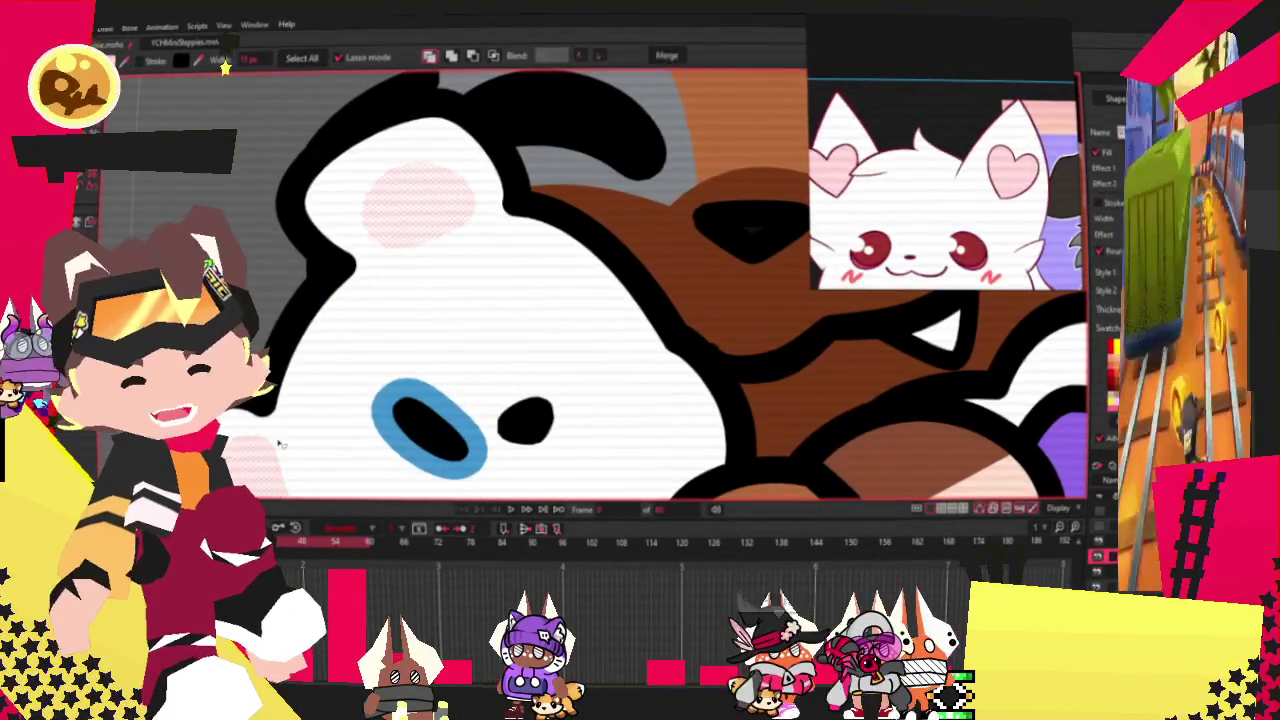
{"action": "key", "text": "a"}
{"action": "scroll", "coordinate": [397, 187], "scroll_direction": "up", "scroll_amount": 3}
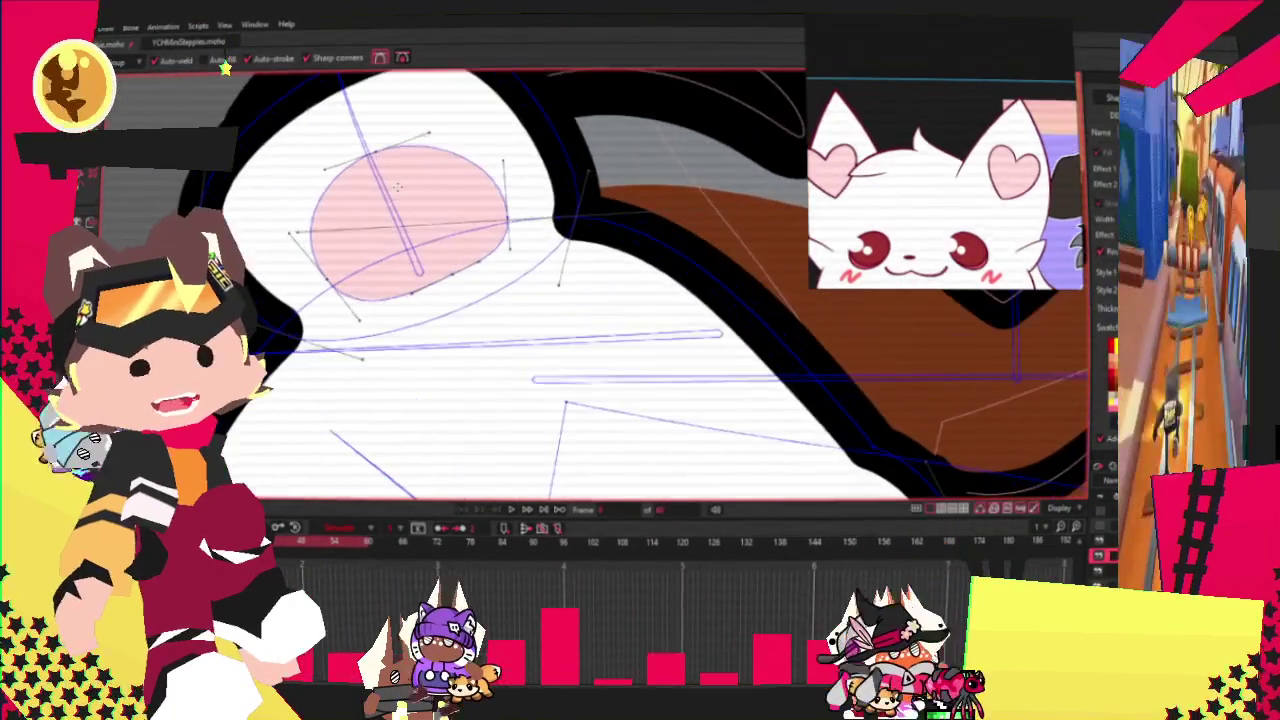
{"action": "left_click_drag", "start_coordinate": [318, 205], "coordinate": [364, 196]}
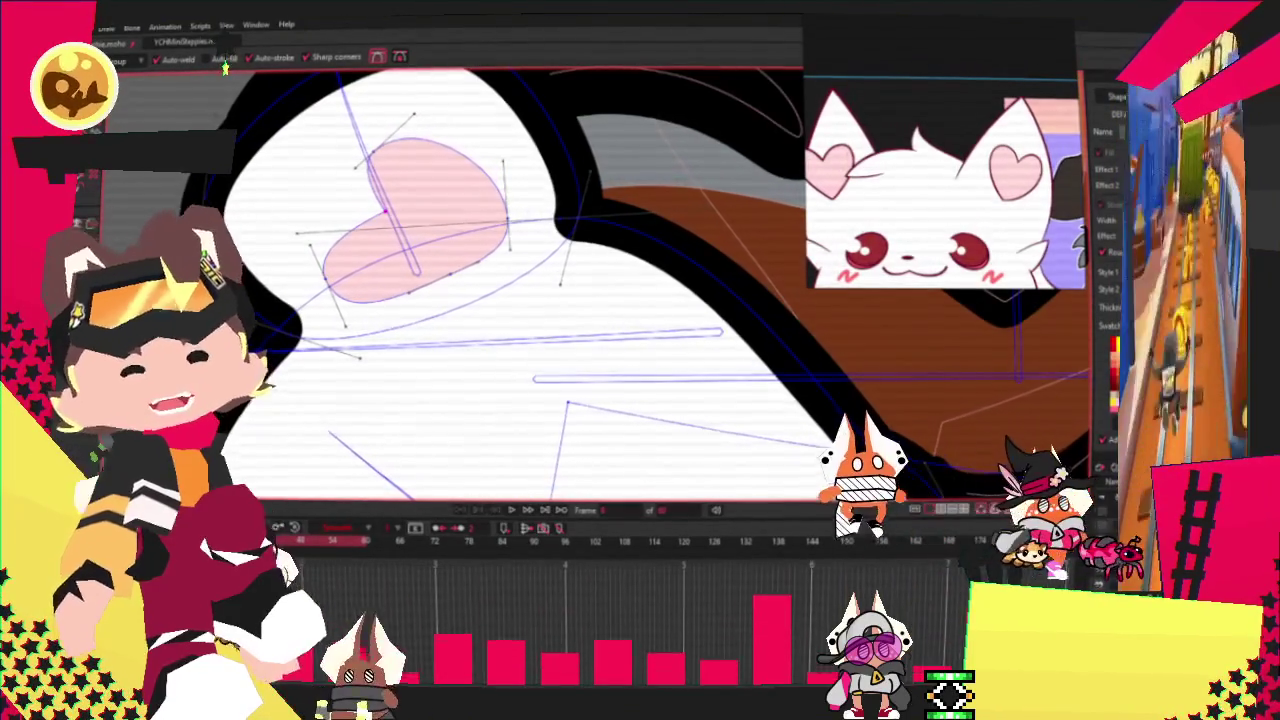
{"action": "key", "text": "t"}
{"action": "scroll", "coordinate": [508, 250], "scroll_direction": "up", "scroll_amount": 1}
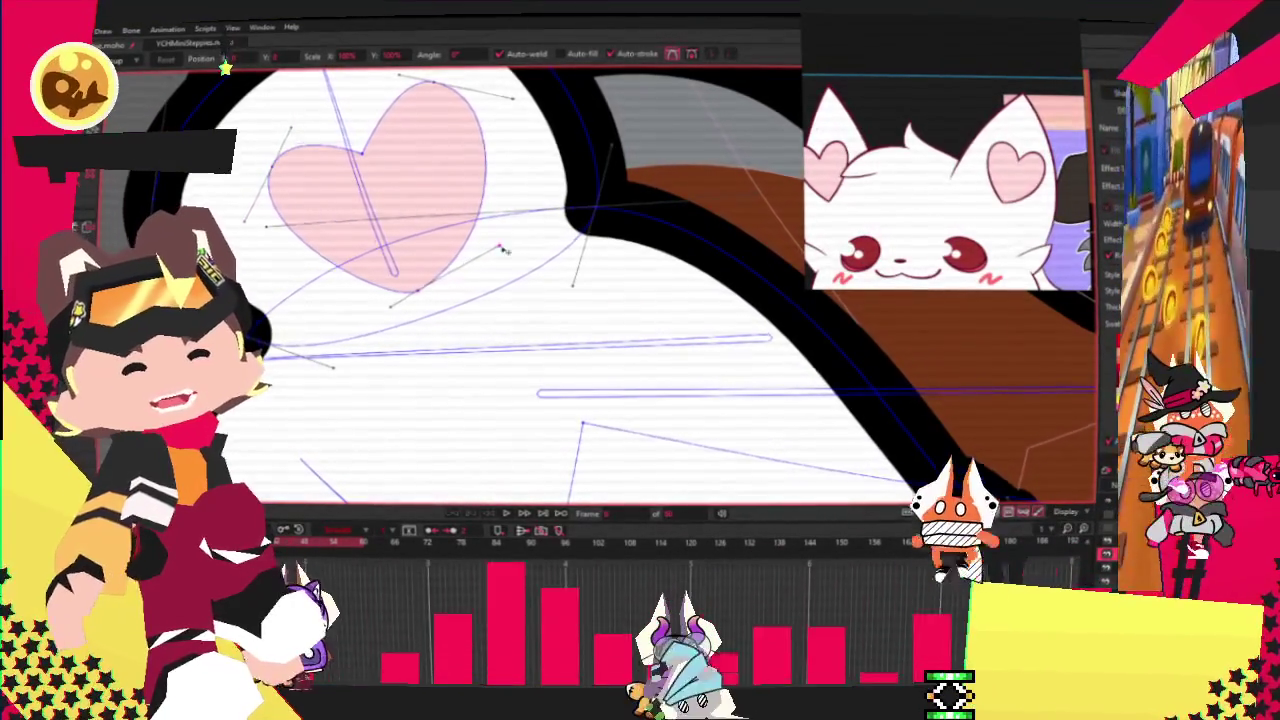
{"action": "left_click_drag", "start_coordinate": [505, 252], "coordinate": [420, 292]}
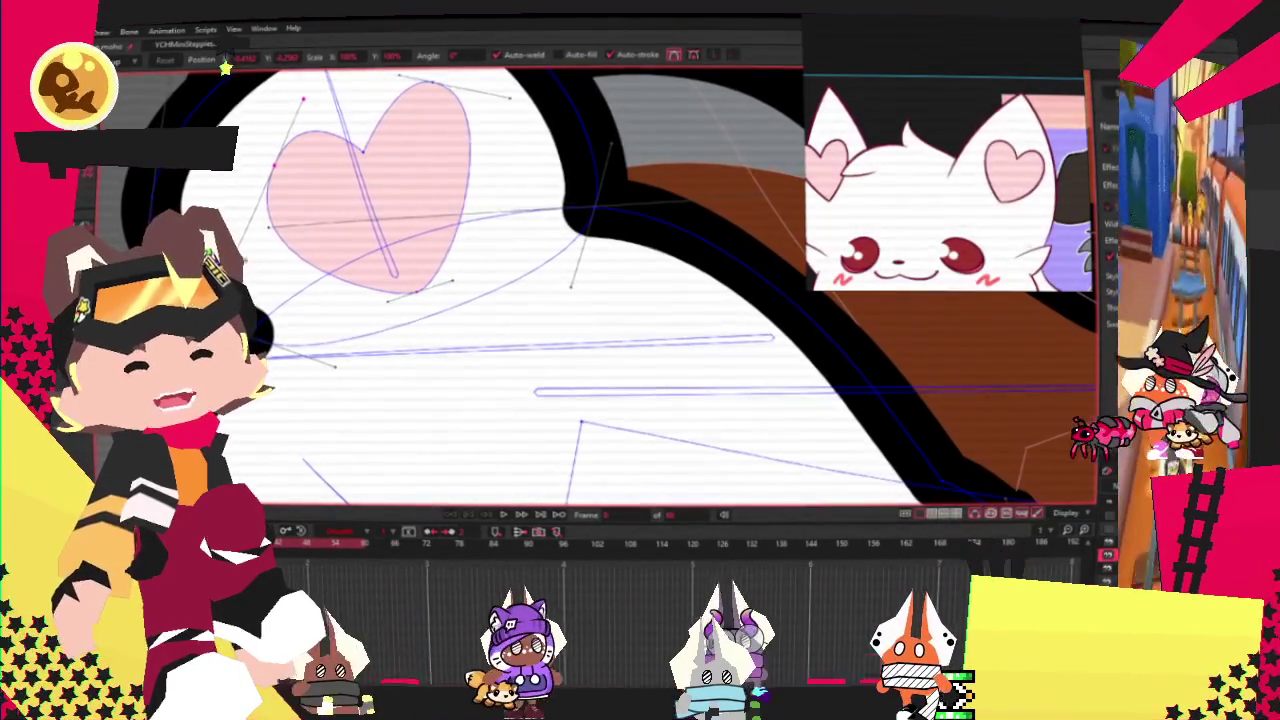
{"action": "left_click_drag", "start_coordinate": [524, 81], "coordinate": [479, 156]}
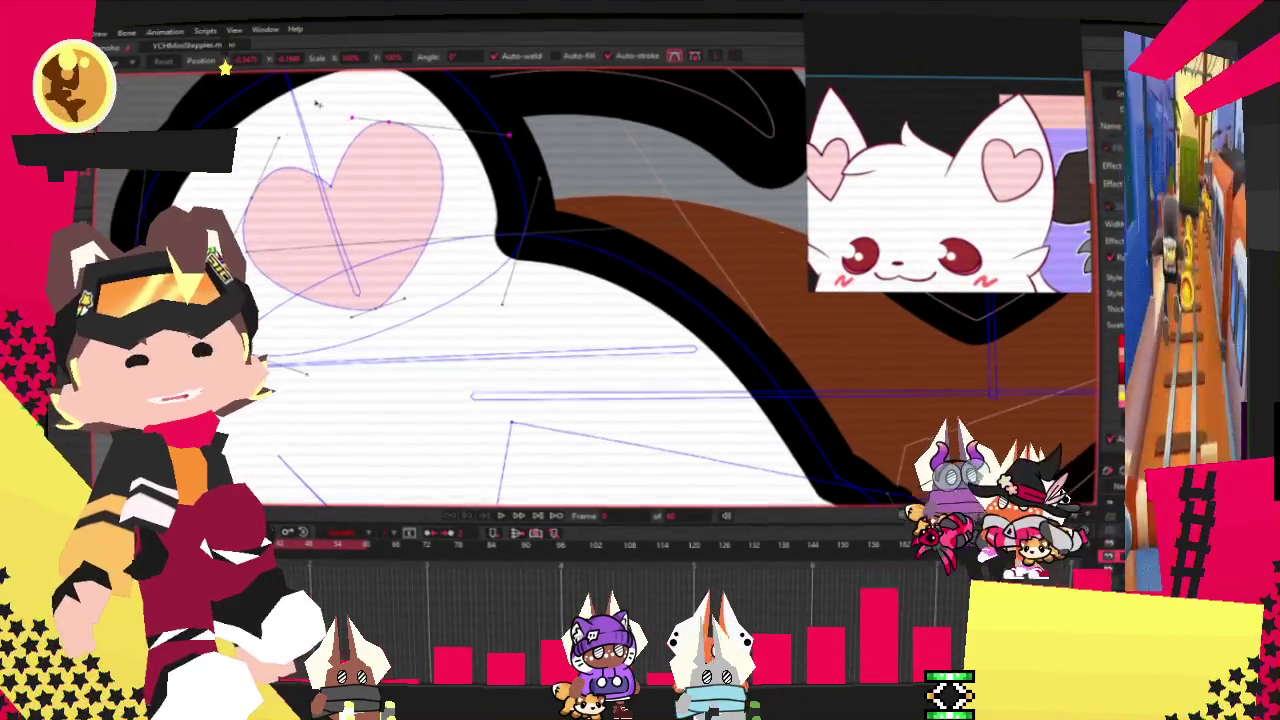
{"action": "scroll", "coordinate": [330, 105], "scroll_direction": "up", "scroll_amount": 1}
{"action": "scroll", "coordinate": [393, 96], "scroll_direction": "down", "scroll_amount": 2}
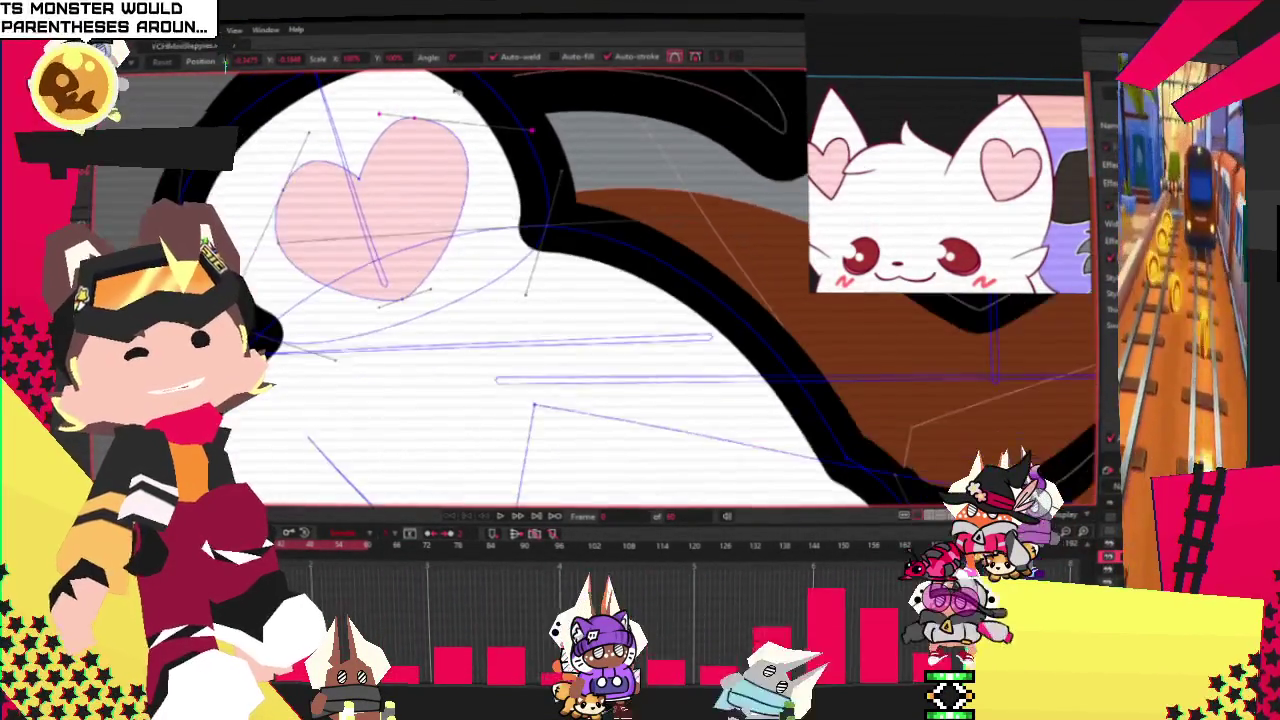
{"action": "scroll", "coordinate": [450, 300], "scroll_direction": "up", "scroll_amount": 2}
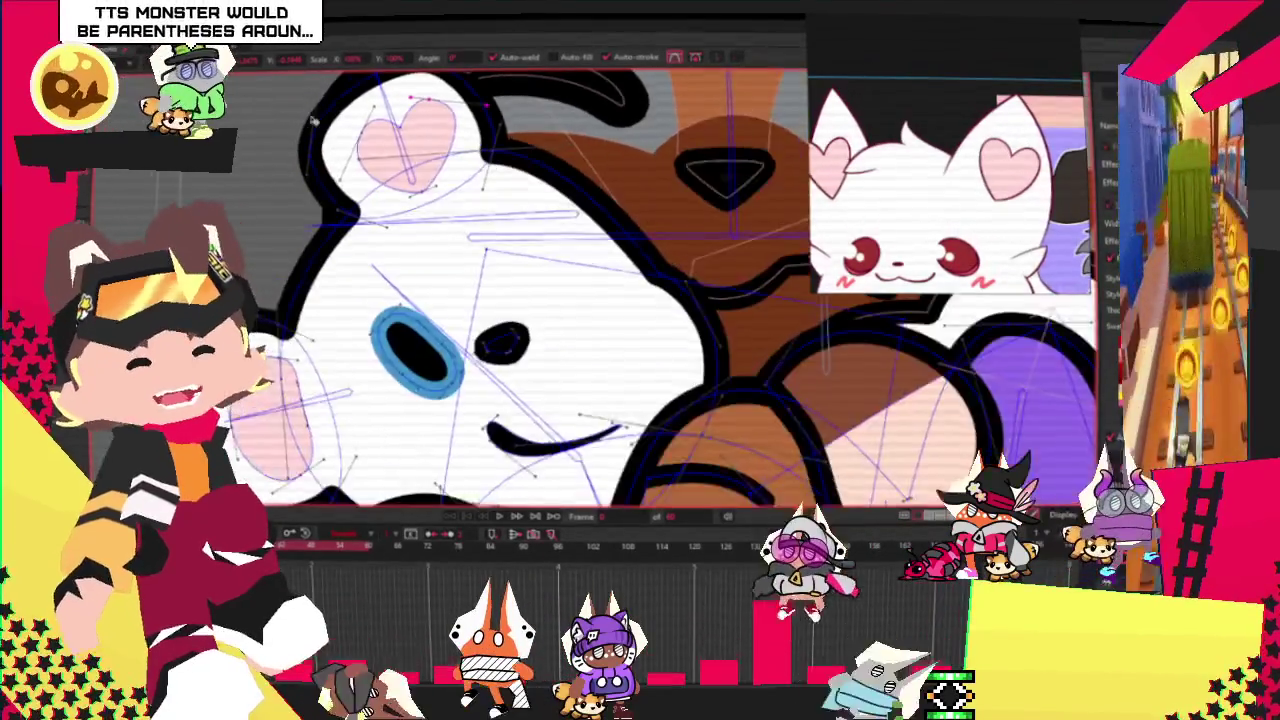
{"action": "scroll", "coordinate": [450, 300], "scroll_direction": "down", "scroll_amount": 2}
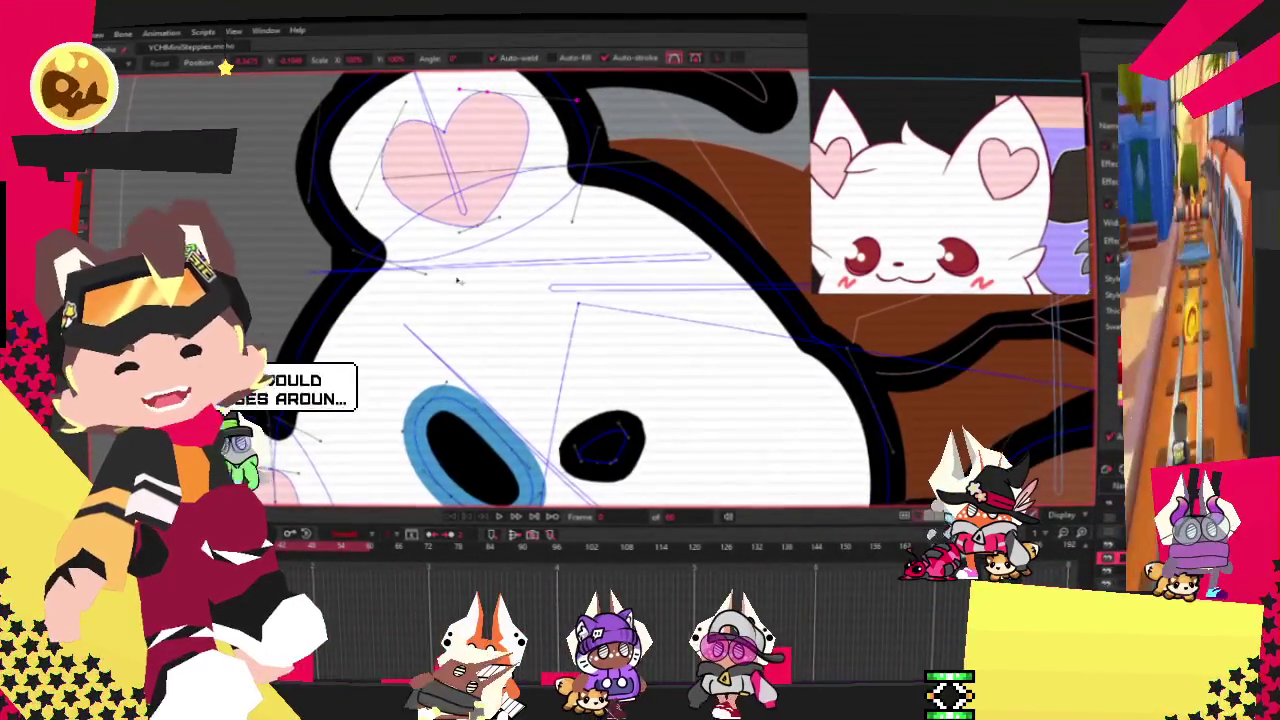
{"action": "scroll", "coordinate": [377, 258], "scroll_direction": "down", "scroll_amount": 2}
{"action": "scroll", "coordinate": [340, 186], "scroll_direction": "up", "scroll_amount": 1}
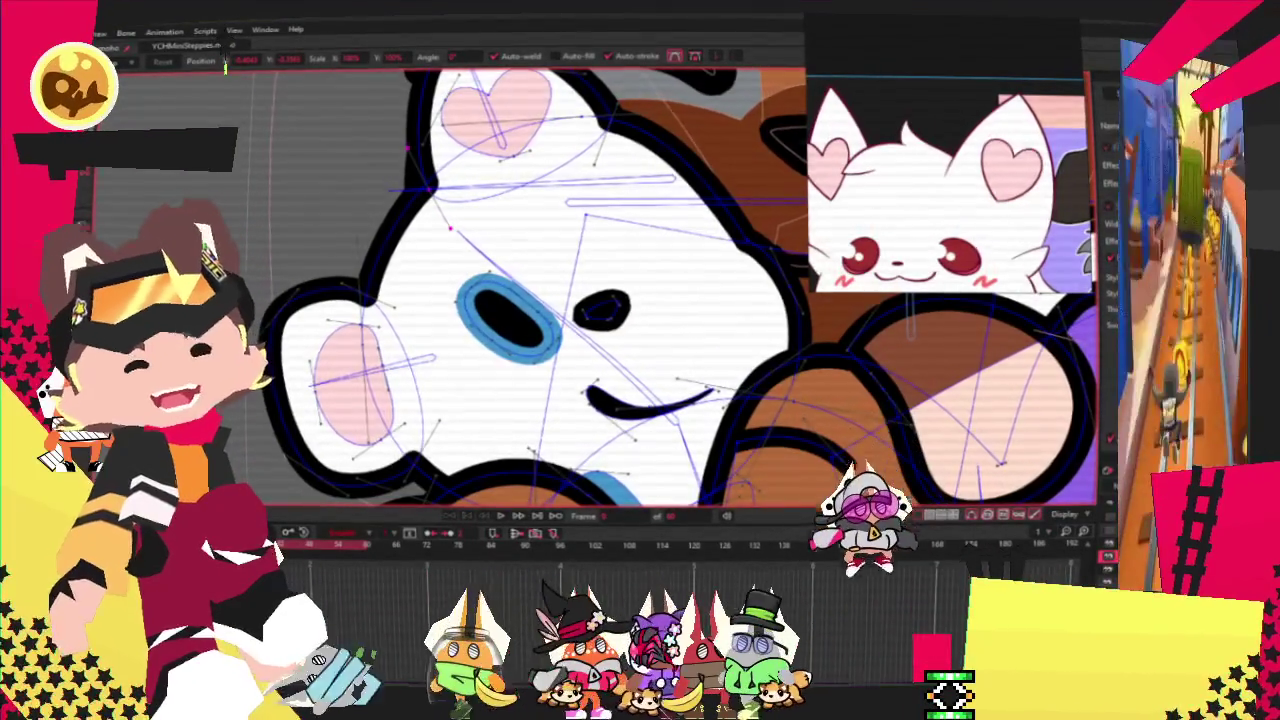
Pull the pink cheek's points out to bulge its right edge.
{"action": "scroll", "coordinate": [522, 326], "scroll_direction": "down", "scroll_amount": 3}
{"action": "scroll", "coordinate": [487, 174], "scroll_direction": "up", "scroll_amount": 3}
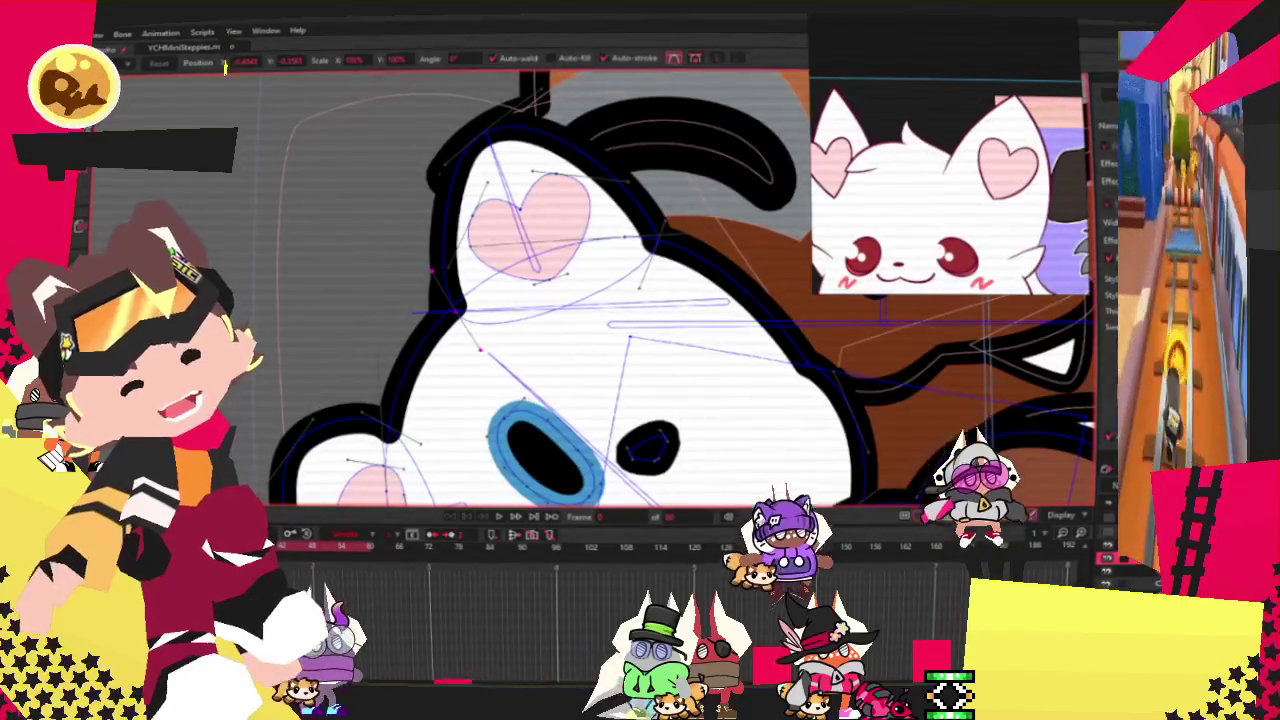
{"action": "scroll", "coordinate": [312, 470], "scroll_direction": "down", "scroll_amount": 2}
{"action": "scroll", "coordinate": [360, 380], "scroll_direction": "down", "scroll_amount": 2}
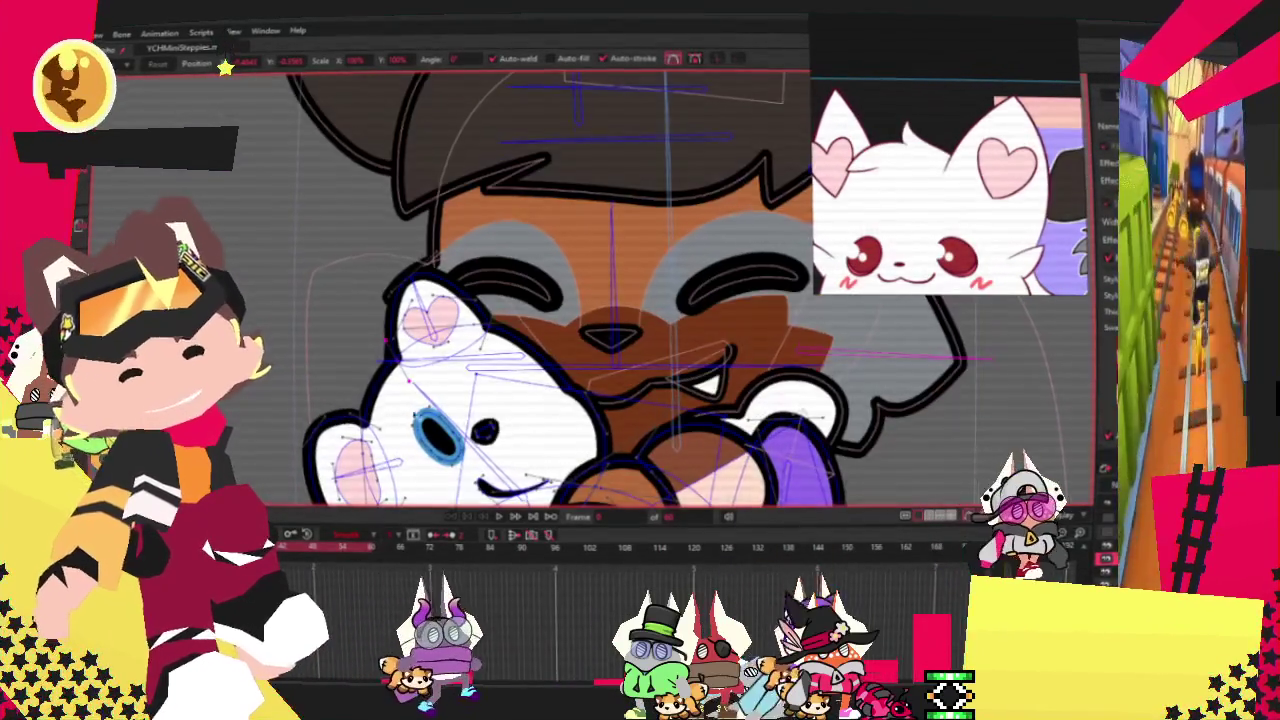
{"action": "scroll", "coordinate": [400, 300], "scroll_direction": "down", "scroll_amount": 2}
{"action": "scroll", "coordinate": [418, 261], "scroll_direction": "up", "scroll_amount": 4}
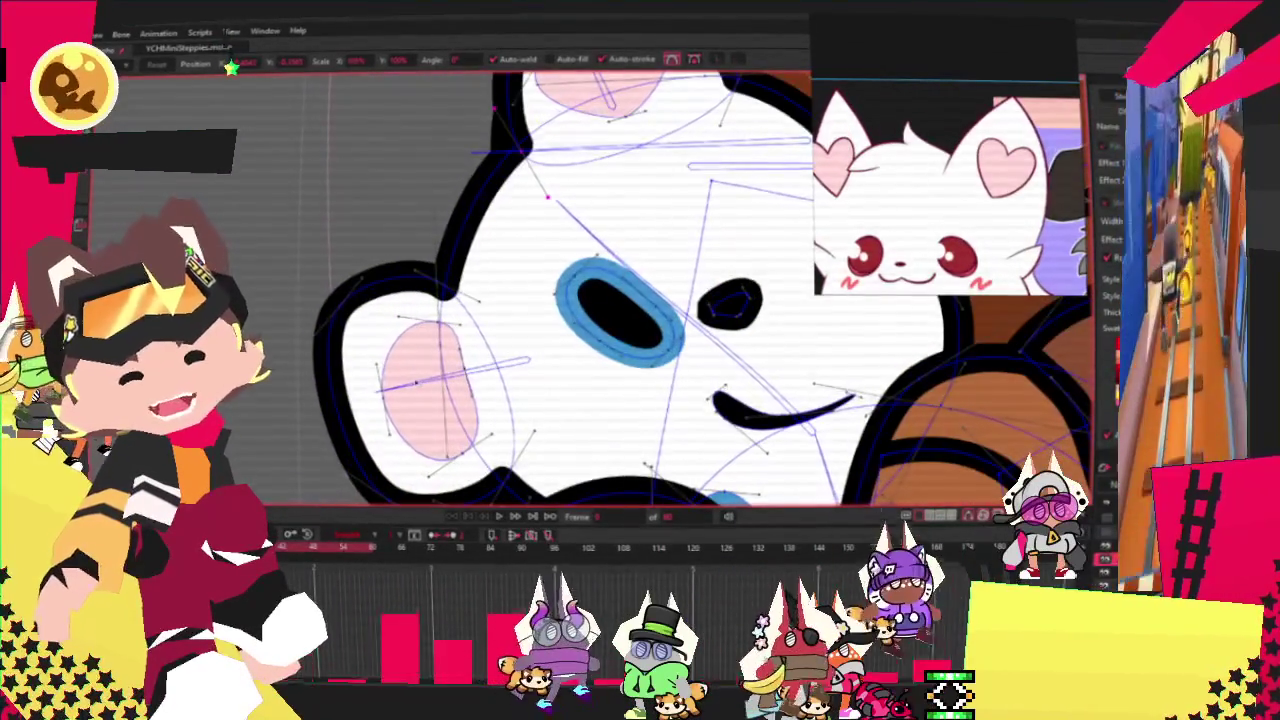
{"action": "key", "text": "a"}
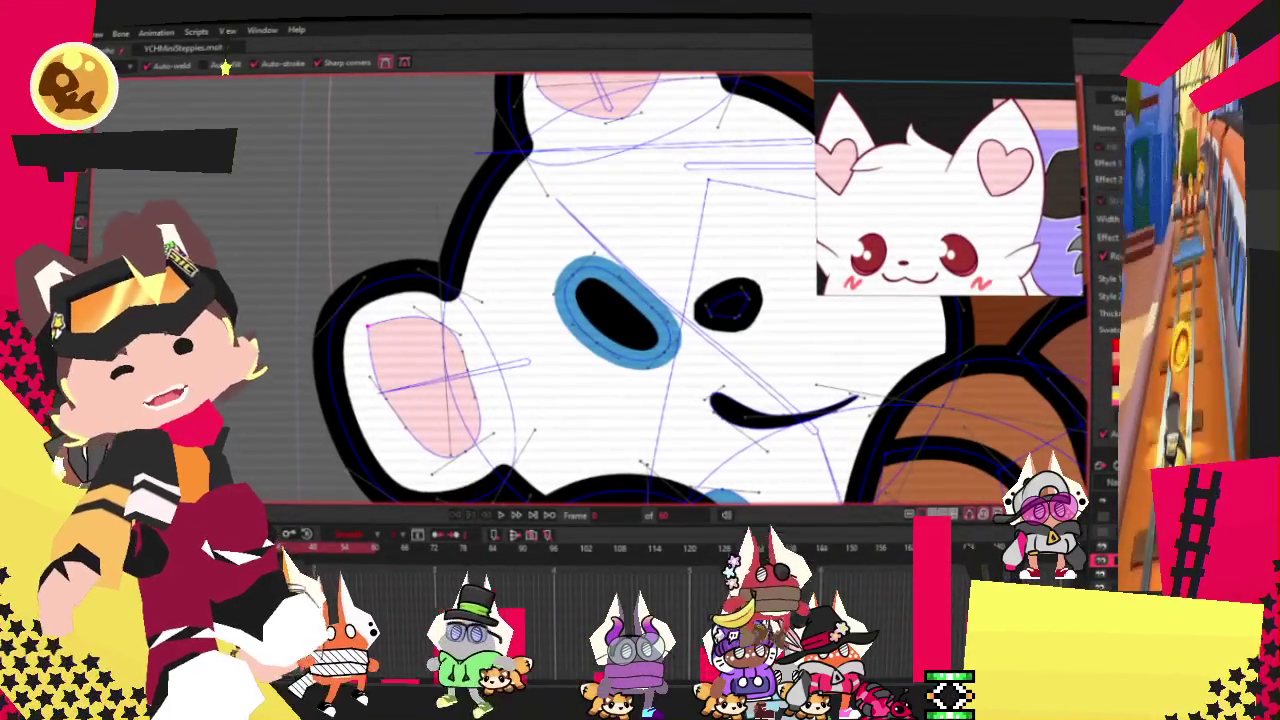
{"action": "scroll", "coordinate": [481, 343], "scroll_direction": "up", "scroll_amount": 2}
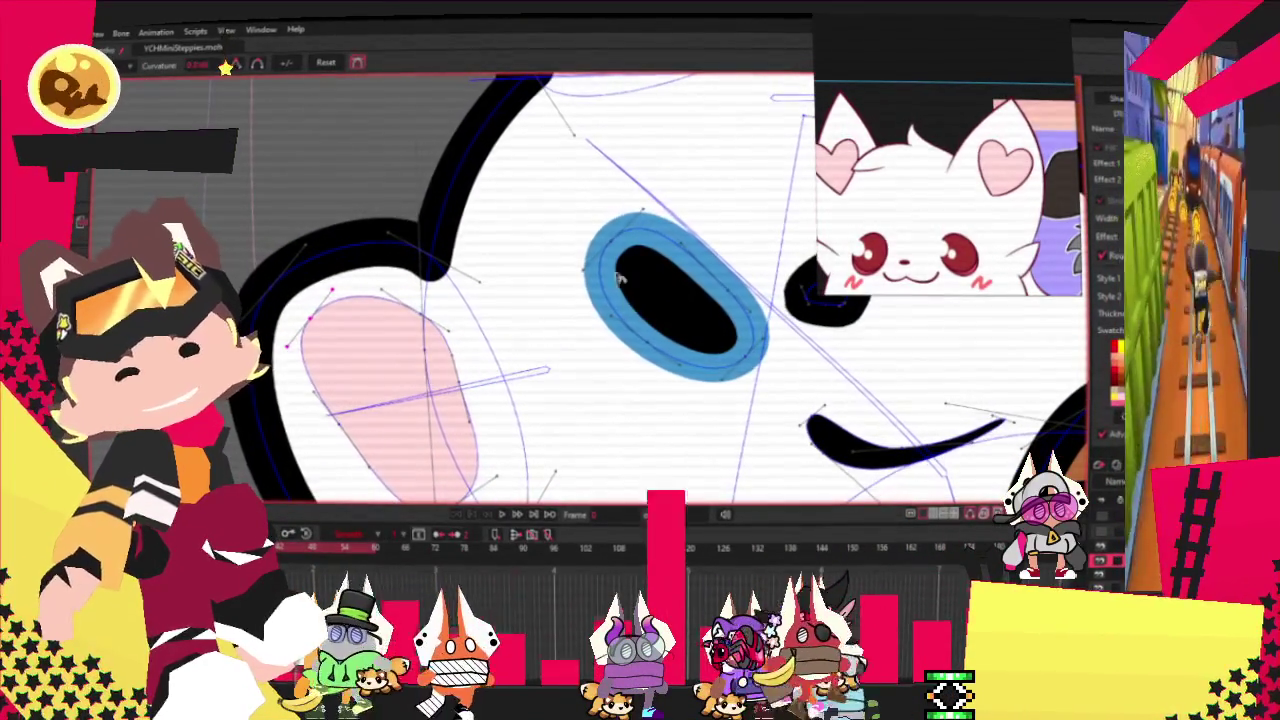
{"action": "key", "text": "t"}
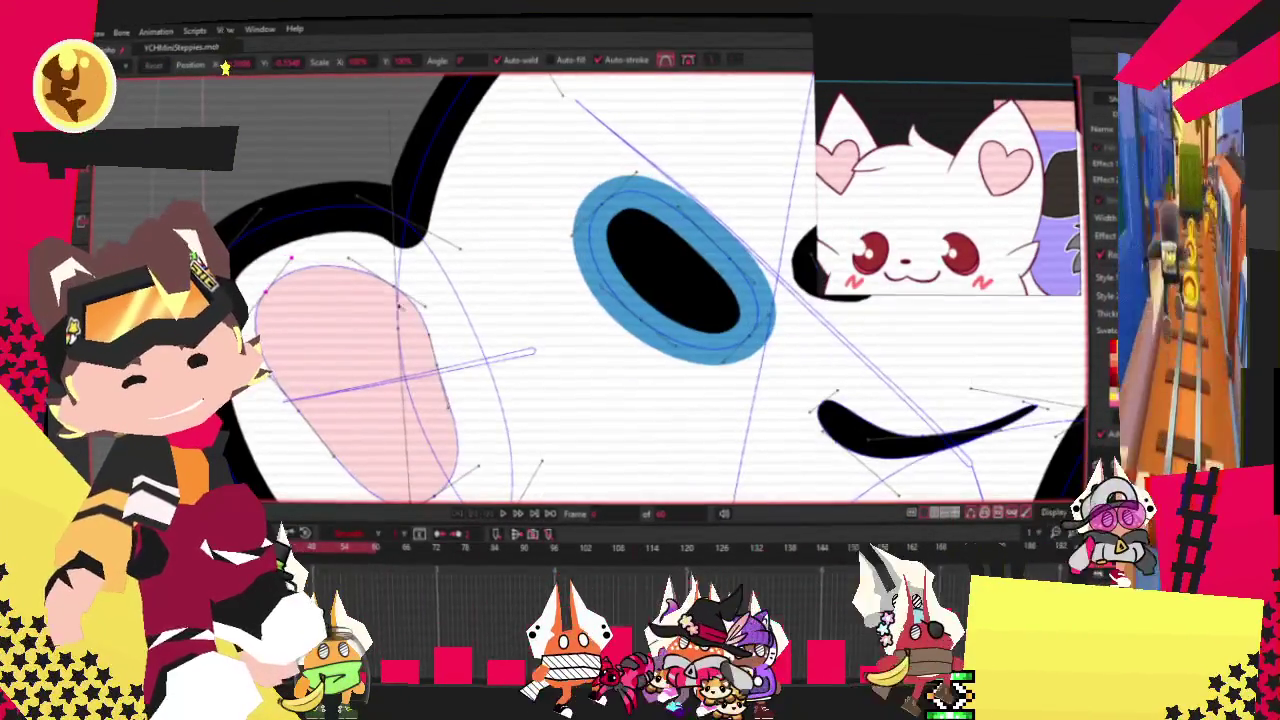
{"action": "left_click_drag", "start_coordinate": [415, 330], "coordinate": [440, 372]}
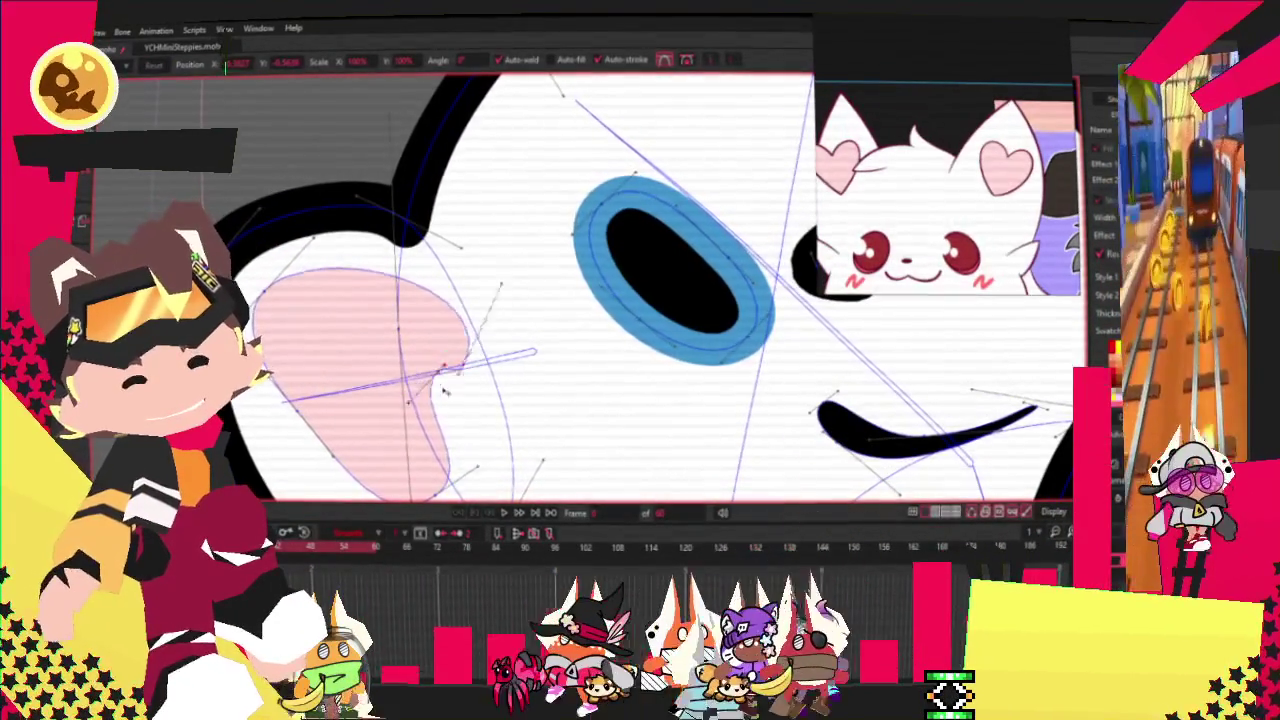
{"action": "left_click_drag", "start_coordinate": [451, 284], "coordinate": [470, 372]}
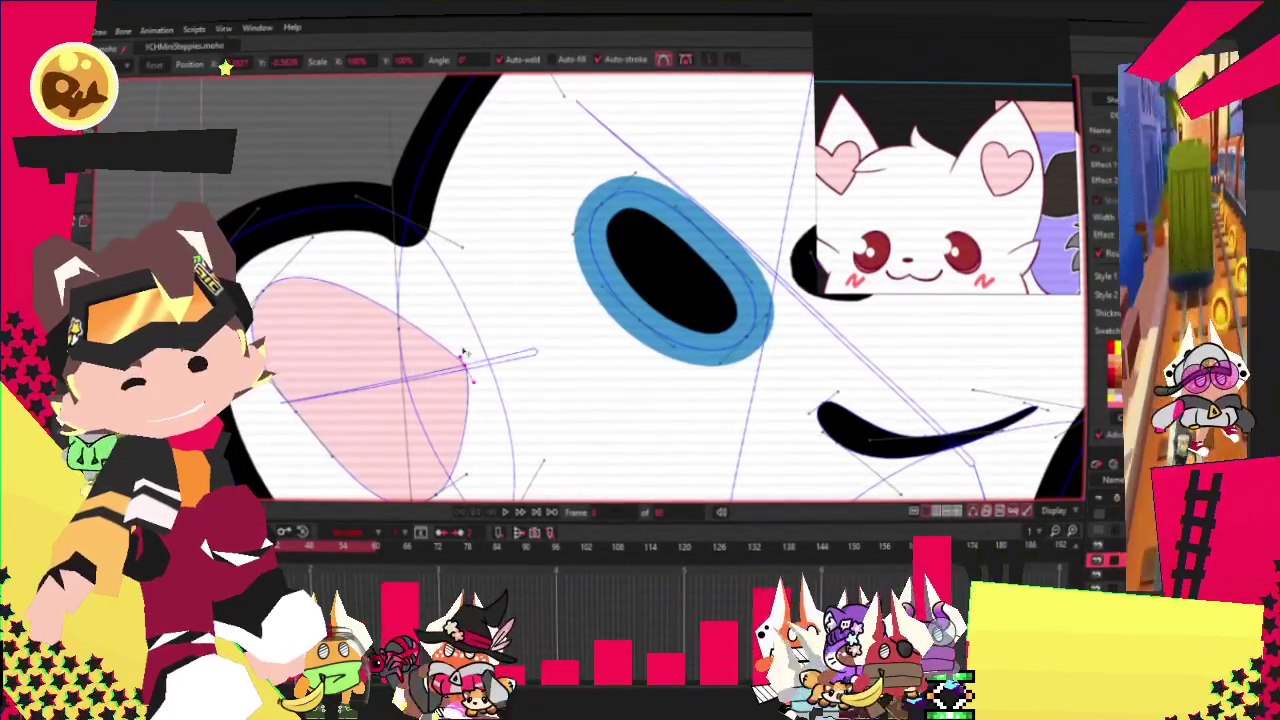
Adjust the cheek's curvature and drag its bottom point down-left into a heart.
{"action": "scroll", "coordinate": [470, 379], "scroll_direction": "down", "scroll_amount": 3}
{"action": "scroll", "coordinate": [470, 379], "scroll_direction": "up", "scroll_amount": 3}
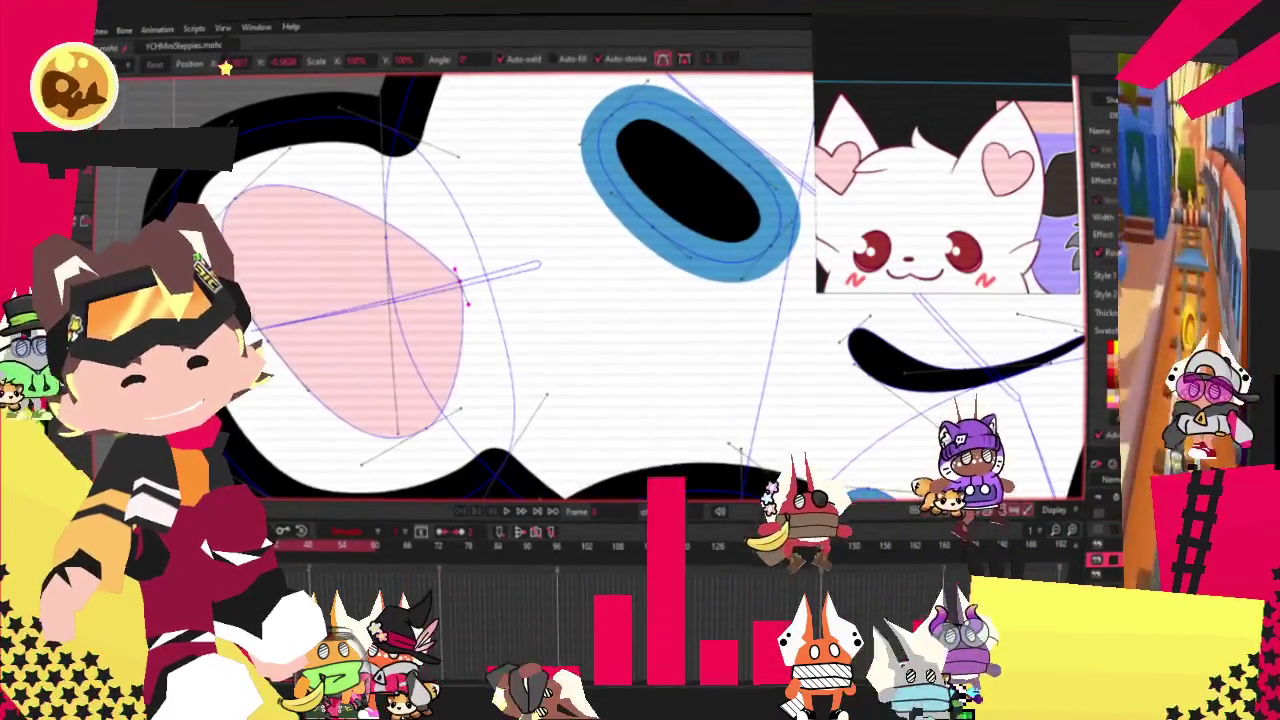
{"action": "scroll", "coordinate": [292, 240], "scroll_direction": "up", "scroll_amount": 1}
{"action": "scroll", "coordinate": [292, 240], "scroll_direction": "up", "scroll_amount": 1}
{"action": "scroll", "coordinate": [292, 240], "scroll_direction": "up", "scroll_amount": 1}
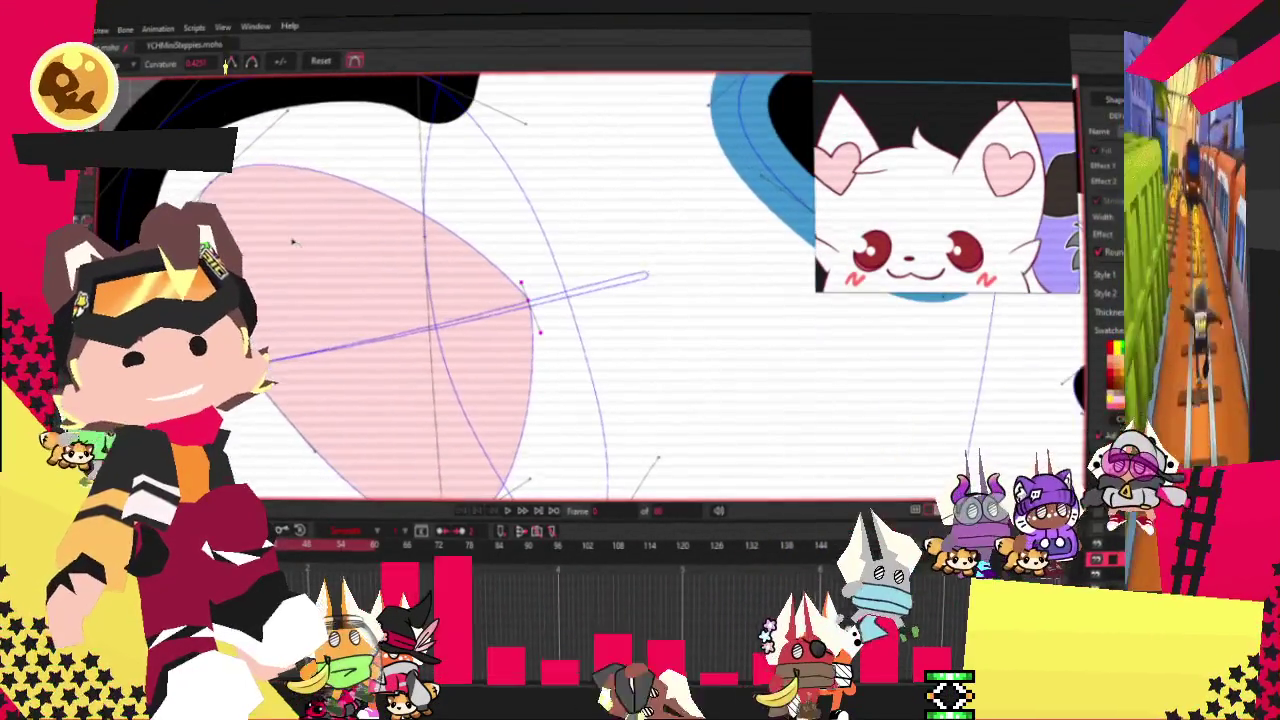
{"action": "key", "text": "c"}
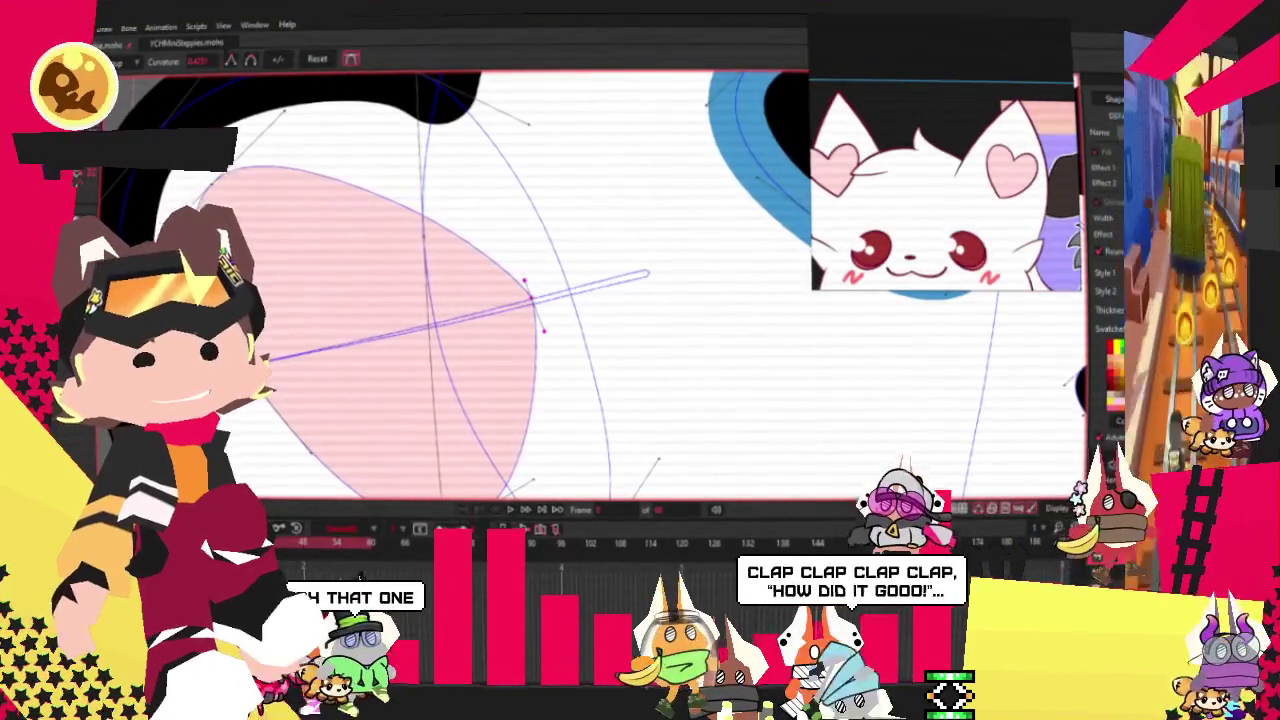
{"action": "scroll", "coordinate": [254, 166], "scroll_direction": "down", "scroll_amount": 2}
{"action": "scroll", "coordinate": [249, 234], "scroll_direction": "up", "scroll_amount": 2}
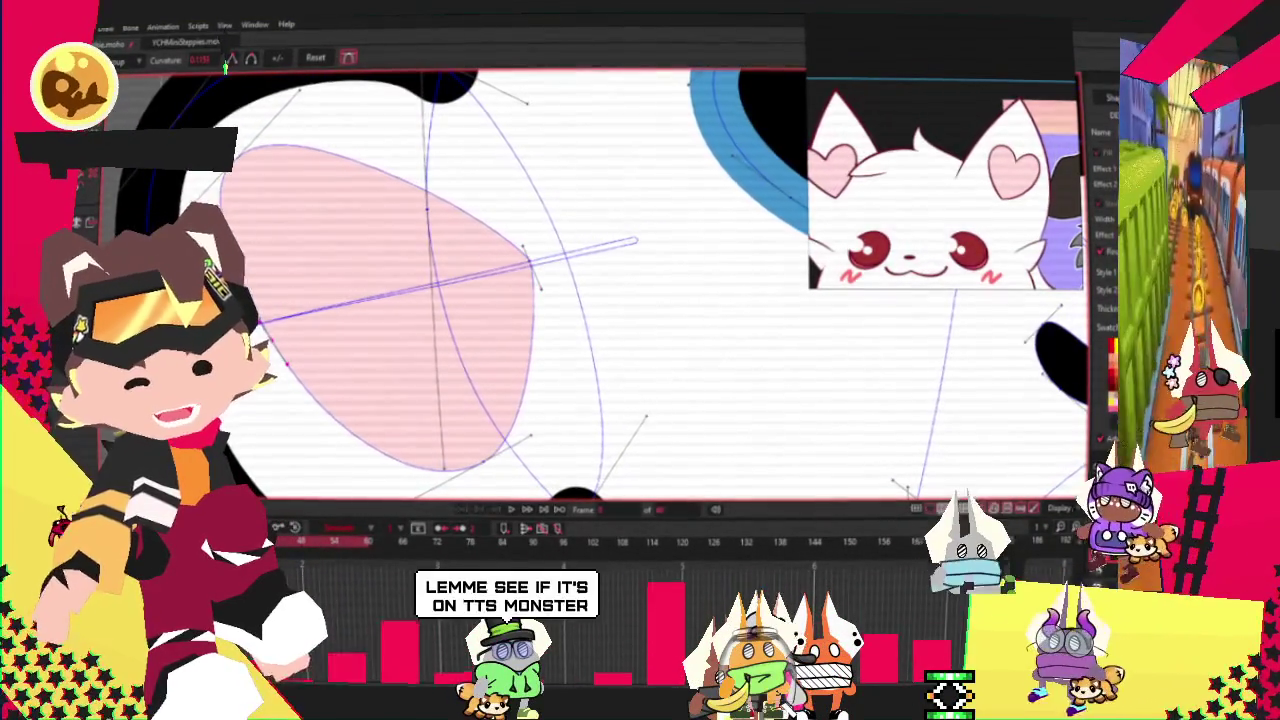
{"action": "key", "text": "t"}
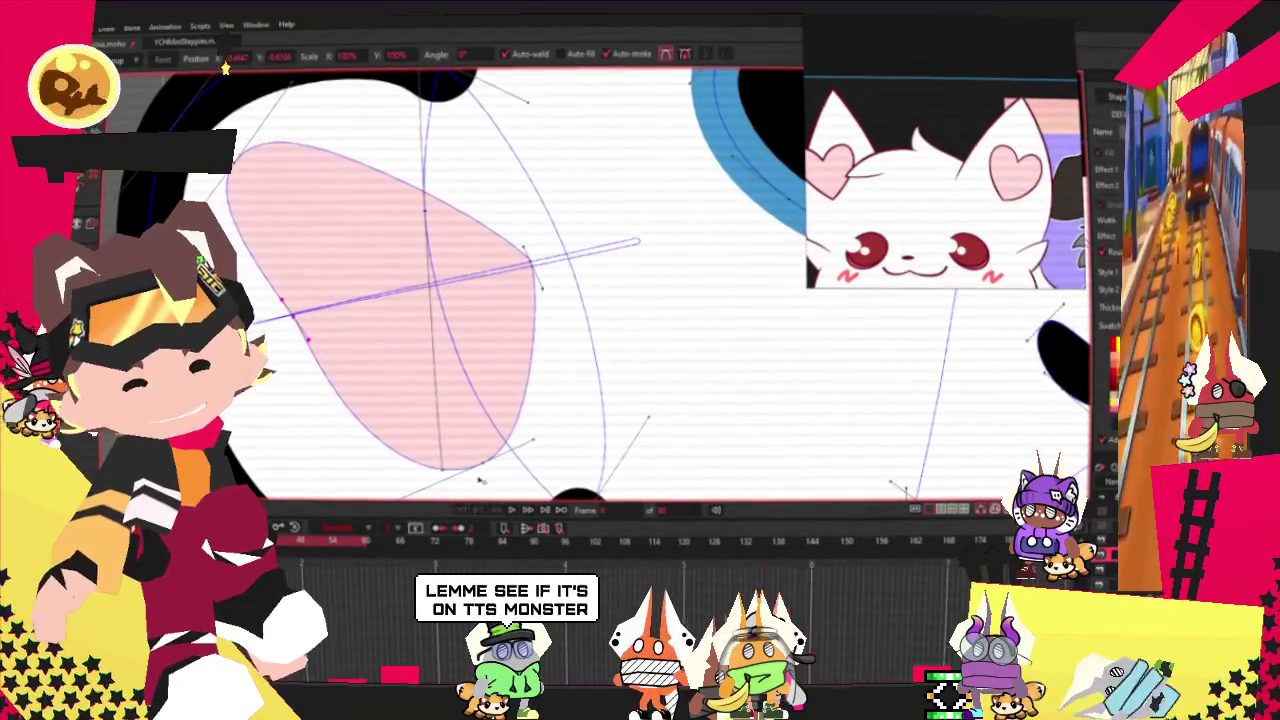
{"action": "left_click_drag", "start_coordinate": [480, 481], "coordinate": [300, 510]}
{"action": "scroll", "coordinate": [380, 402], "scroll_direction": "down", "scroll_amount": 2}
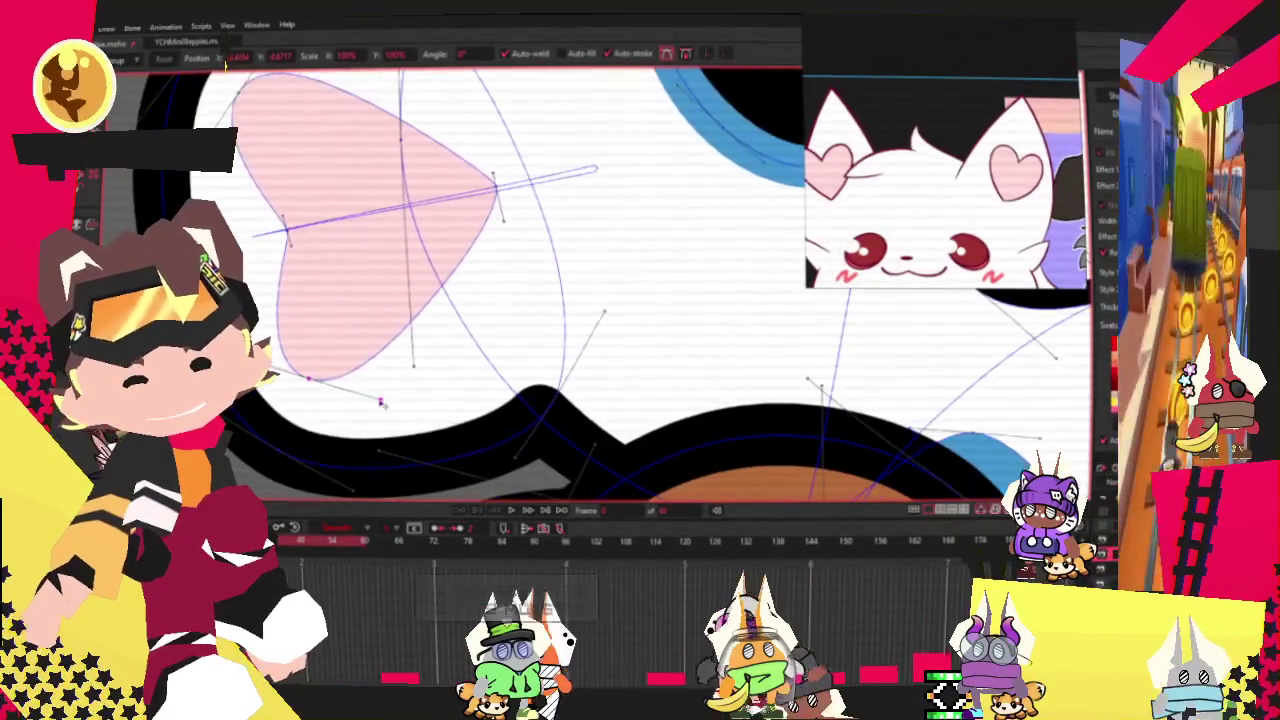
{"action": "scroll", "coordinate": [640, 280], "scroll_direction": "up", "scroll_amount": 1}
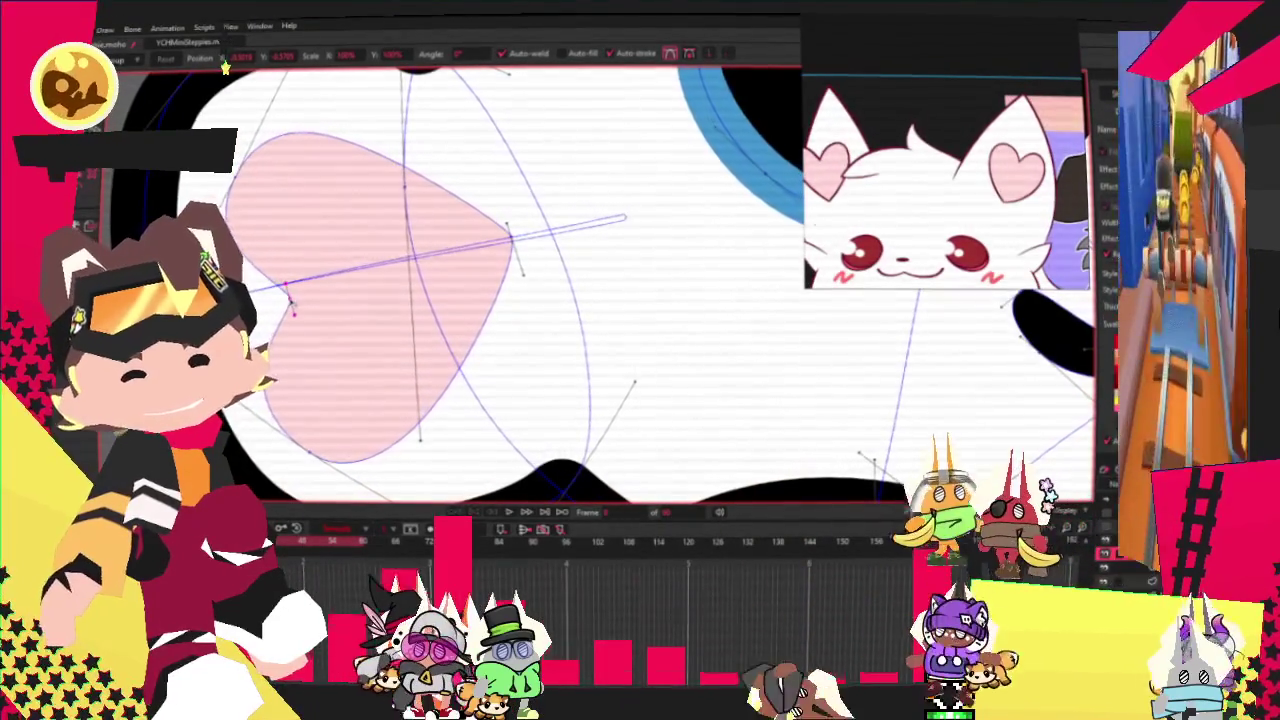
{"action": "scroll", "coordinate": [416, 305], "scroll_direction": "down", "scroll_amount": 3}
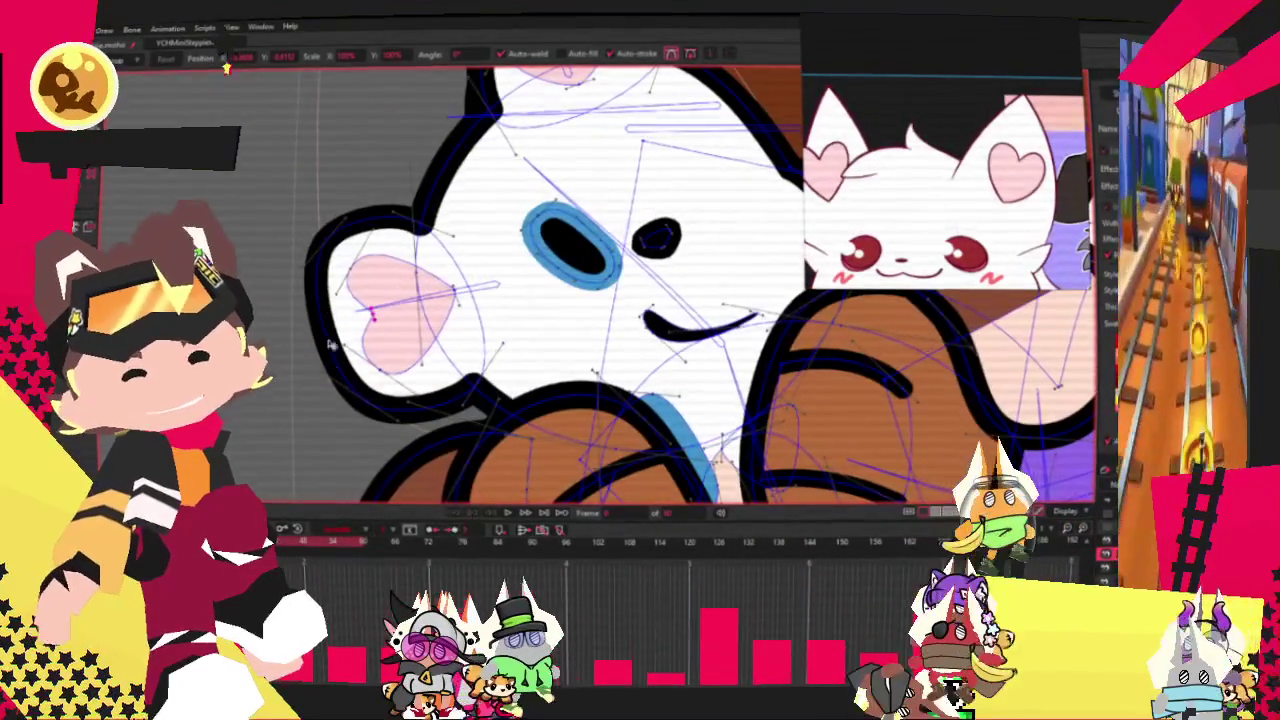
Select the bear's head outline, then open the Drivinlesson.moho project from File.
{"action": "left_click", "coordinate": [330, 243]}
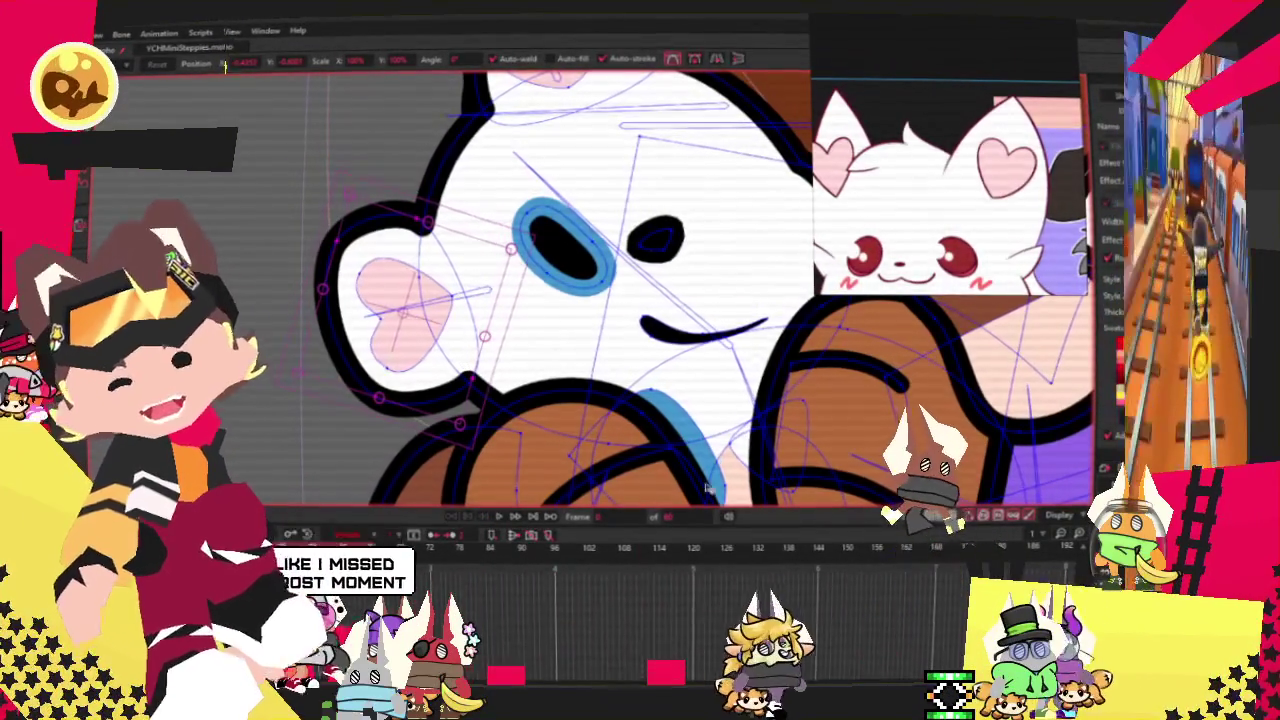
{"action": "left_click", "coordinate": [97, 32]}
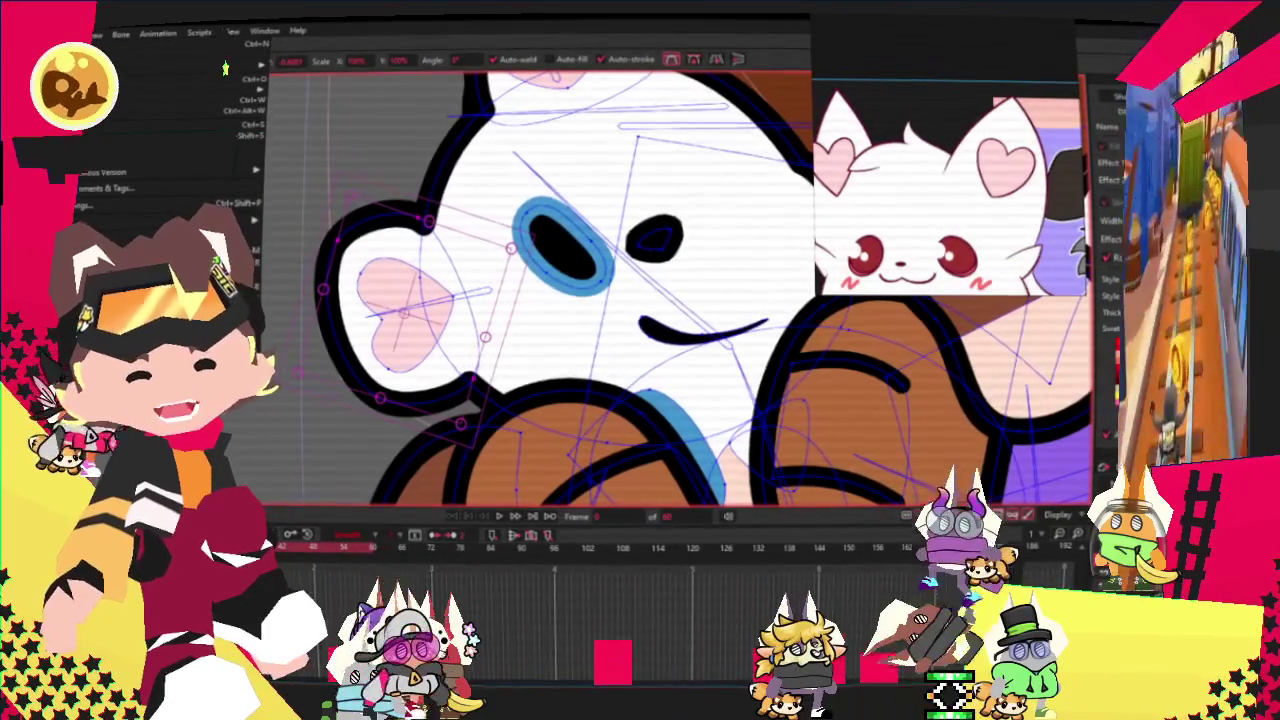
{"action": "left_click", "coordinate": [170, 125]}
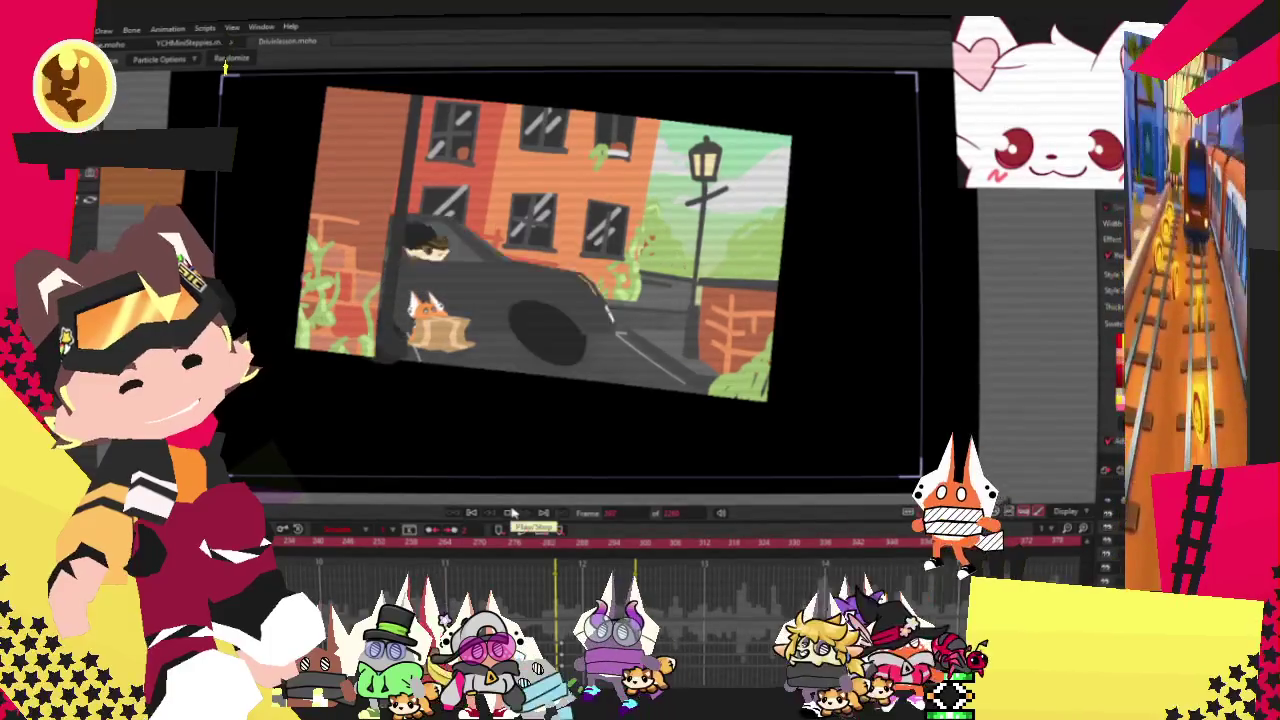
Play, step through and replay the Drivinlesson animation, then close its tab.
{"action": "left_click", "coordinate": [510, 512]}
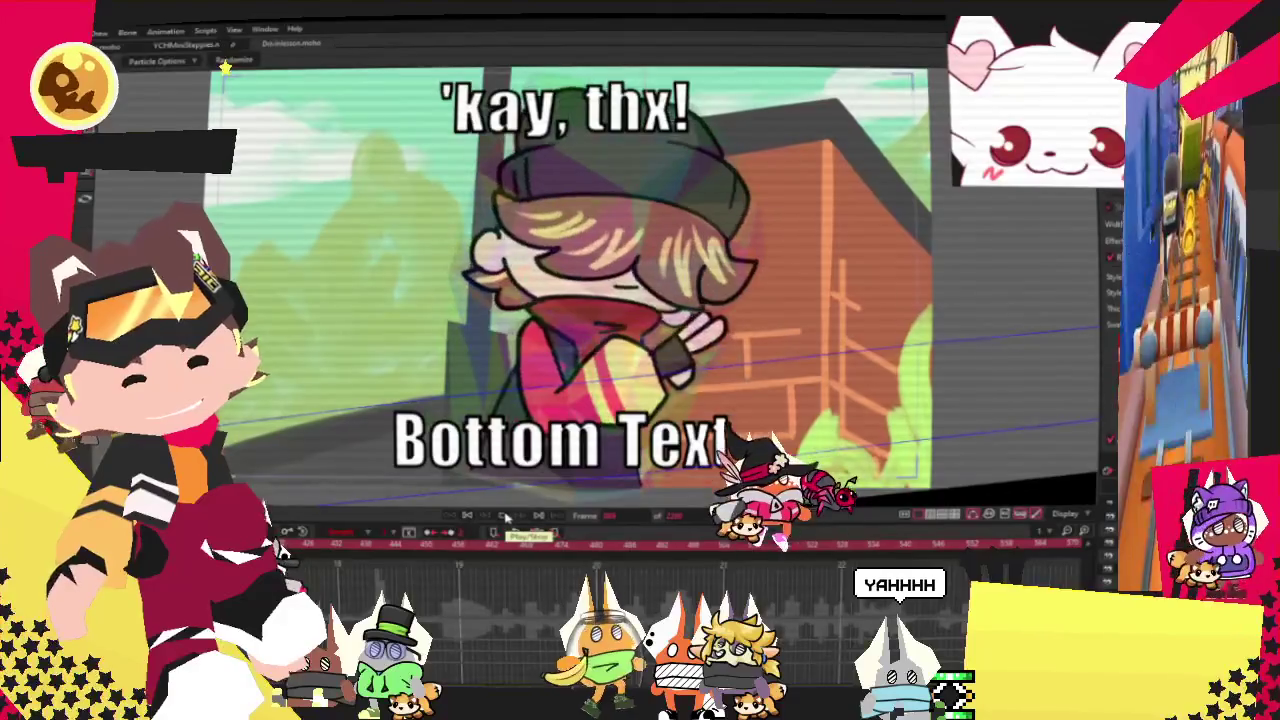
{"action": "left_click", "coordinate": [505, 517]}
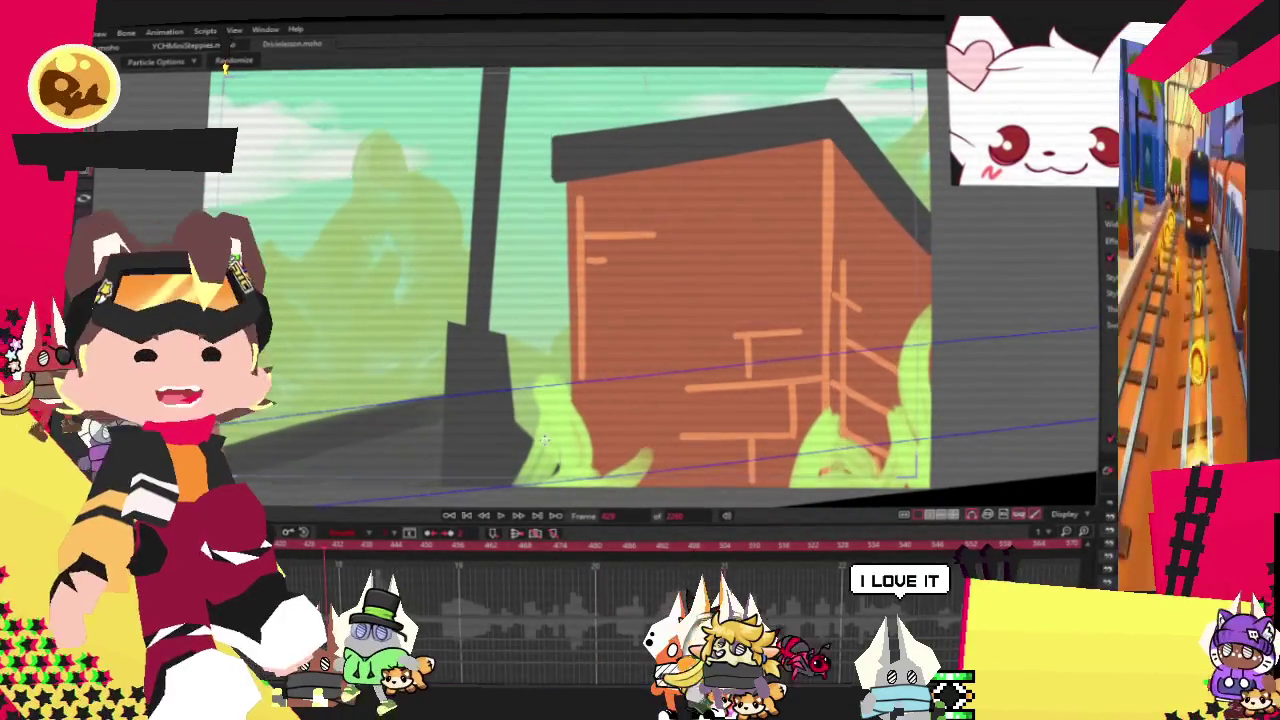
{"action": "left_click", "coordinate": [507, 517]}
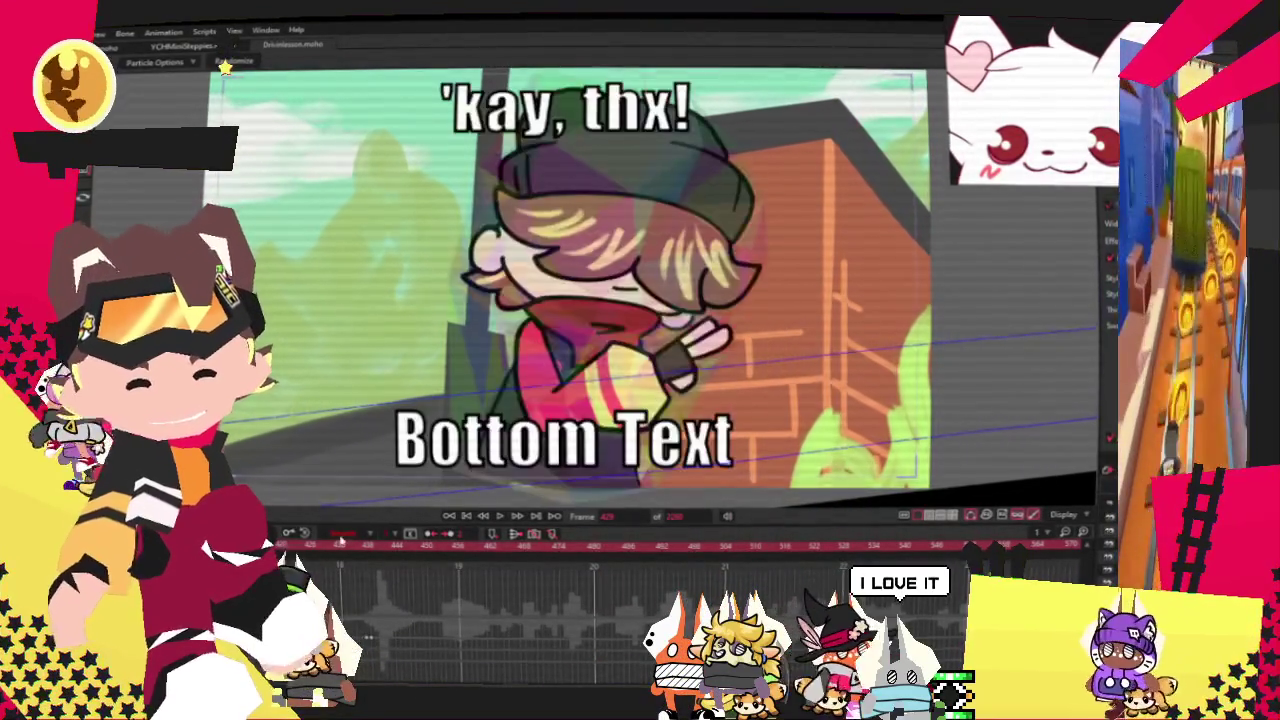
{"action": "left_click", "coordinate": [498, 518]}
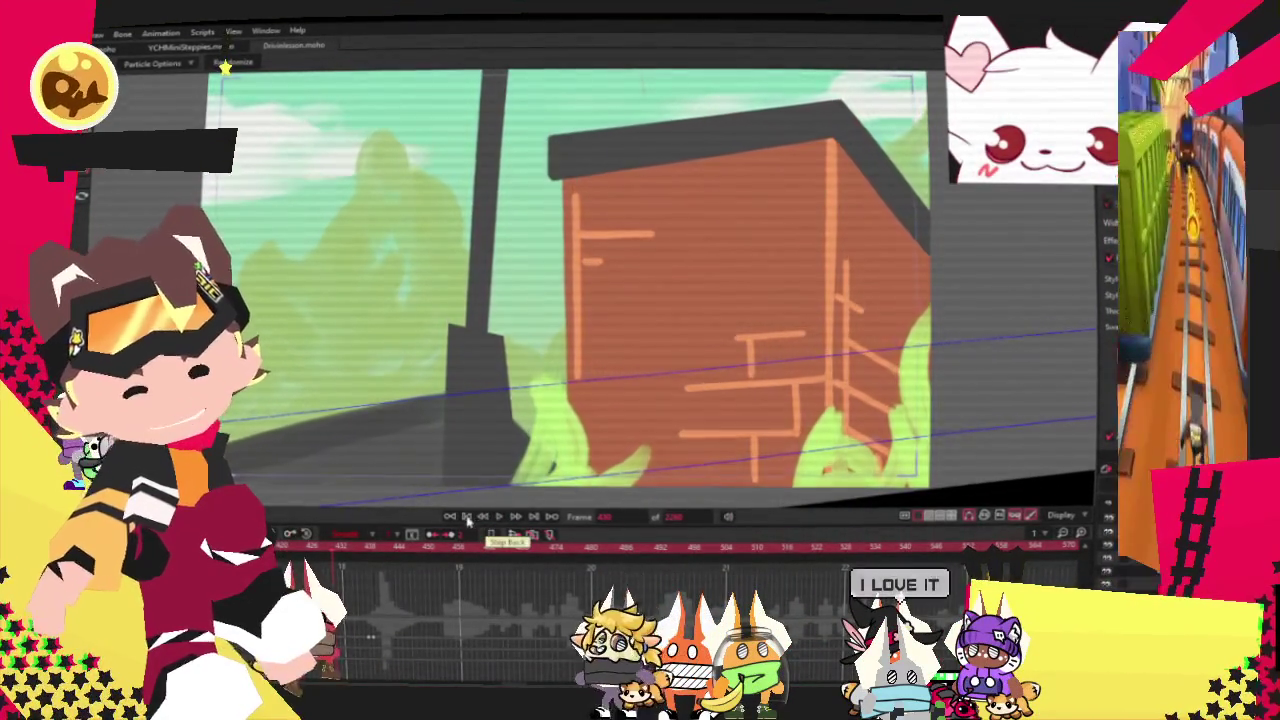
{"action": "left_click", "coordinate": [498, 518]}
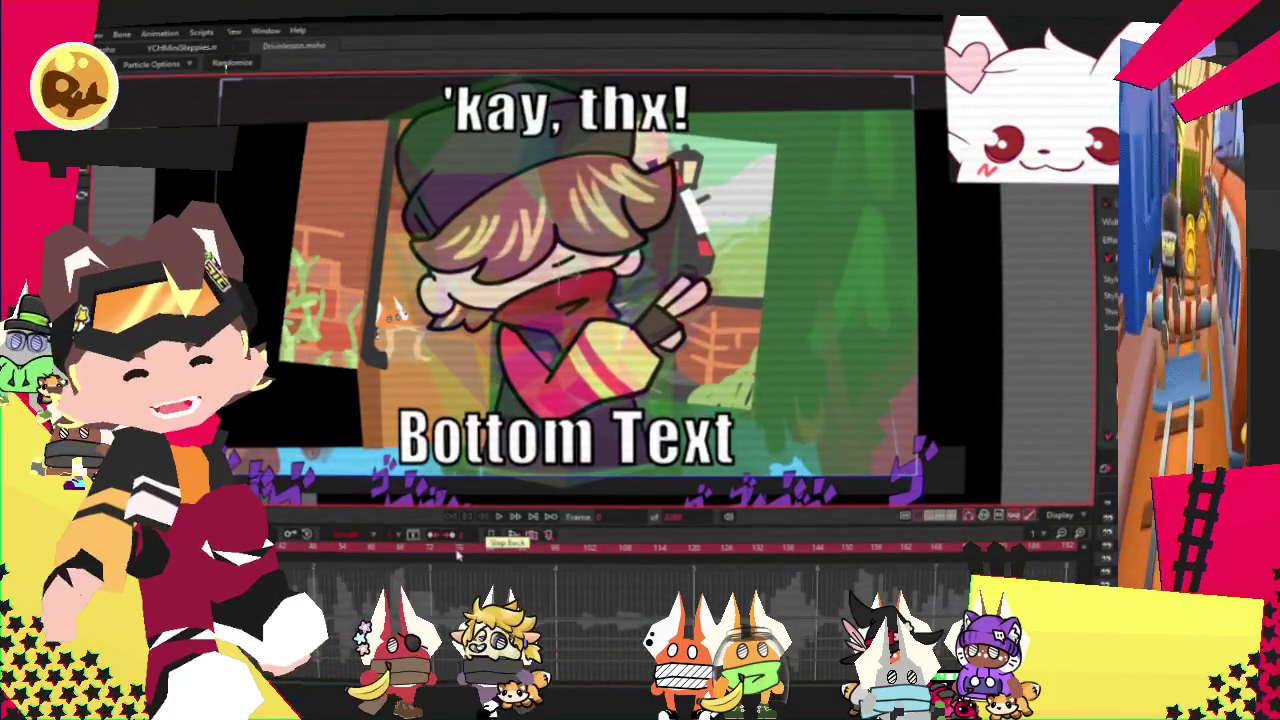
{"action": "left_click", "coordinate": [498, 517]}
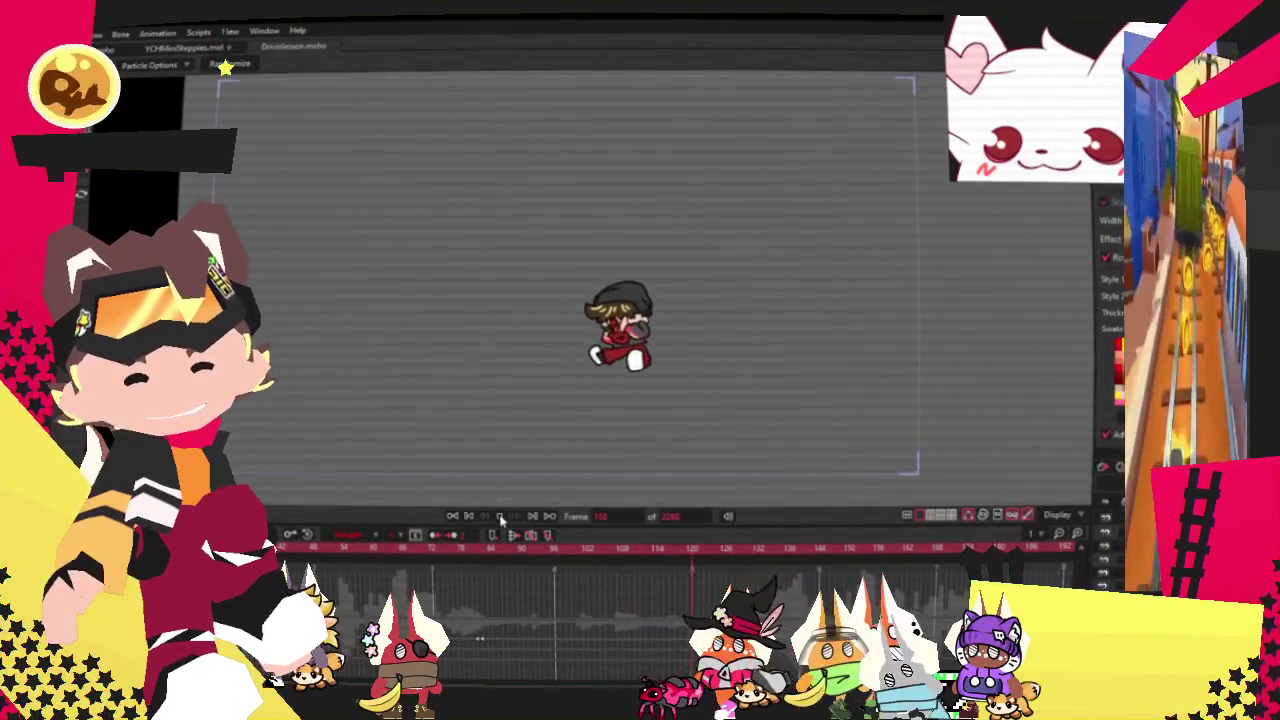
{"action": "left_click", "coordinate": [501, 518]}
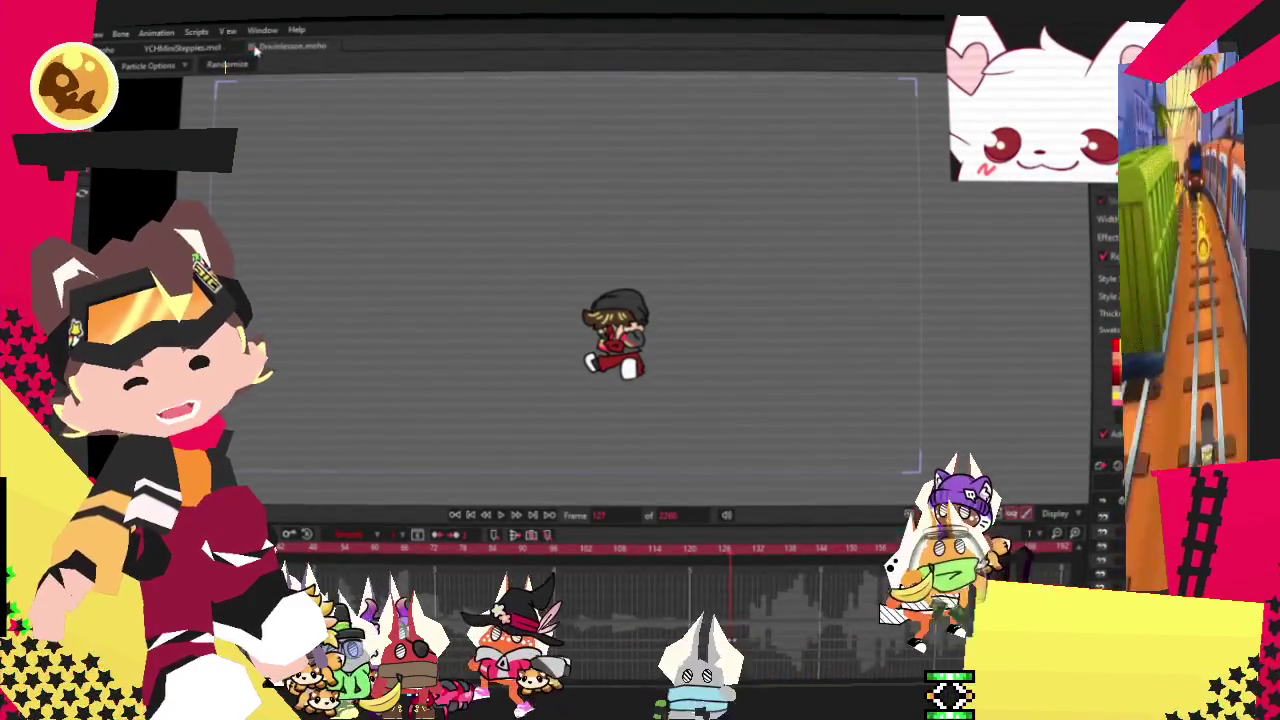
{"action": "left_click", "coordinate": [252, 47]}
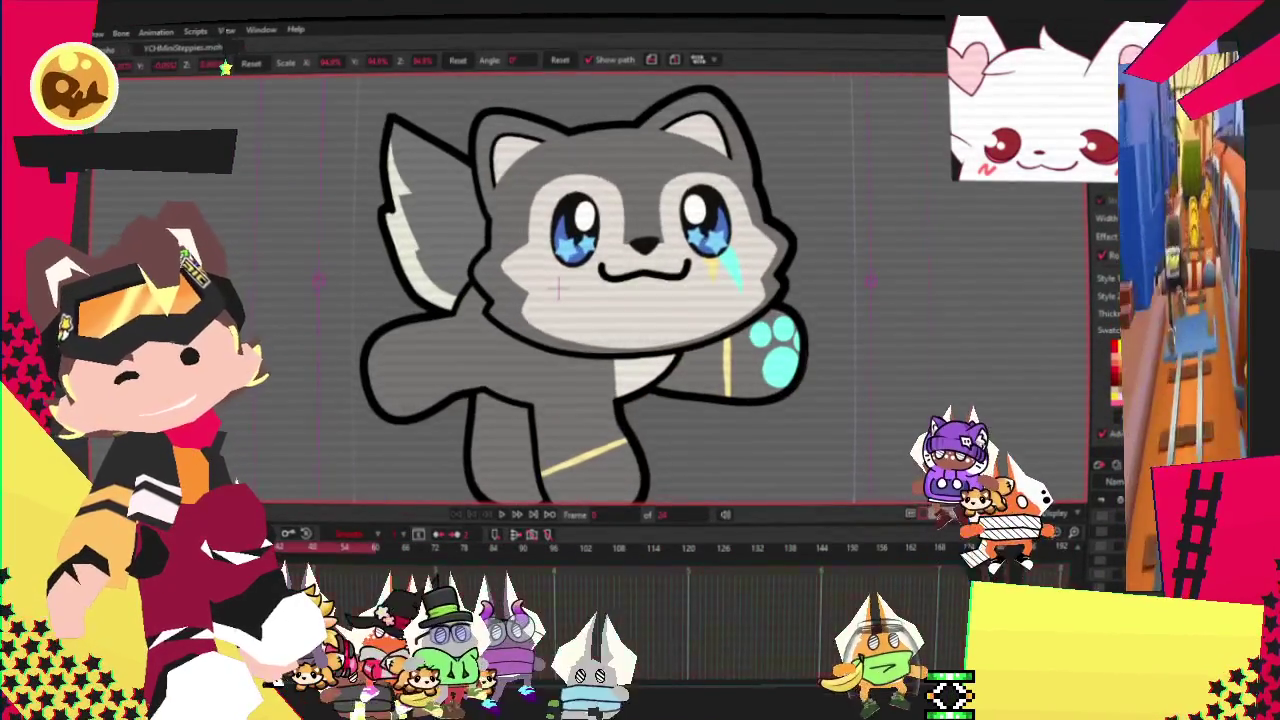
Use Ctrl+W to get back to the YCHMiniSteppies teddy bear drawing.
{"action": "key", "text": "ctrl+w"}
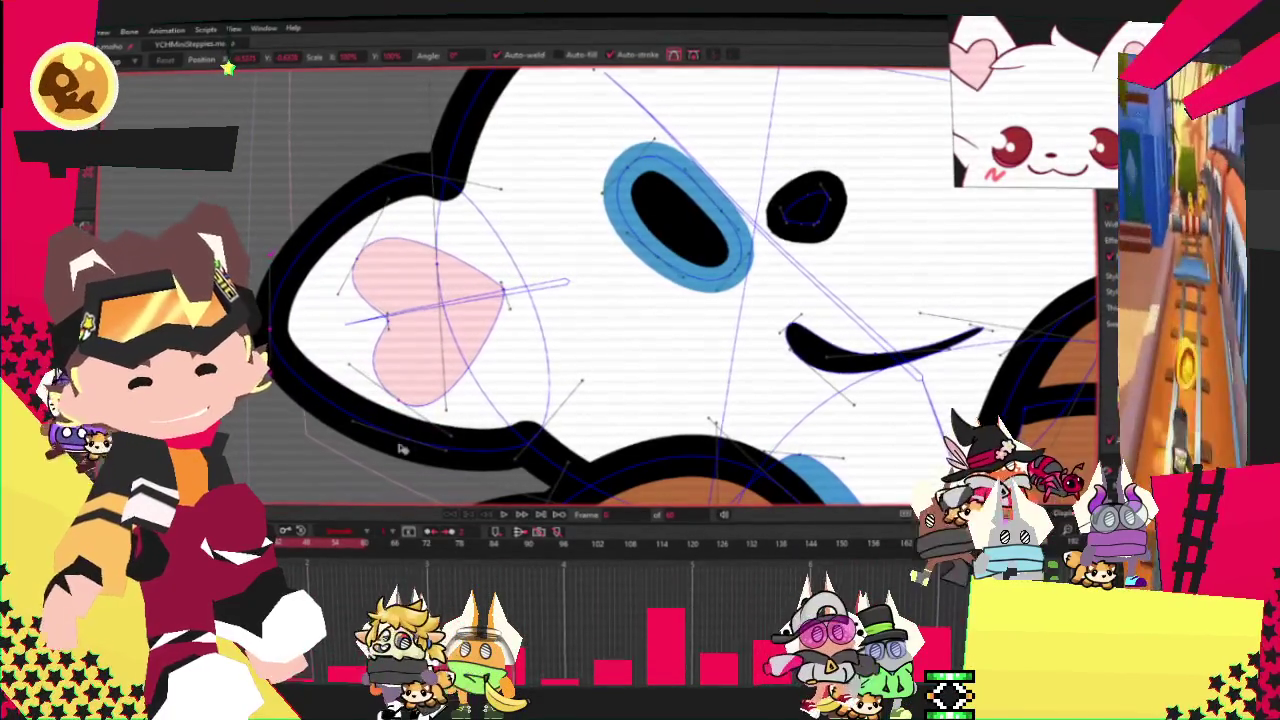
Select the blue-ringed dark oval on the bear's face with Select Shape.
{"action": "left_click", "coordinate": [412, 326]}
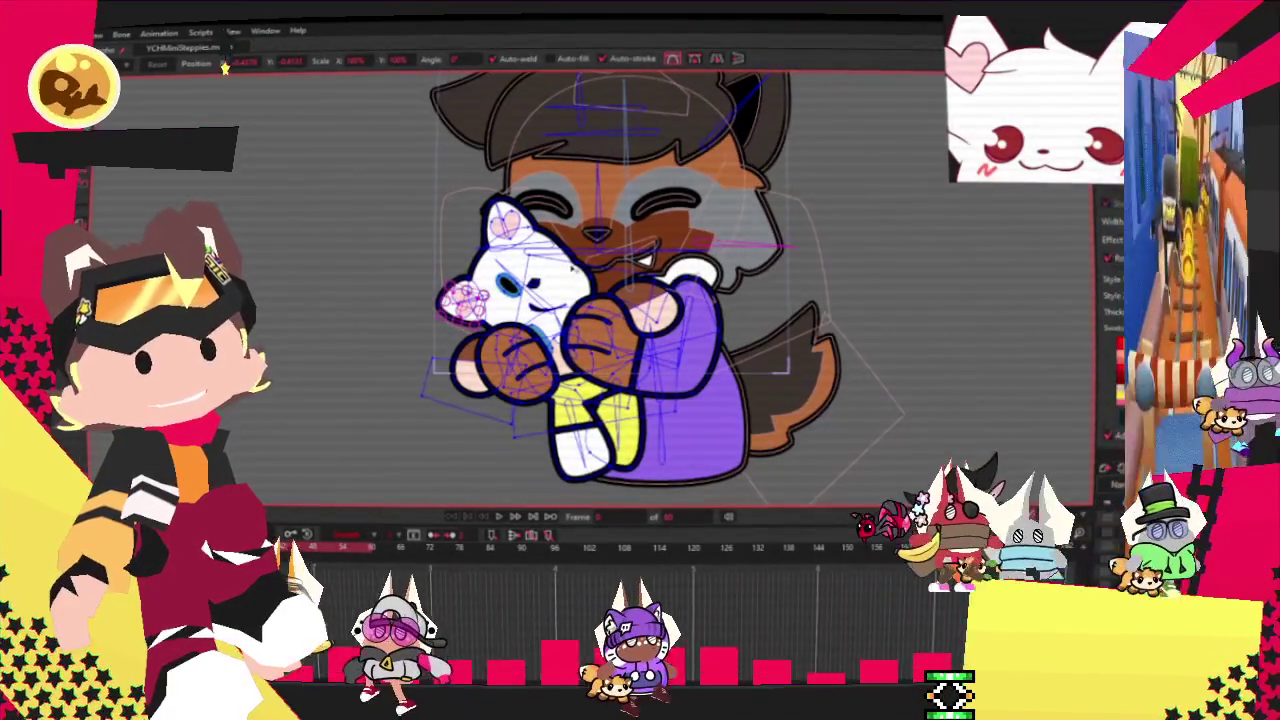
{"action": "scroll", "coordinate": [610, 290], "scroll_direction": "down", "scroll_amount": 2}
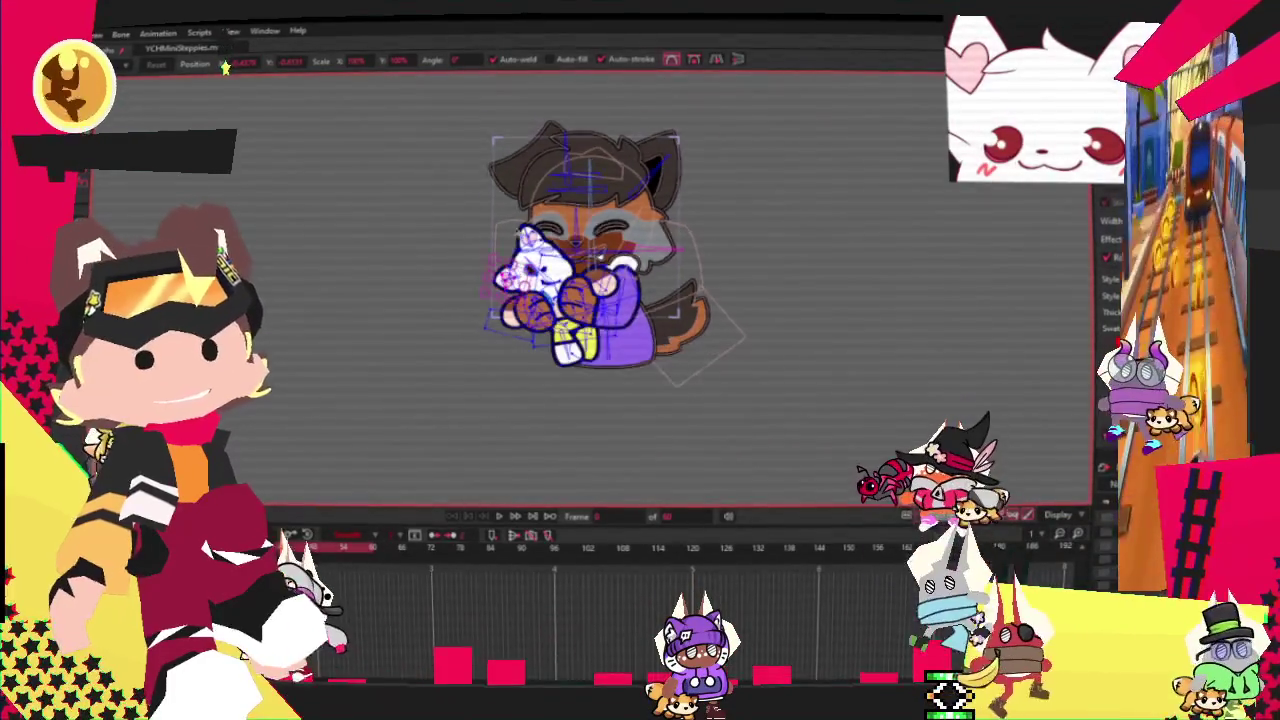
{"action": "scroll", "coordinate": [500, 260], "scroll_direction": "up", "scroll_amount": 2}
{"action": "scroll", "coordinate": [420, 300], "scroll_direction": "up", "scroll_amount": 3}
{"action": "scroll", "coordinate": [390, 338], "scroll_direction": "up", "scroll_amount": 3}
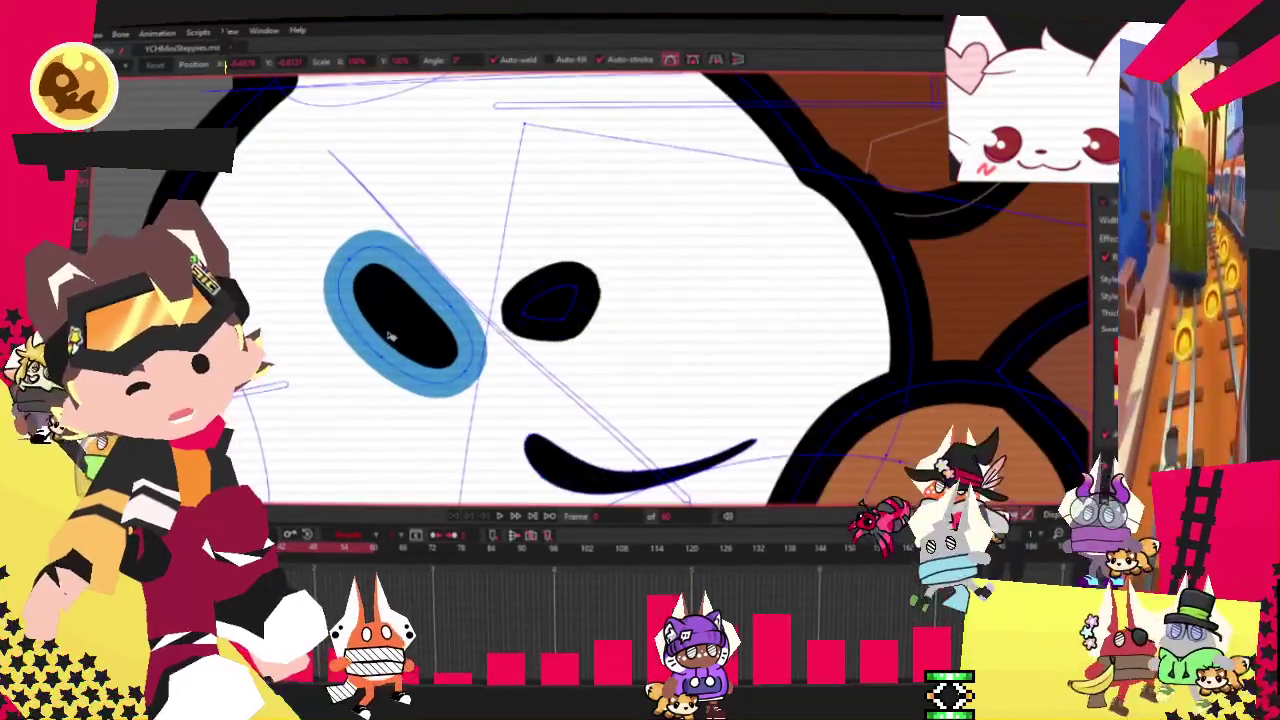
{"action": "key", "text": "g"}
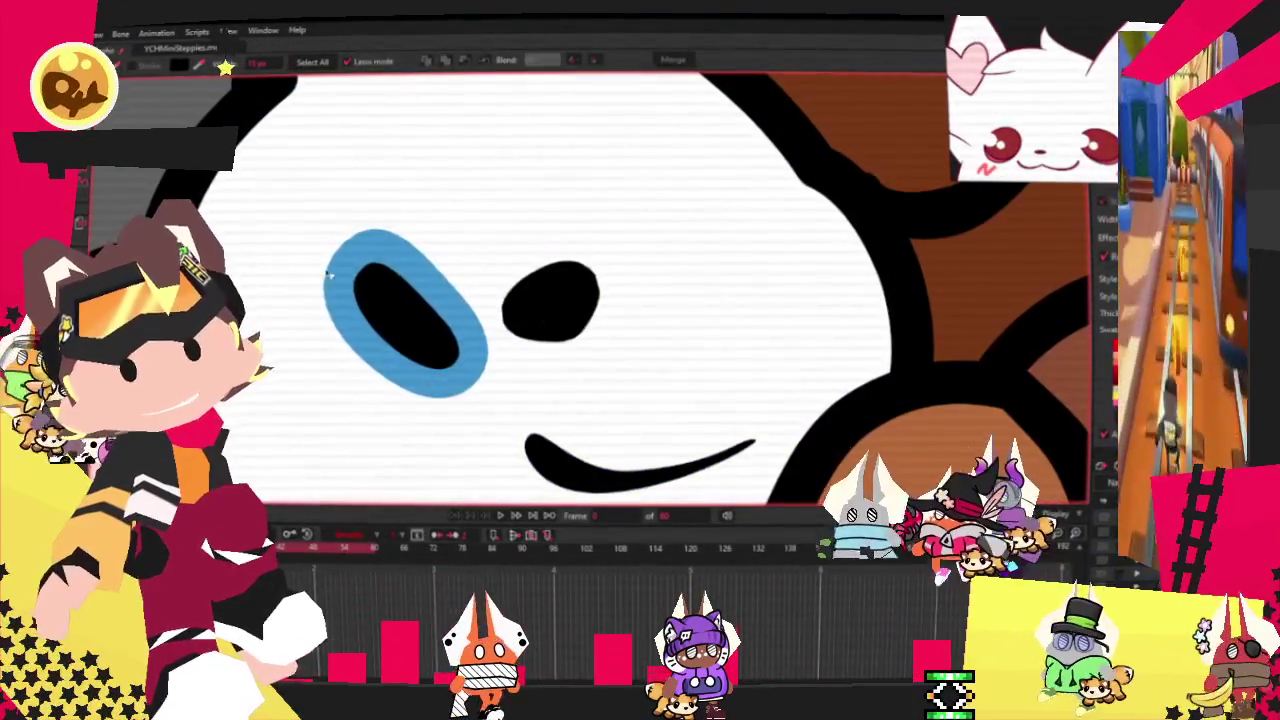
{"action": "left_click", "coordinate": [328, 272]}
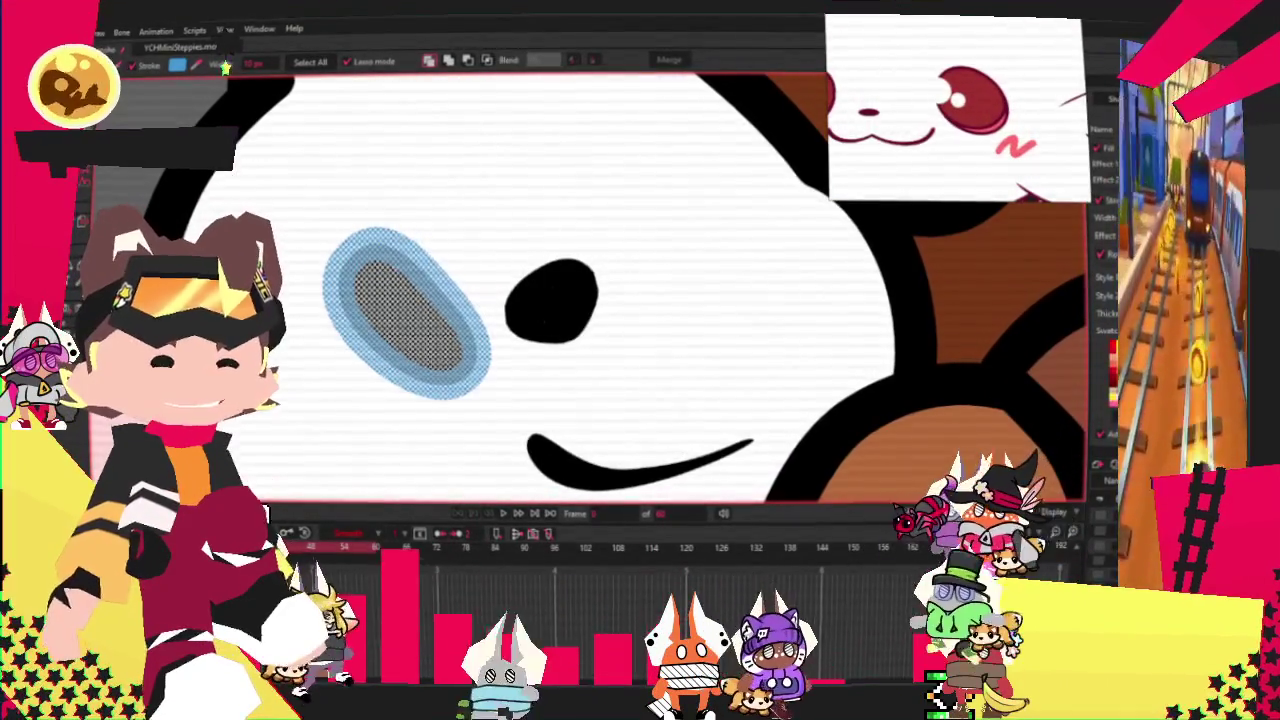
Fill the teddy's face oval with dark red and remove its blue outline.
{"action": "left_click", "coordinate": [1113, 355]}
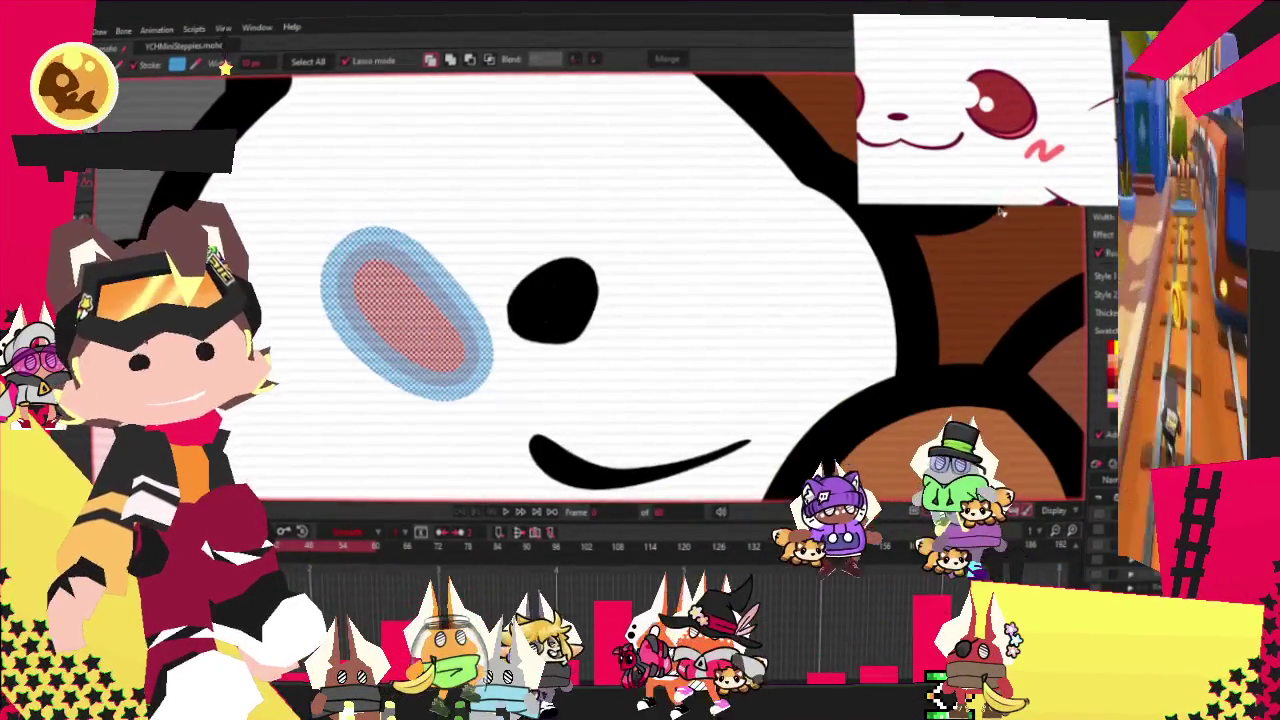
{"action": "left_click", "coordinate": [903, 116]}
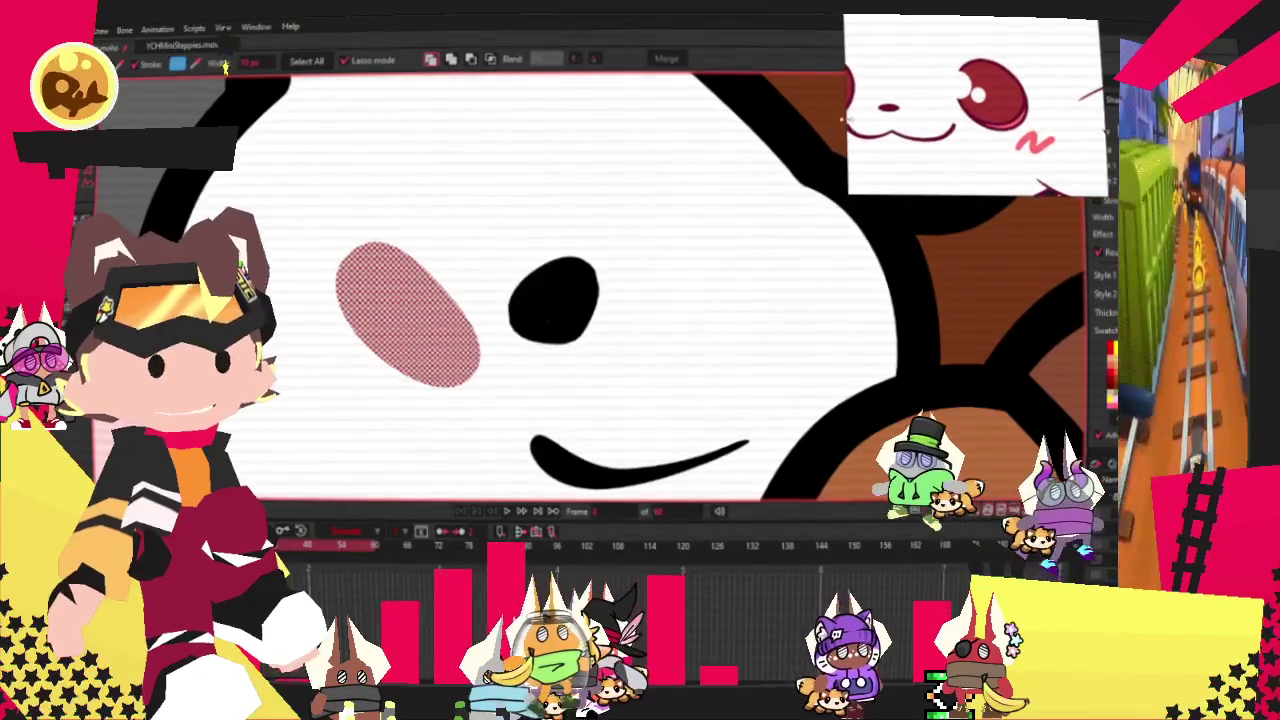
{"action": "scroll", "coordinate": [903, 116], "scroll_direction": "down", "scroll_amount": 2}
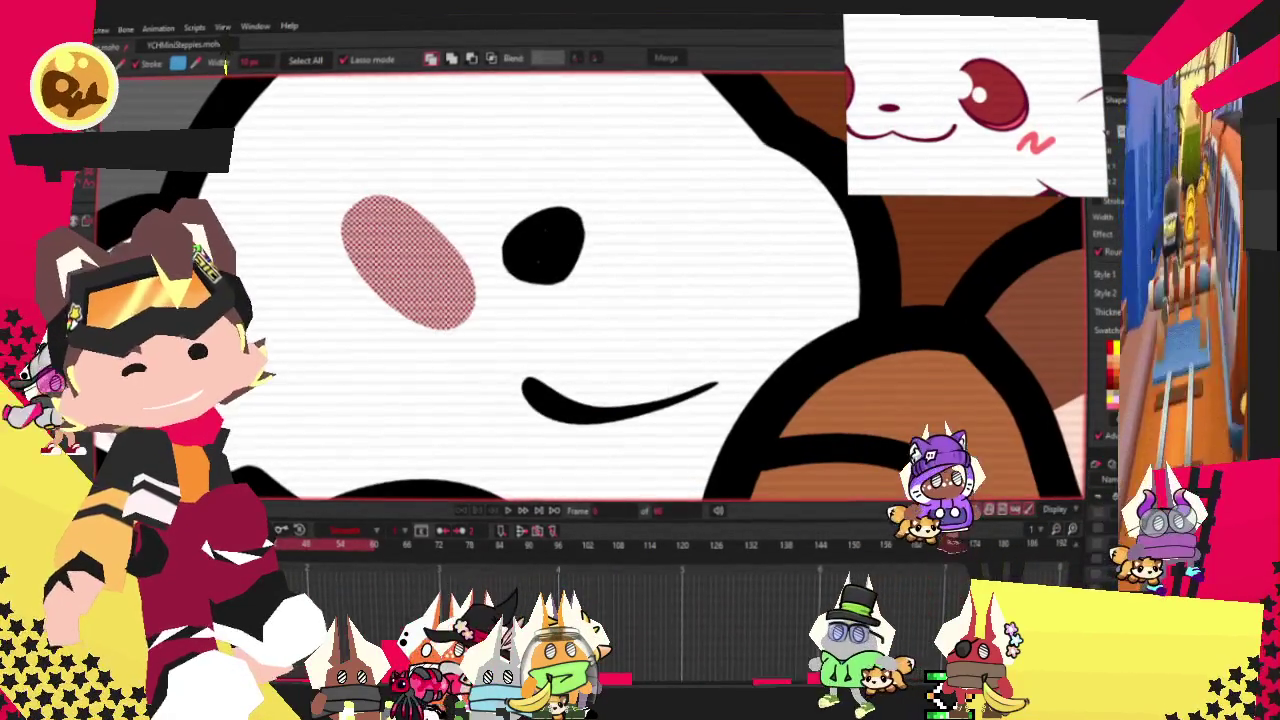
{"action": "key", "text": "t"}
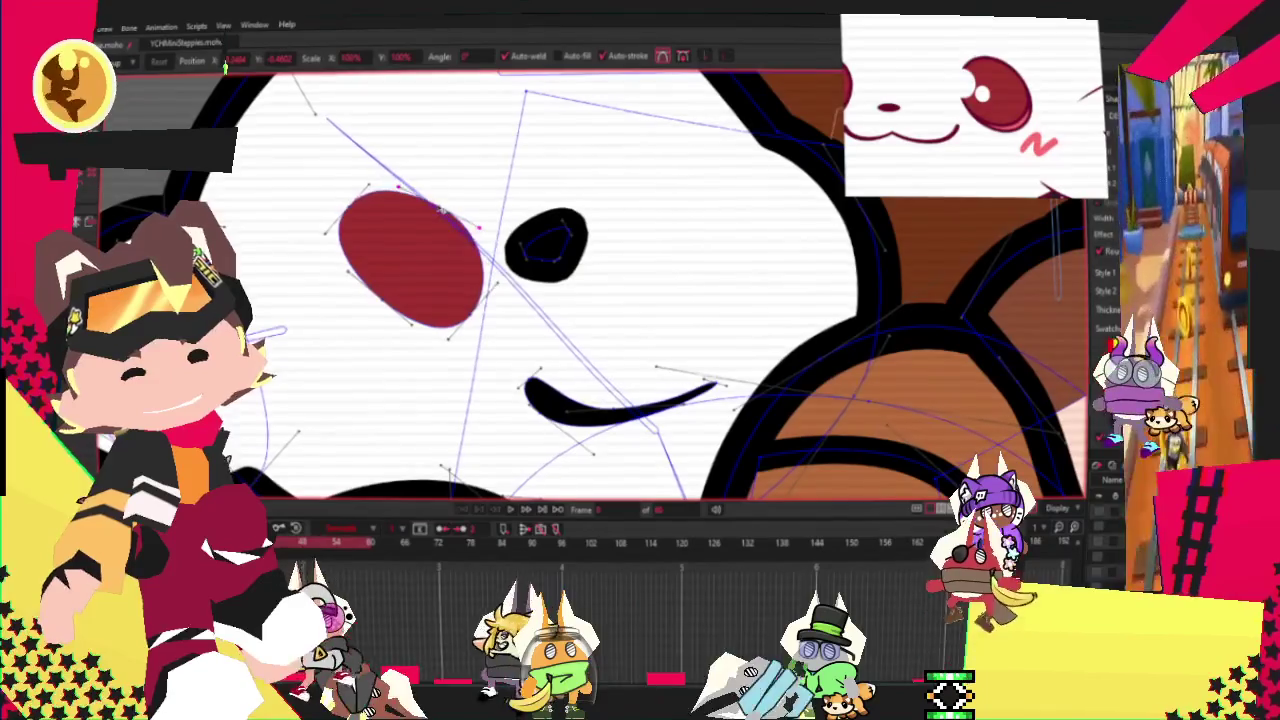
Enlarge the red oval into a round circle and undo its tilt.
{"action": "mouse_move", "coordinate": [441, 217]}
{"action": "left_mouse_down"}
{"action": "mouse_move", "coordinate": [333, 321]}
{"action": "mouse_move", "coordinate": [373, 240]}
{"action": "left_mouse_up"}
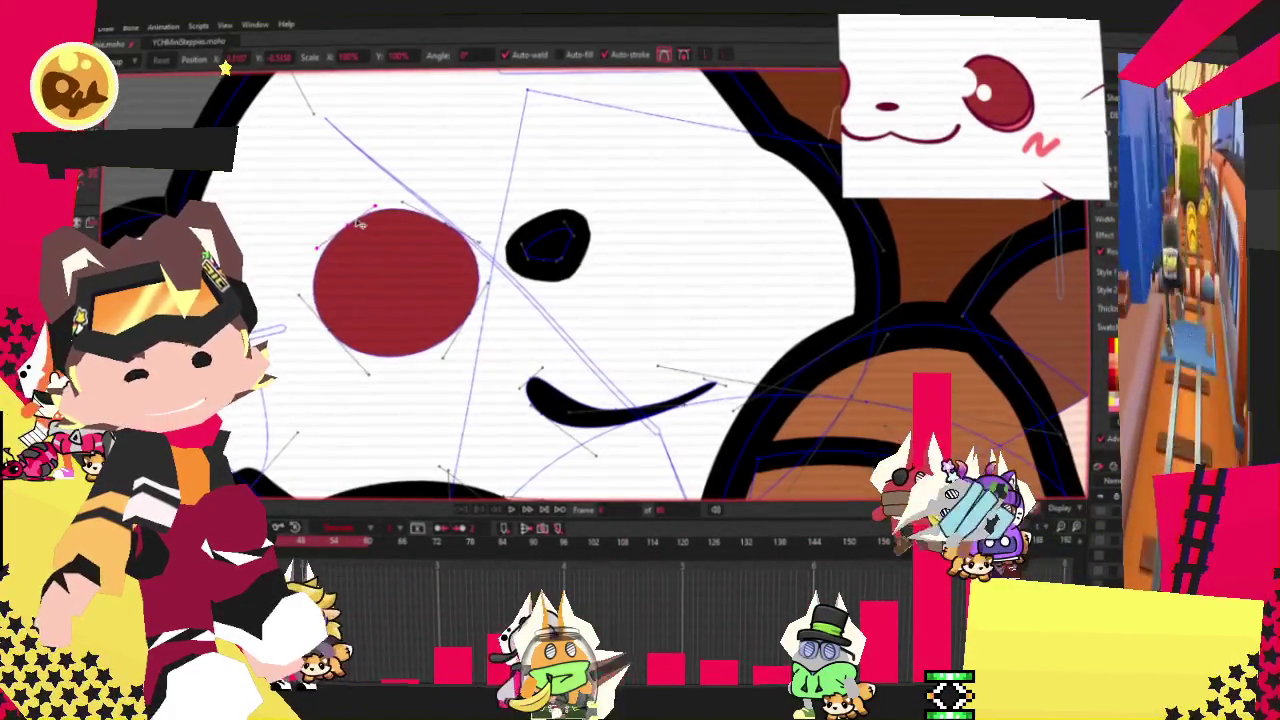
{"action": "scroll", "coordinate": [403, 236], "scroll_direction": "up", "scroll_amount": 2}
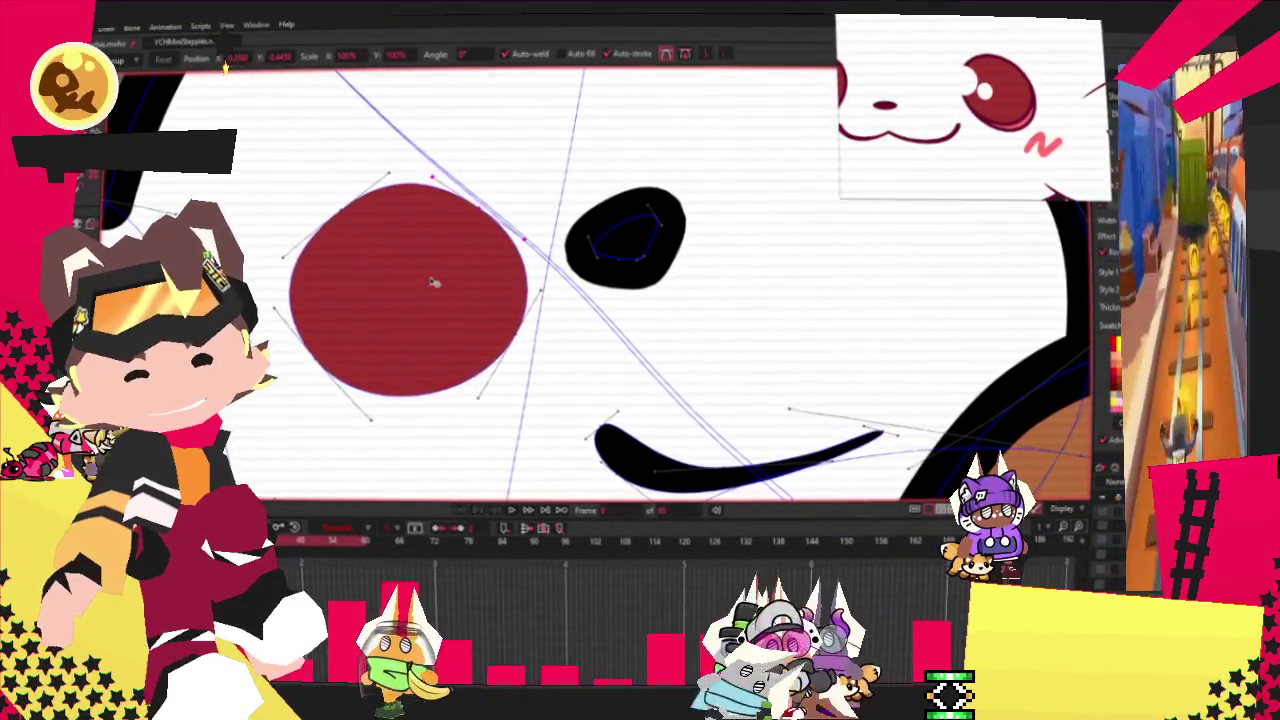
{"action": "left_click", "coordinate": [432, 283]}
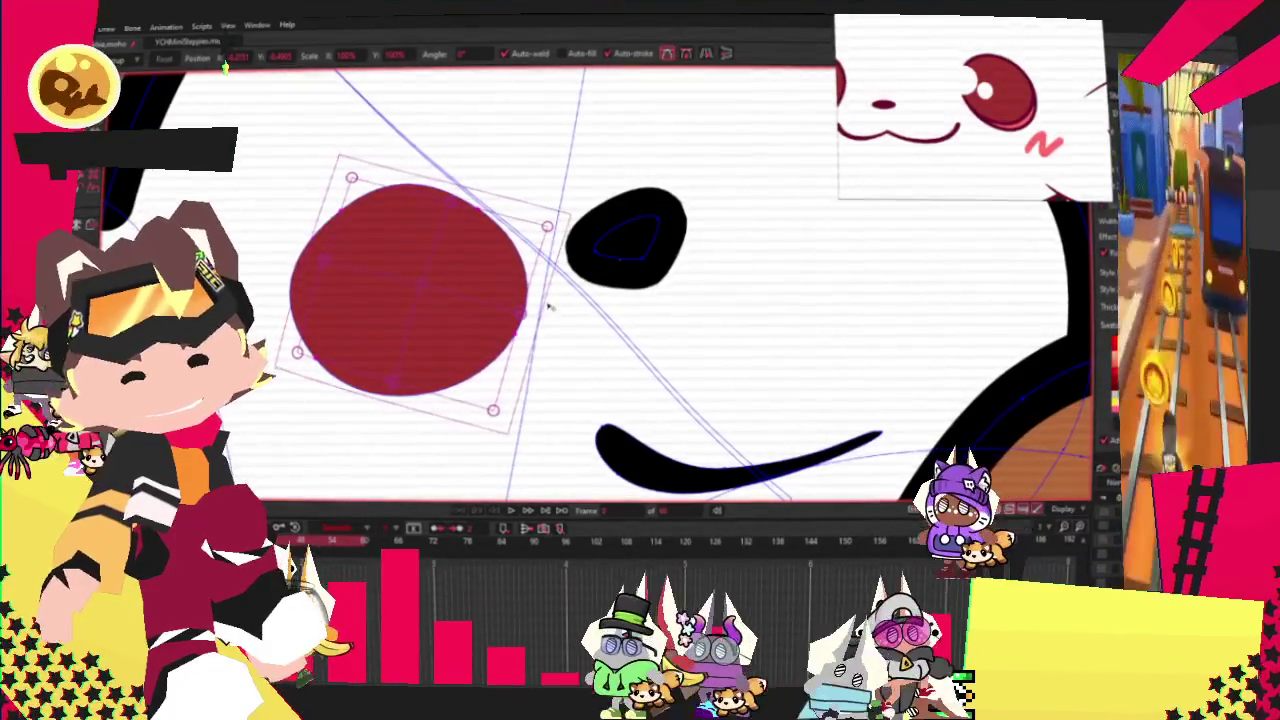
{"action": "key", "text": "ctrl+z"}
Move the red circle up beside the teddy's nose as a cheek.
{"action": "left_click", "coordinate": [400, 275]}
{"action": "scroll", "coordinate": [400, 275], "scroll_direction": "down", "scroll_amount": 2}
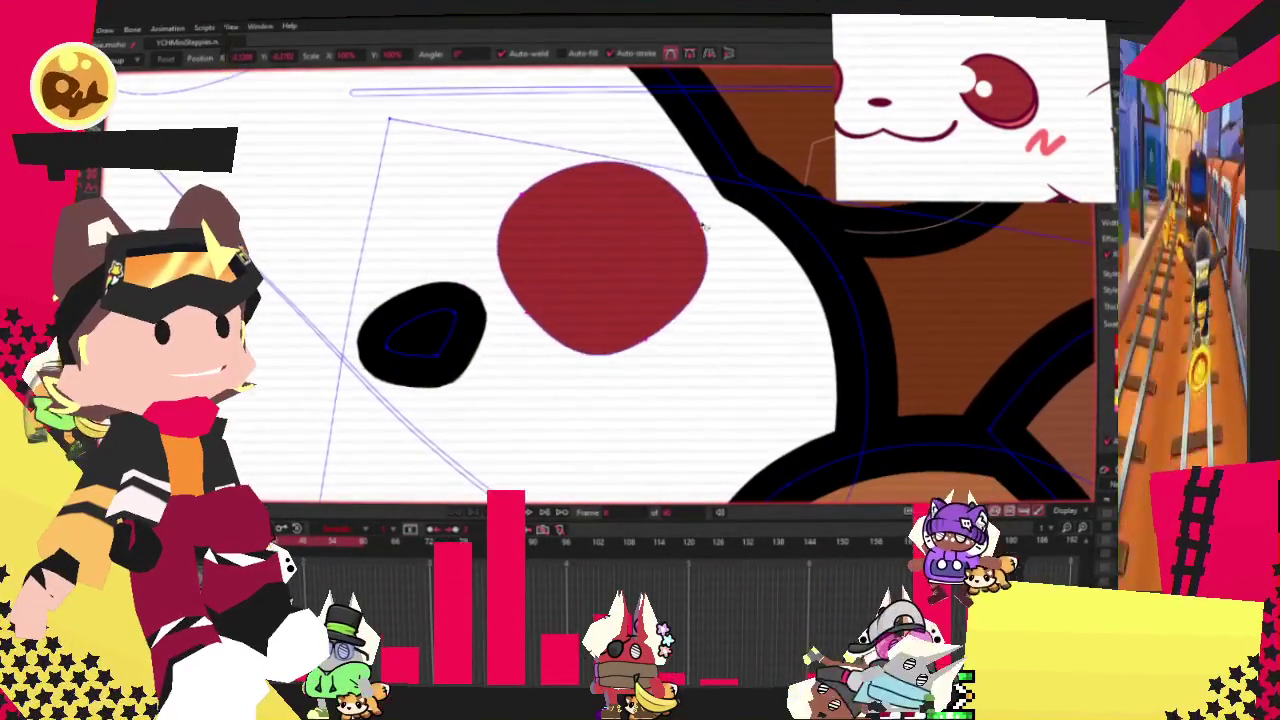
{"action": "mouse_move", "coordinate": [664, 143]}
{"action": "left_mouse_down"}
{"action": "mouse_move", "coordinate": [656, 215]}
{"action": "mouse_move", "coordinate": [587, 222]}
{"action": "left_mouse_up"}
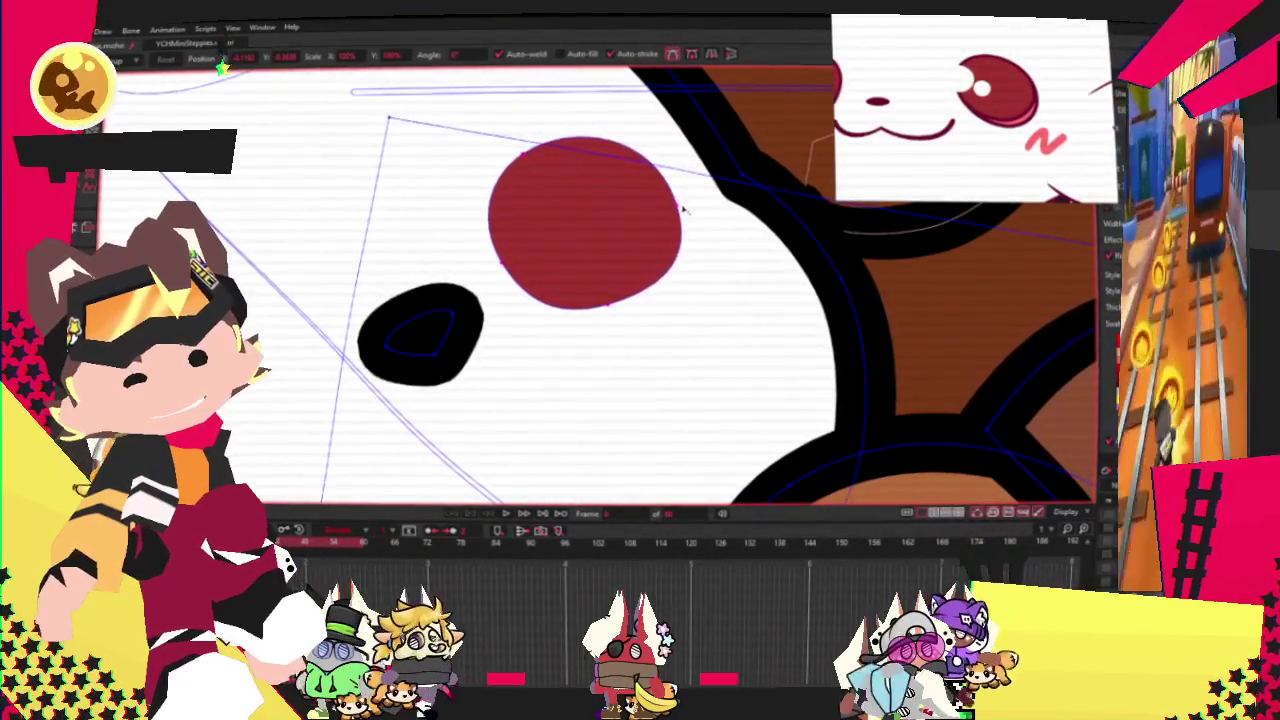
{"action": "scroll", "coordinate": [652, 210], "scroll_direction": "down", "scroll_amount": 3}
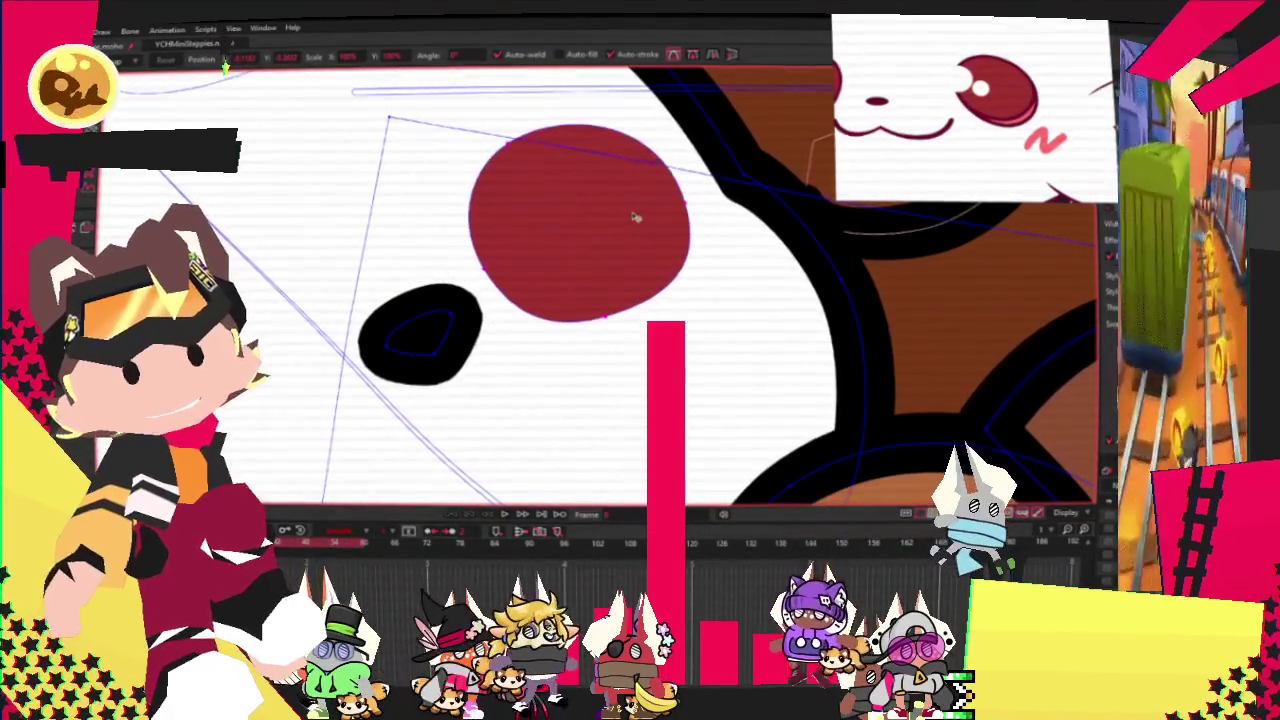
{"action": "scroll", "coordinate": [634, 223], "scroll_direction": "down", "scroll_amount": 2}
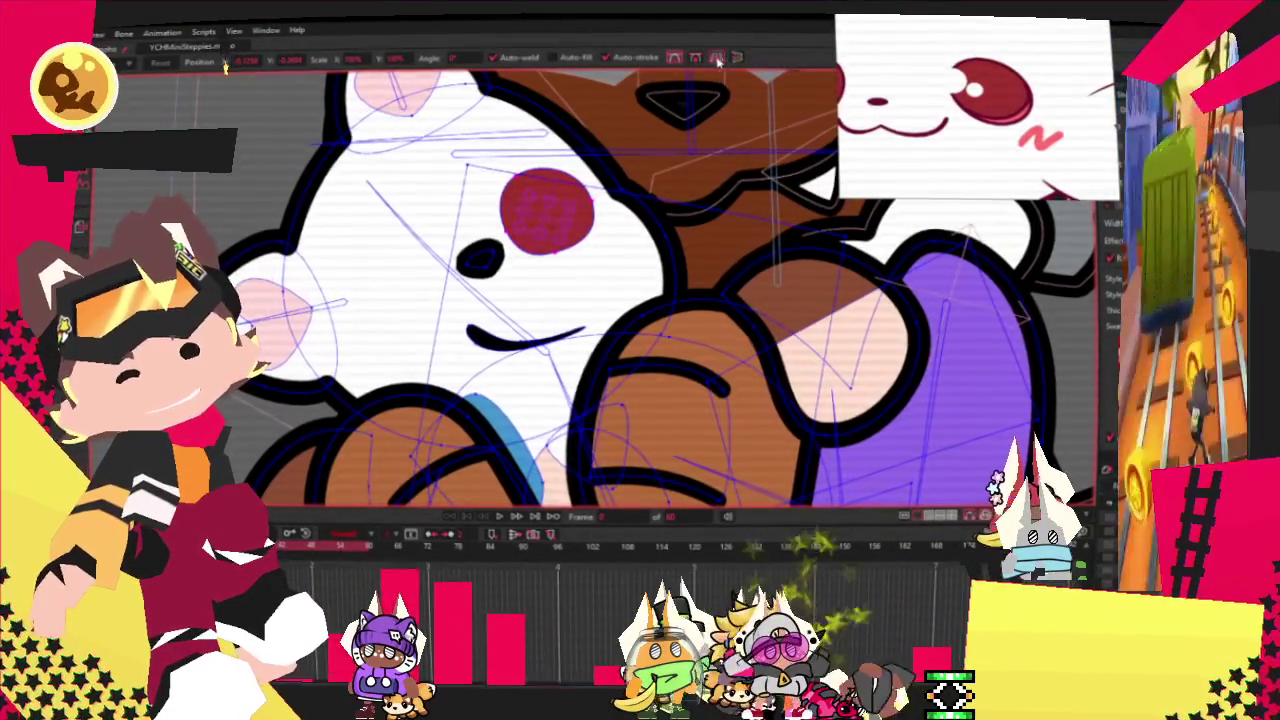
Place the right and left red cheek circles on either side of the nose.
{"action": "scroll", "coordinate": [557, 227], "scroll_direction": "up", "scroll_amount": 3}
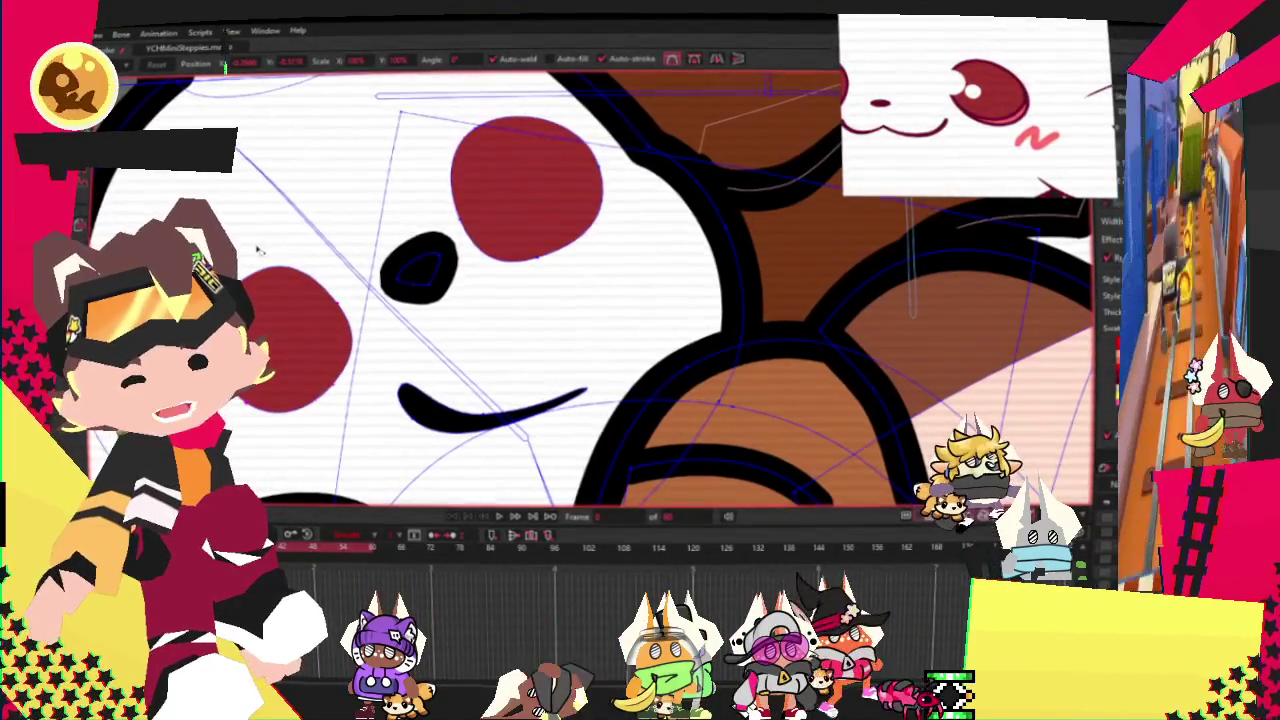
{"action": "left_click", "coordinate": [318, 322]}
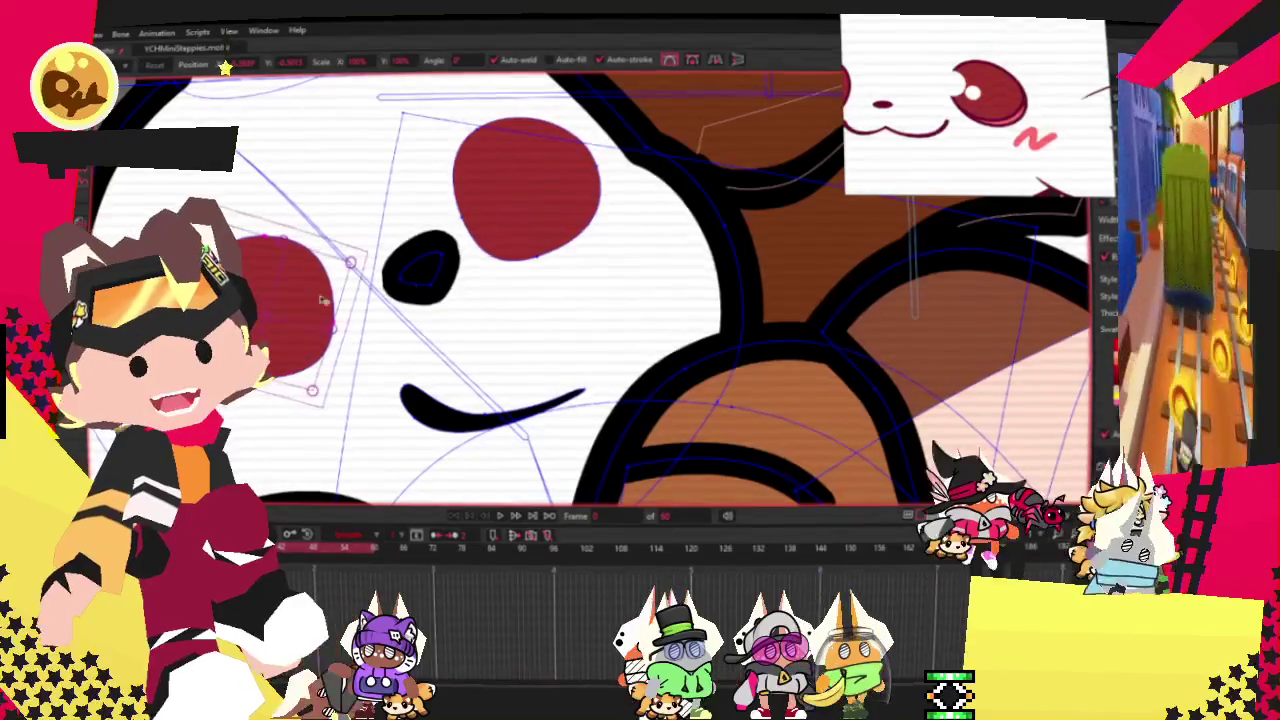
{"action": "scroll", "coordinate": [318, 322], "scroll_direction": "up", "scroll_amount": 1}
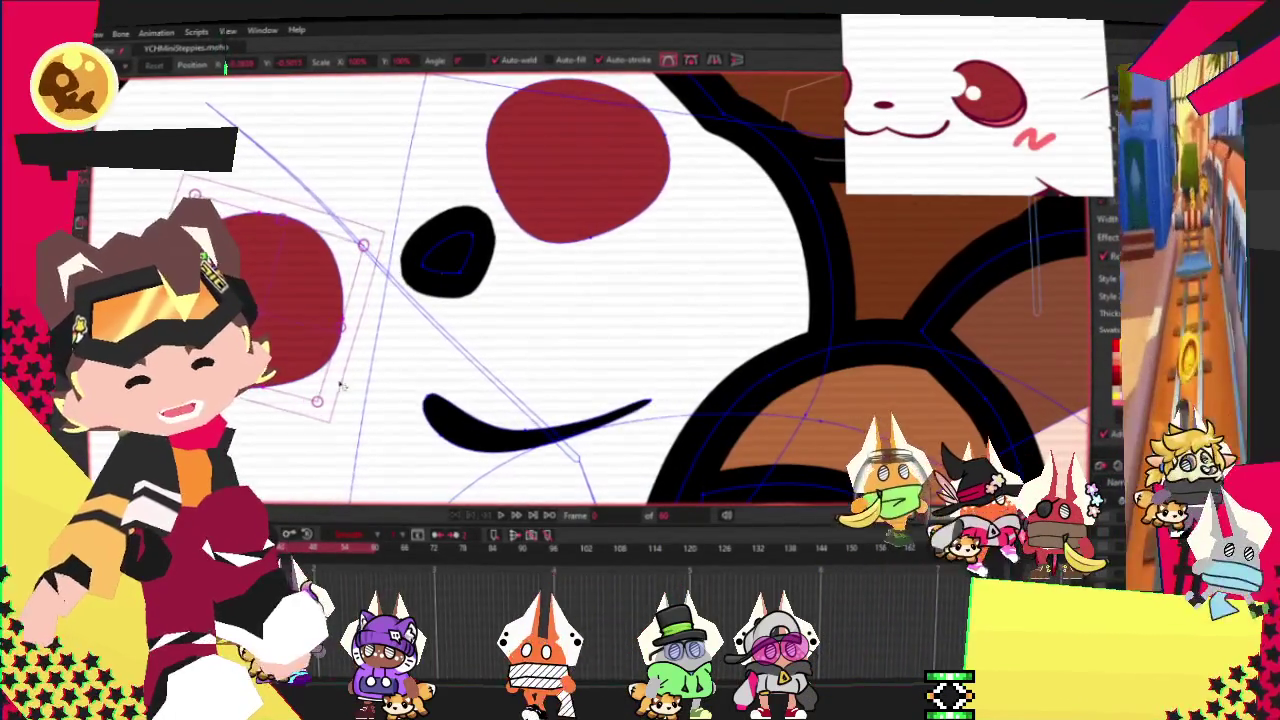
{"action": "left_click", "coordinate": [376, 336]}
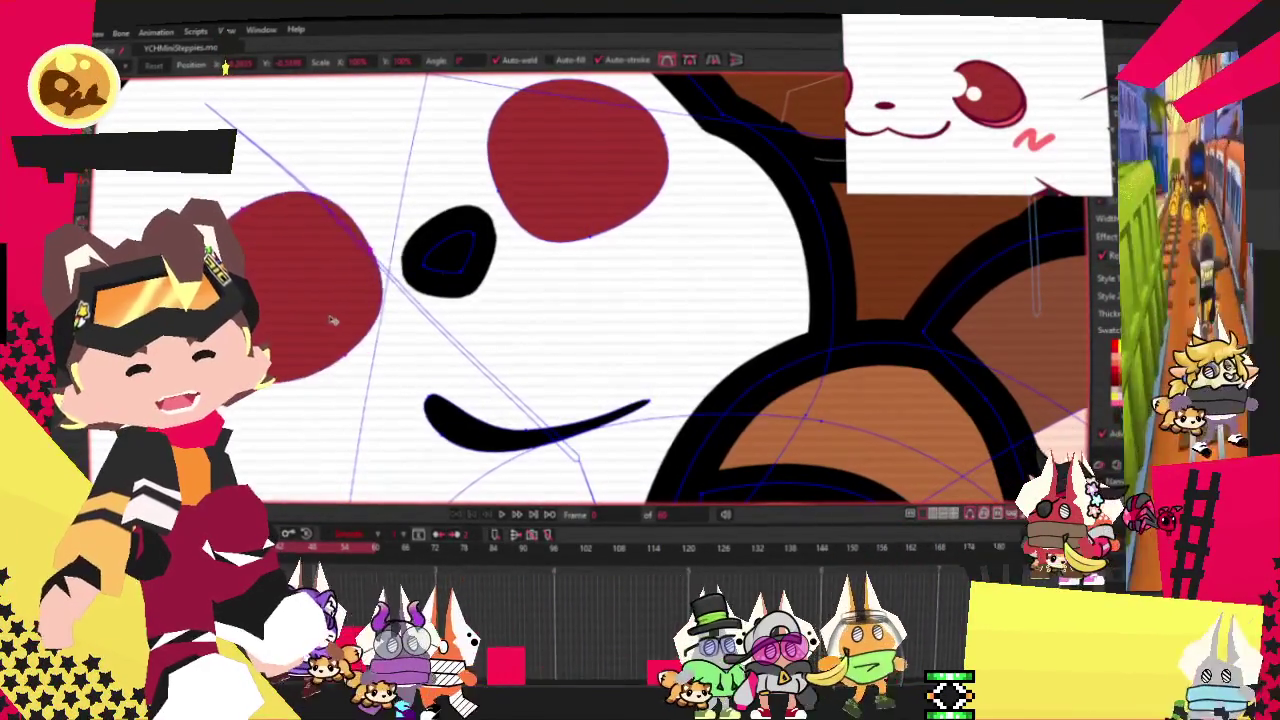
{"action": "left_click", "coordinate": [322, 332]}
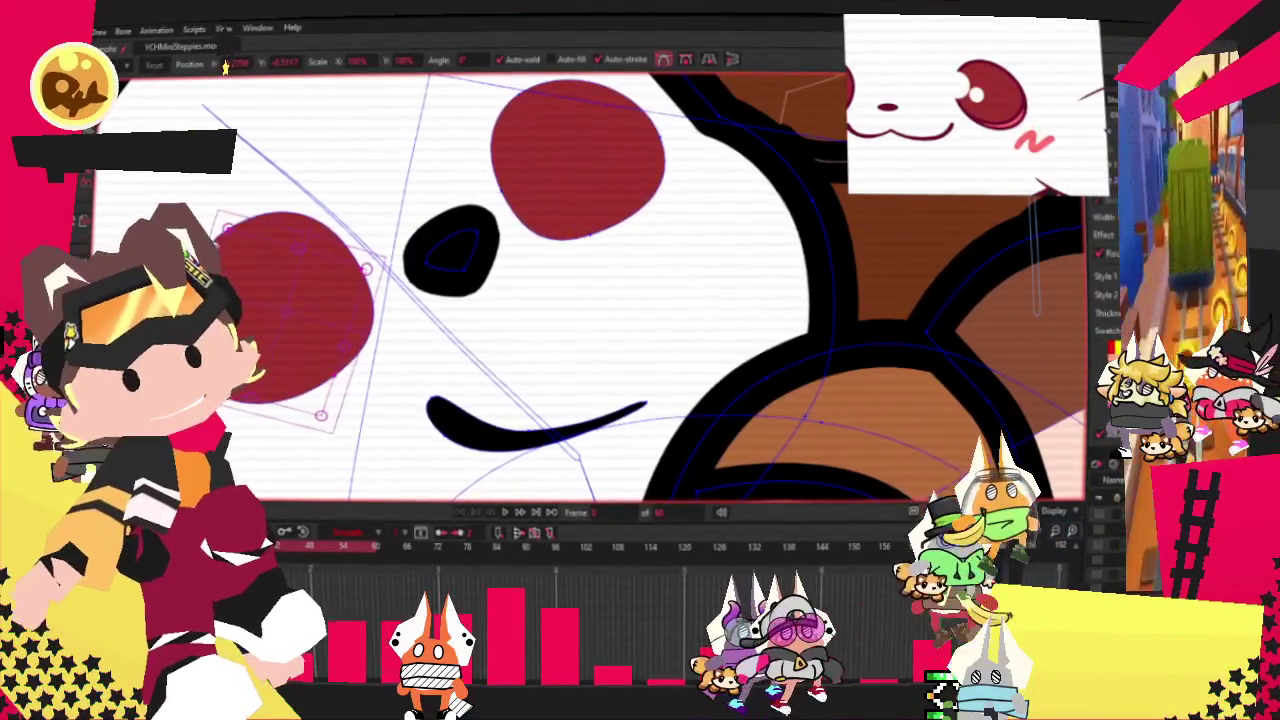
{"action": "scroll", "coordinate": [405, 175], "scroll_direction": "down", "scroll_amount": 3}
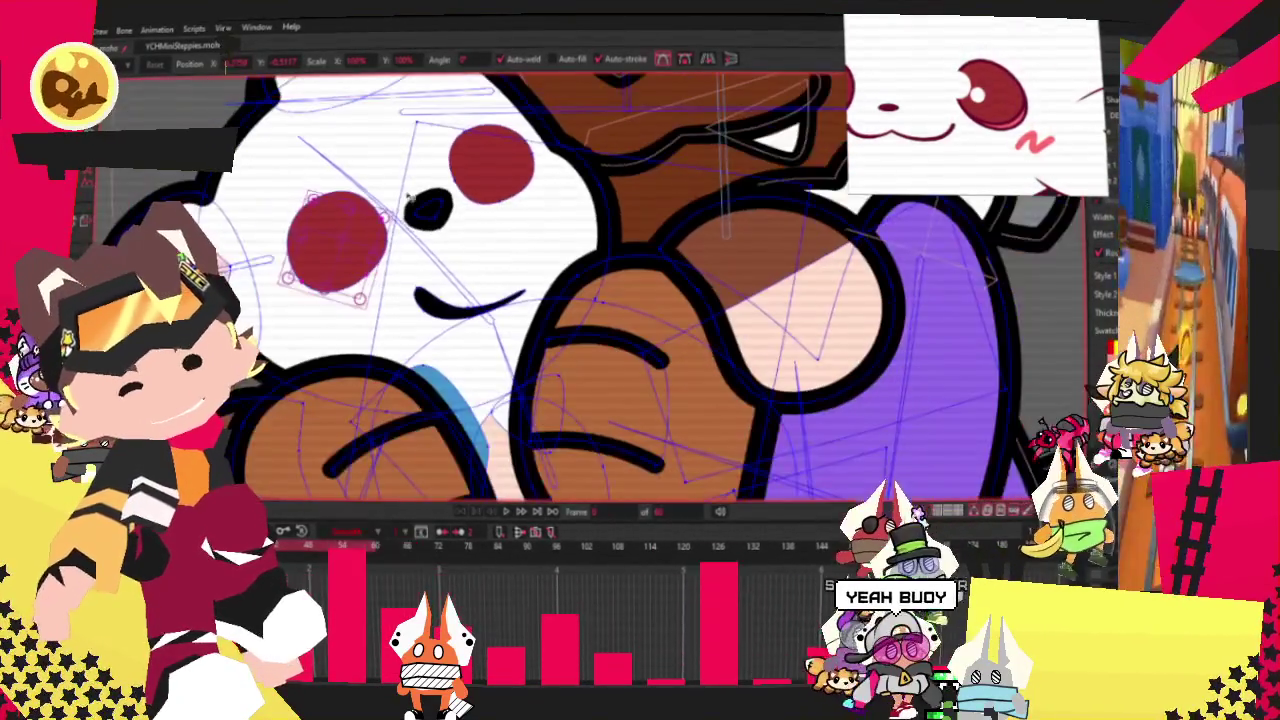
{"action": "scroll", "coordinate": [390, 145], "scroll_direction": "up", "scroll_amount": 3}
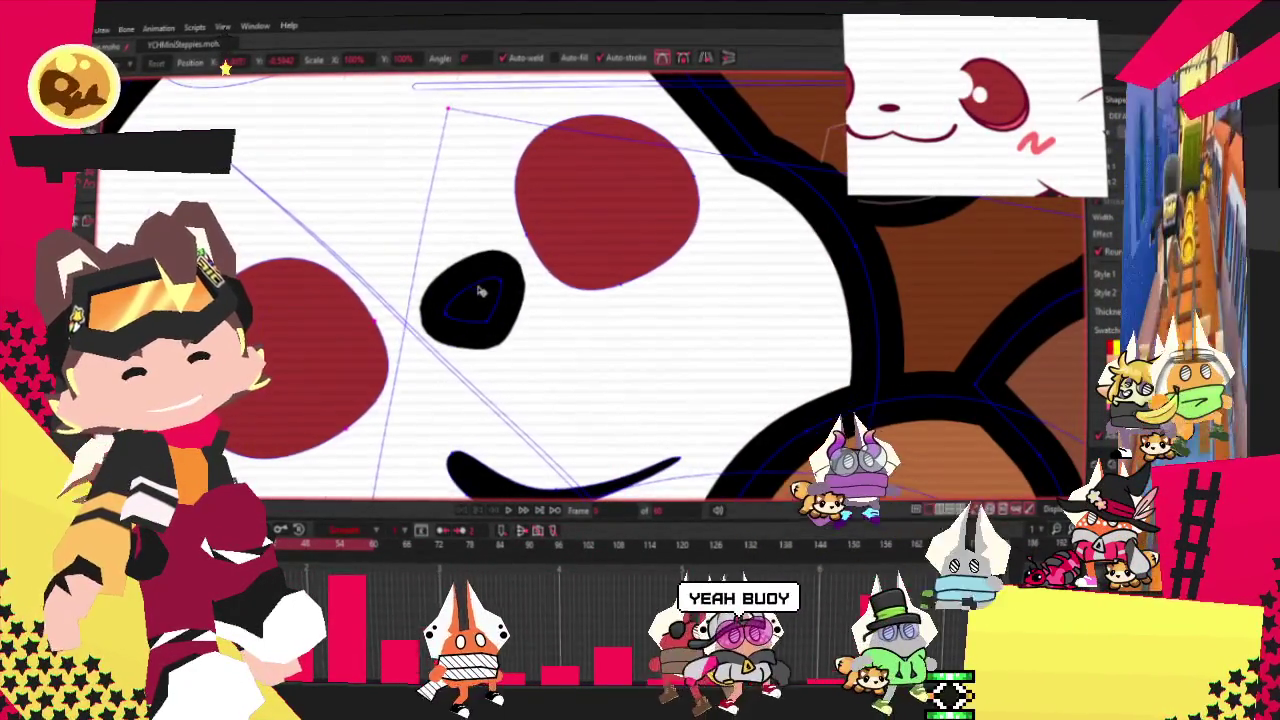
Adjust the black nose's points to make it larger and rounder.
{"action": "left_click", "coordinate": [480, 291]}
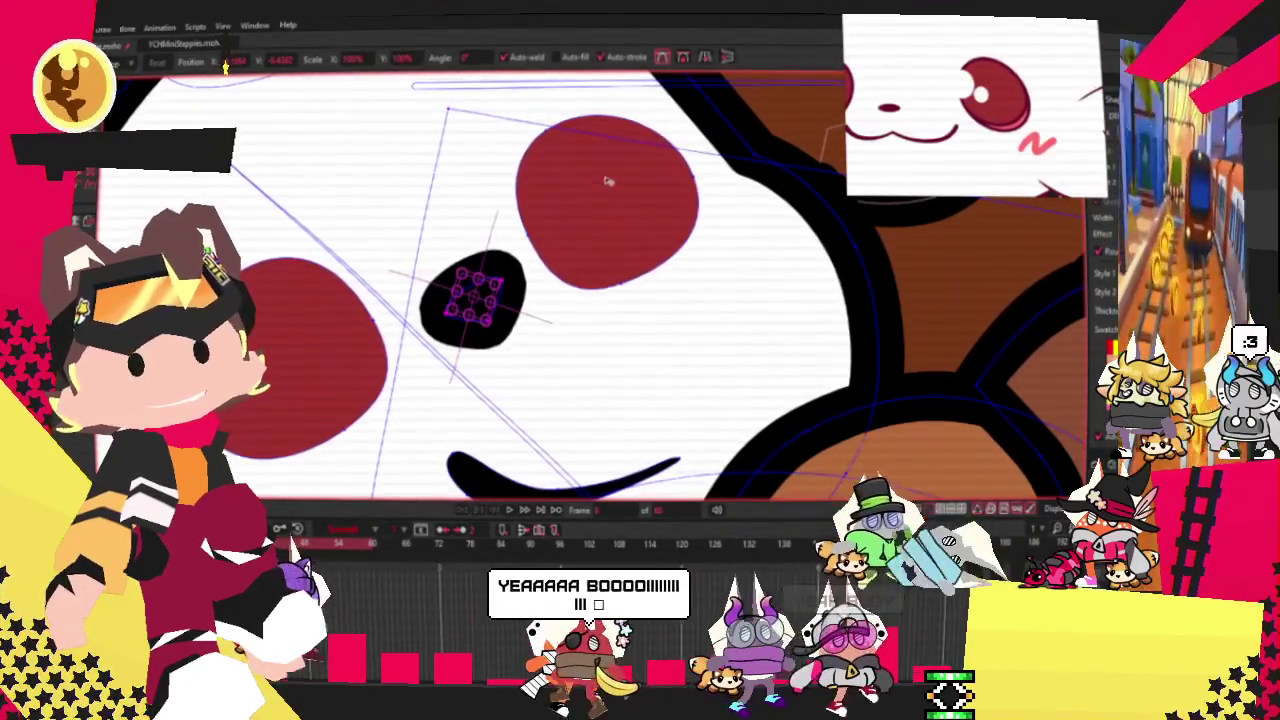
{"action": "scroll", "coordinate": [587, 175], "scroll_direction": "up", "scroll_amount": 1}
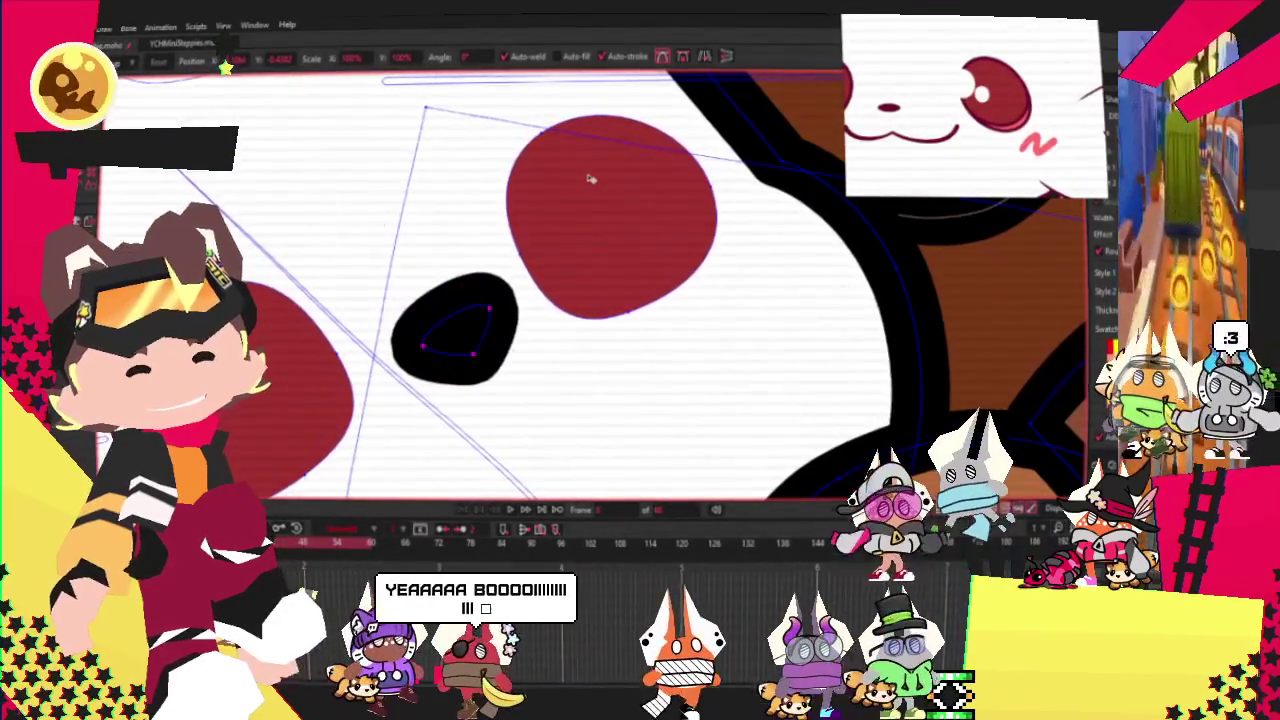
{"action": "left_click", "coordinate": [626, 123]}
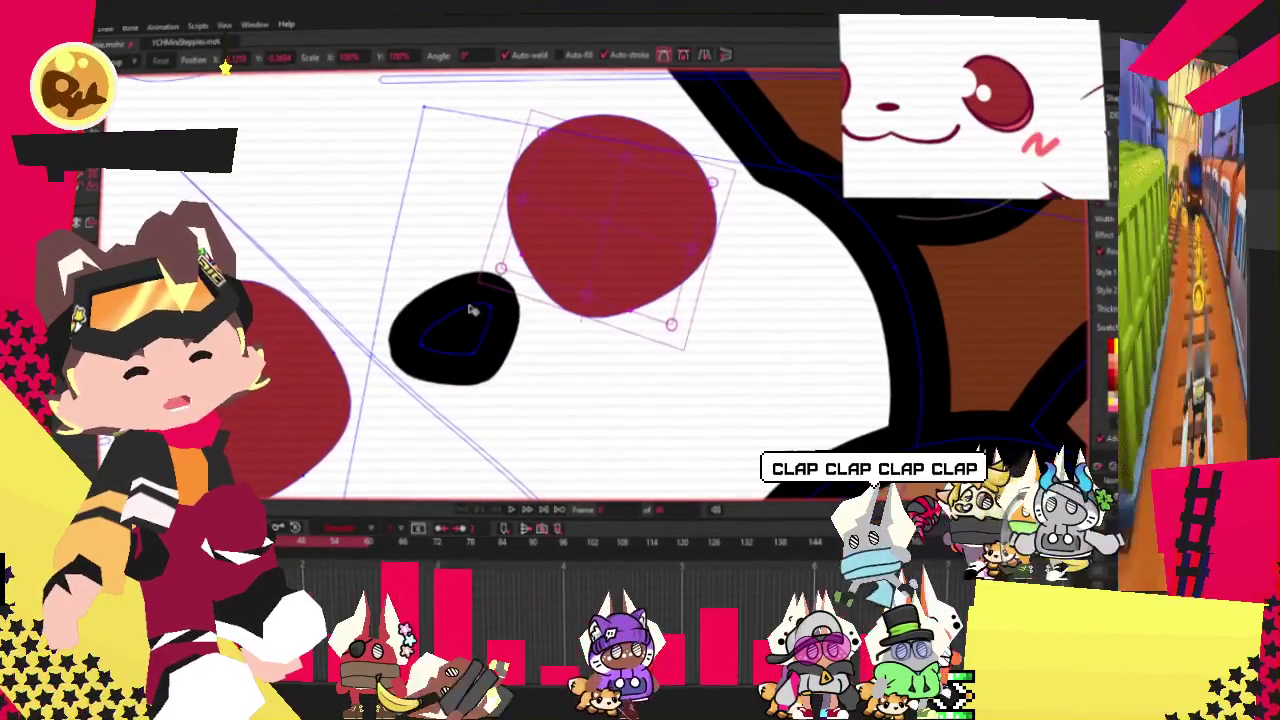
{"action": "scroll", "coordinate": [645, 203], "scroll_direction": "down", "scroll_amount": 1}
{"action": "scroll", "coordinate": [645, 203], "scroll_direction": "down", "scroll_amount": 1}
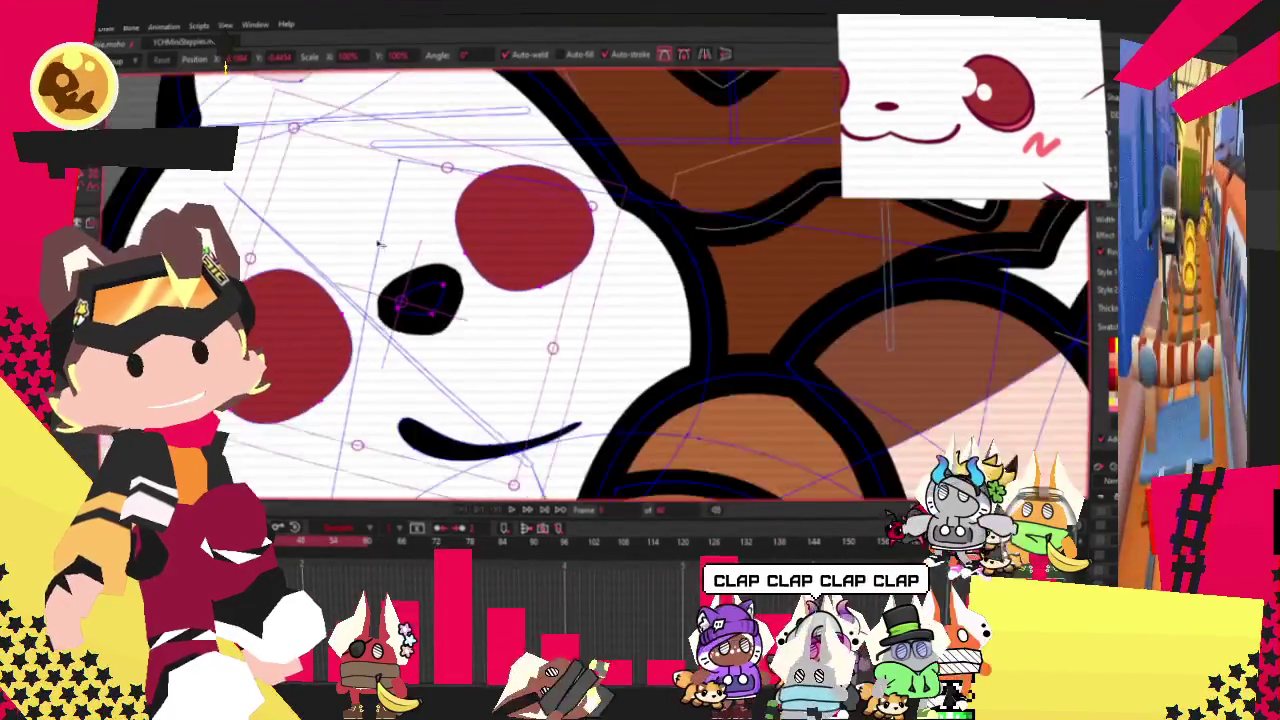
{"action": "scroll", "coordinate": [645, 203], "scroll_direction": "up", "scroll_amount": 1}
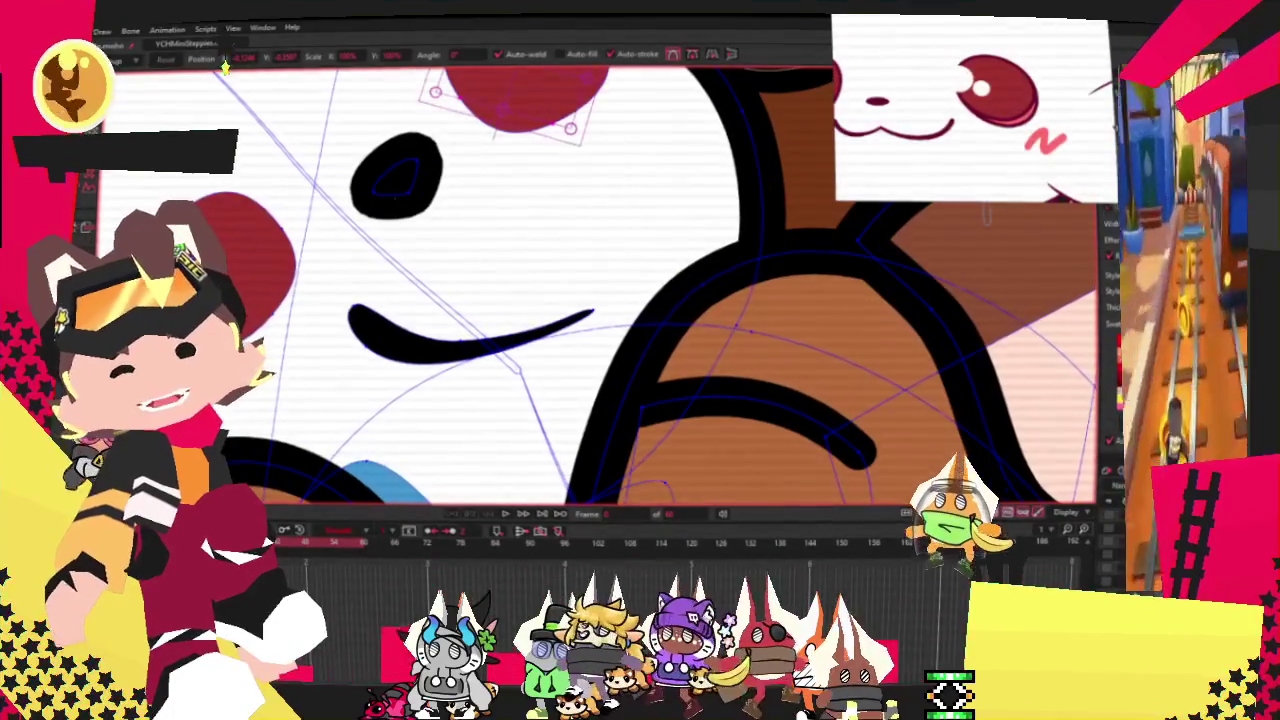
Select the black smile stroke and drag its lower curve and spike edge into a notch.
{"action": "key", "text": "q"}
{"action": "left_click", "coordinate": [388, 328]}
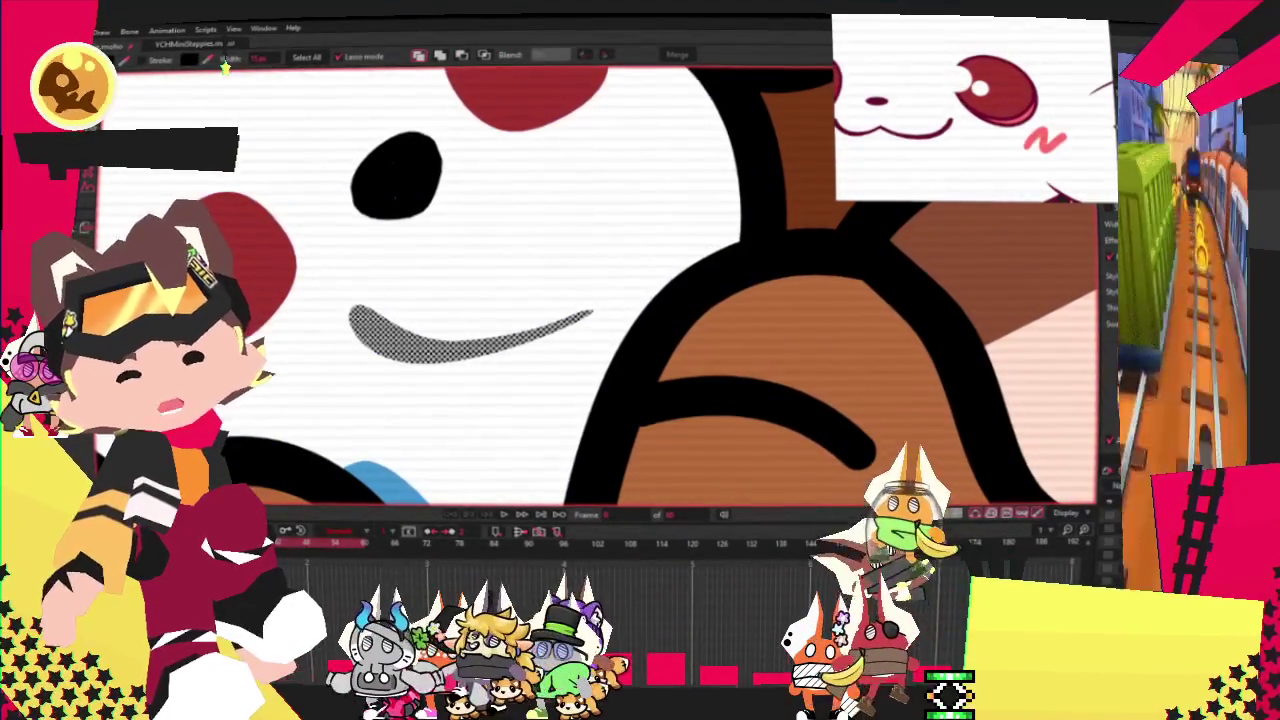
{"action": "key", "text": "a"}
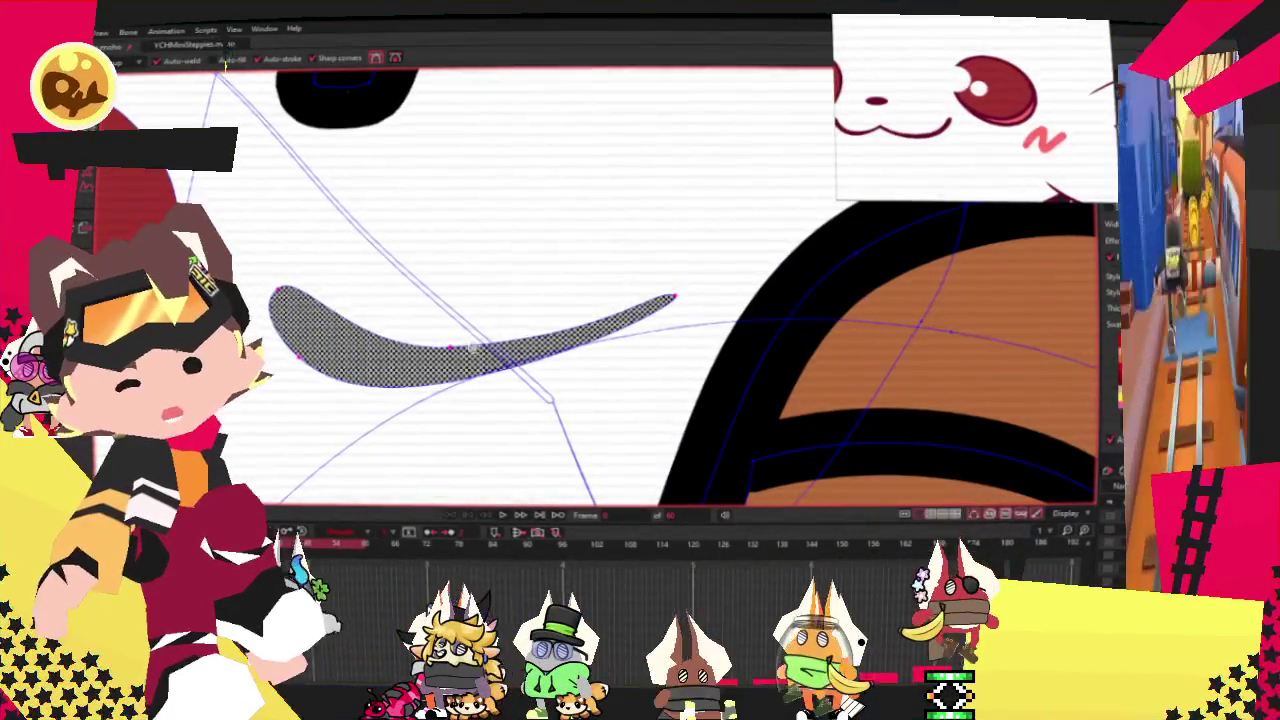
{"action": "mouse_move", "coordinate": [438, 380]}
{"action": "left_mouse_down"}
{"action": "mouse_move", "coordinate": [541, 296]}
{"action": "mouse_move", "coordinate": [662, 116]}
{"action": "left_mouse_up"}
{"action": "left_click_drag", "start_coordinate": [600, 160], "coordinate": [615, 250]}
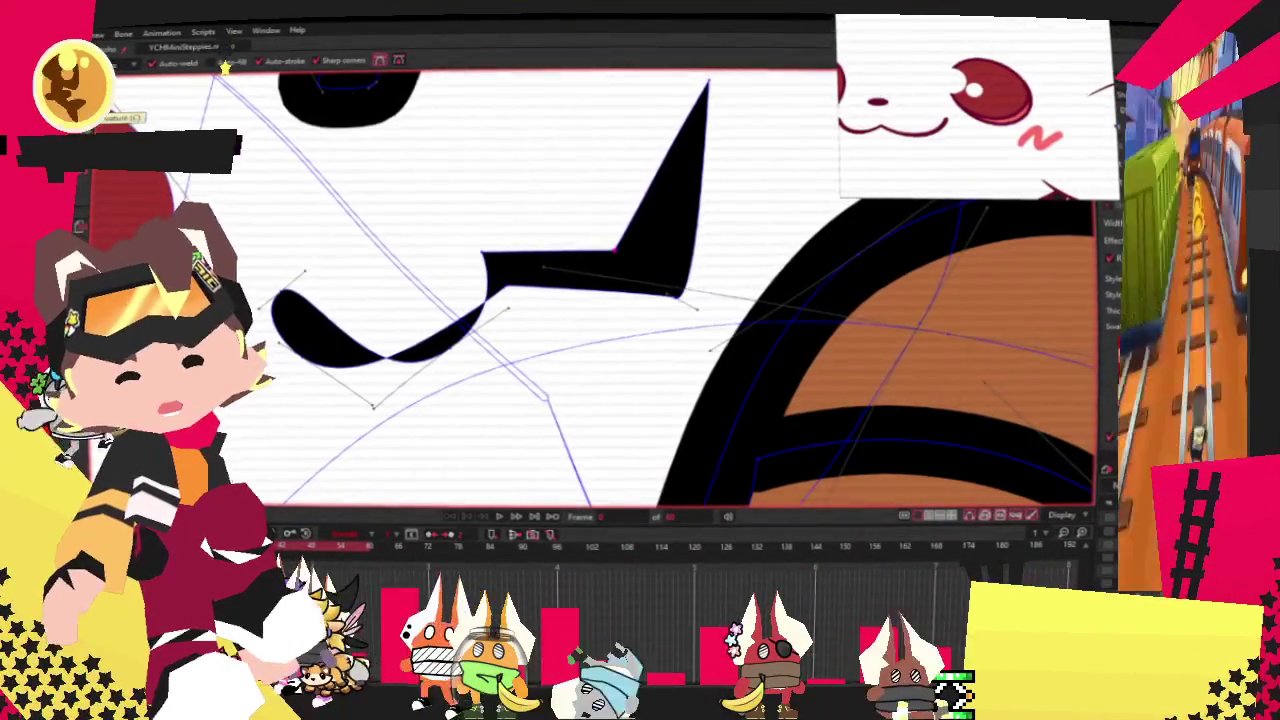
Lengthen the curve handles and lift the lower mouth curve and right corner.
{"action": "key", "text": "t"}
{"action": "key", "text": "c"}
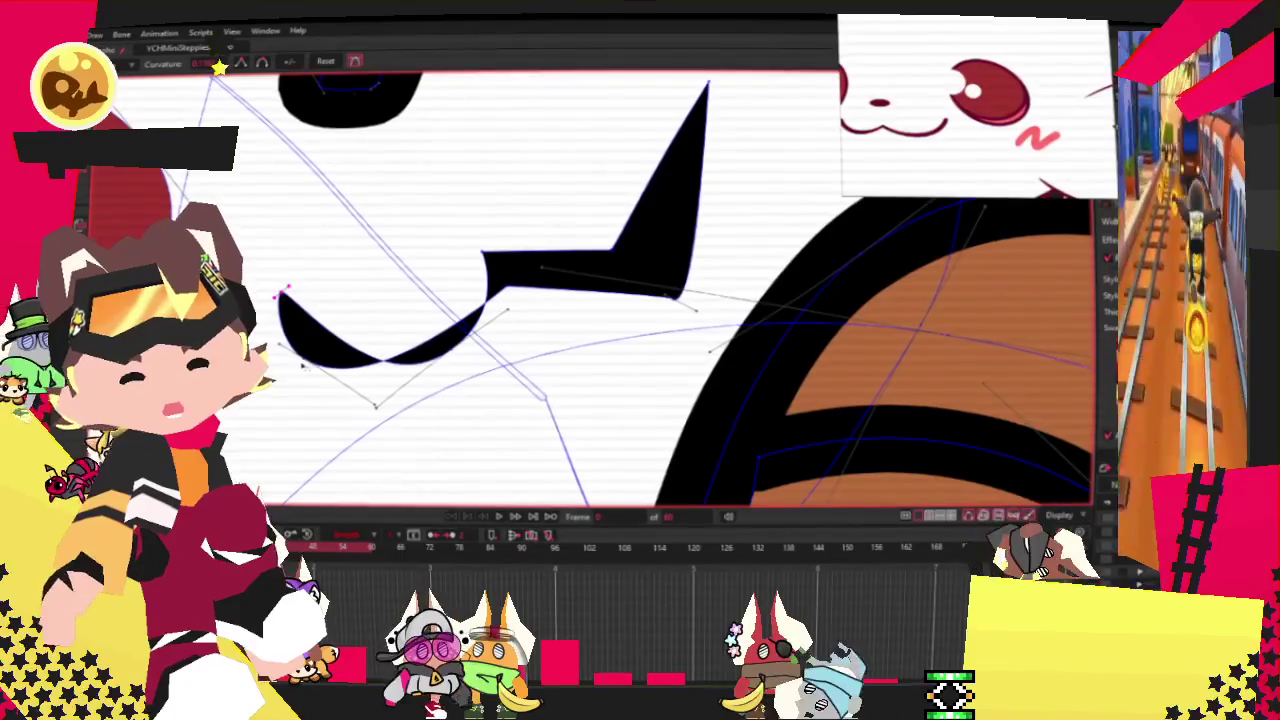
{"action": "key", "text": "t"}
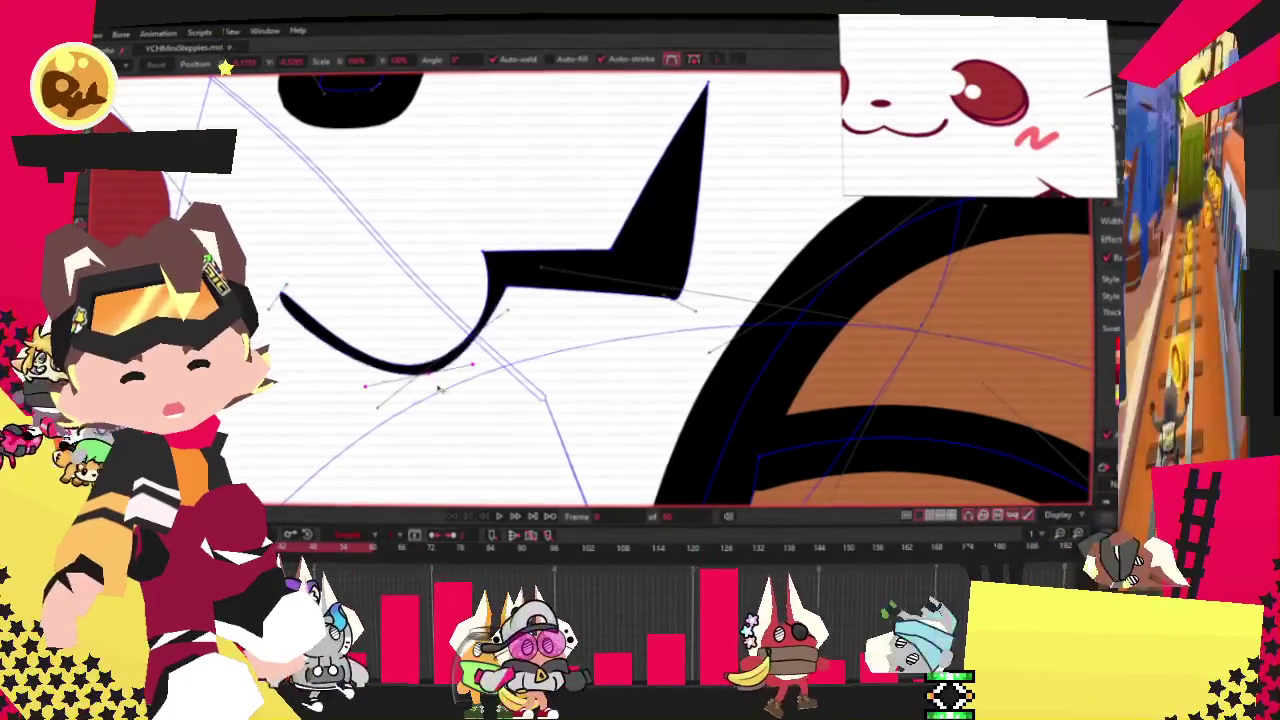
{"action": "left_click_drag", "start_coordinate": [377, 406], "coordinate": [330, 428]}
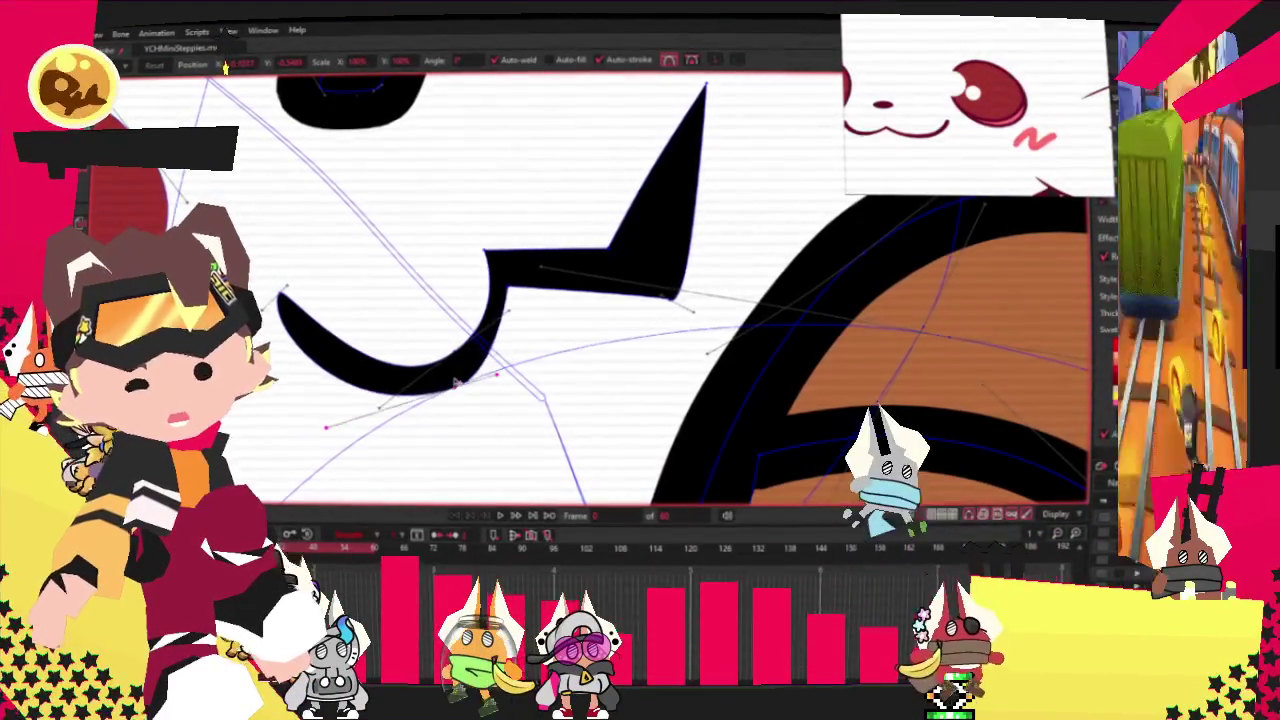
{"action": "left_click_drag", "start_coordinate": [455, 383], "coordinate": [440, 343]}
{"action": "scroll", "coordinate": [538, 233], "scroll_direction": "down", "scroll_amount": 1}
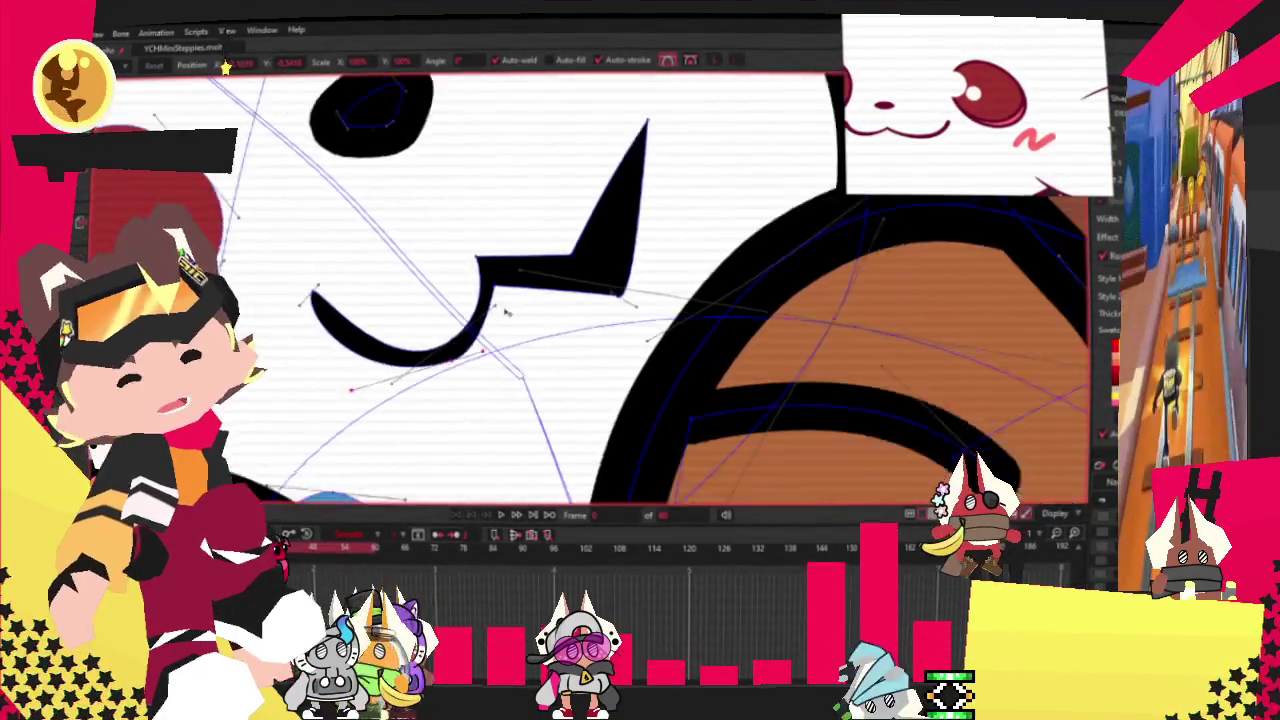
{"action": "left_click_drag", "start_coordinate": [592, 312], "coordinate": [665, 213]}
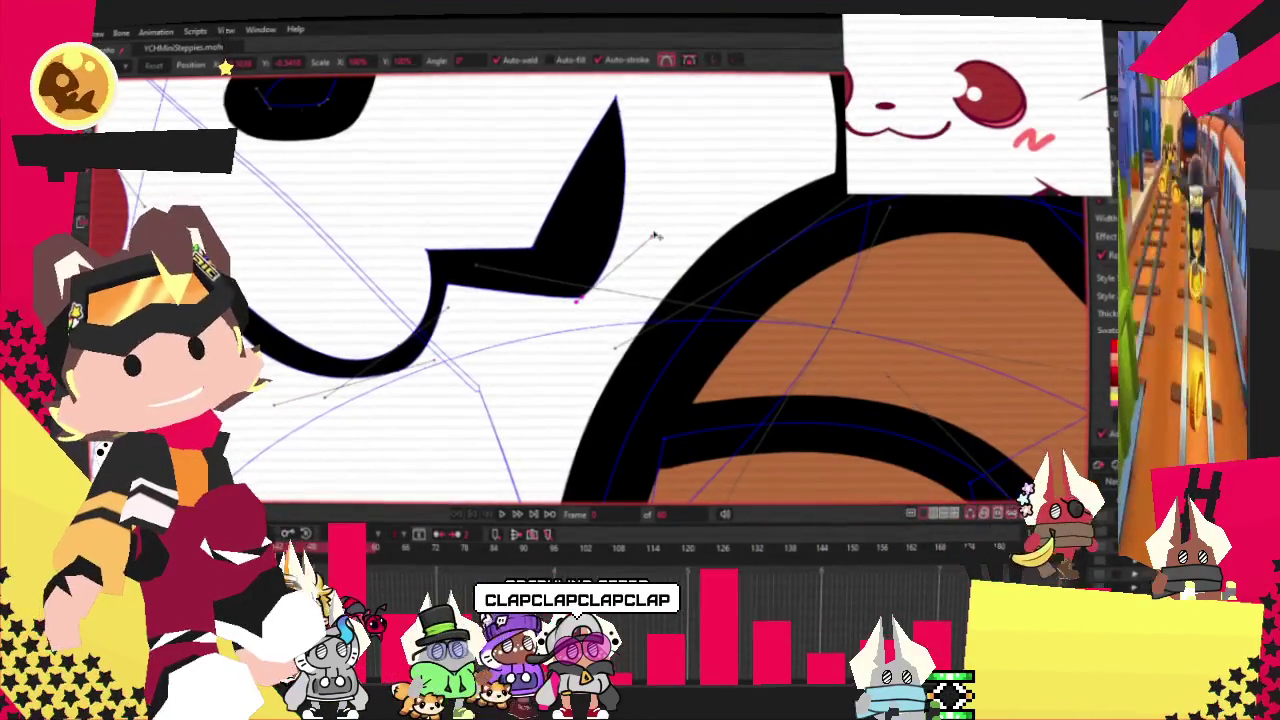
{"action": "left_click_drag", "start_coordinate": [614, 240], "coordinate": [583, 218]}
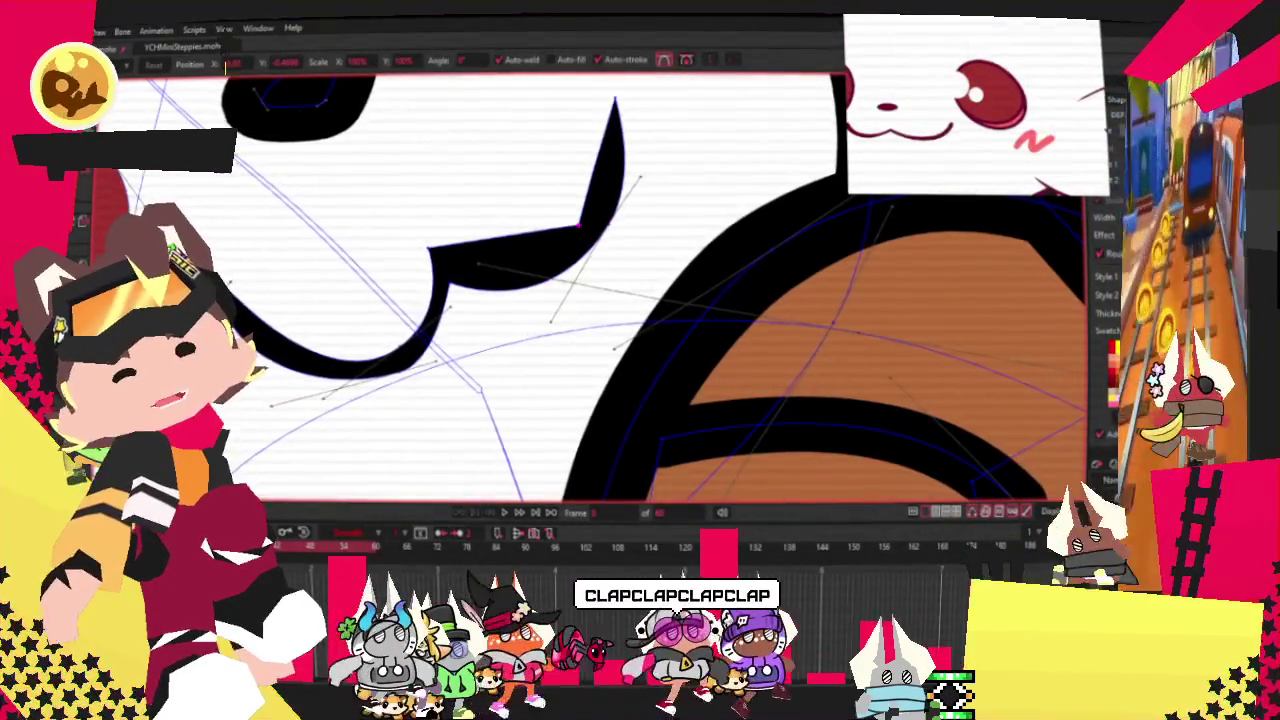
Round off the spike's sharp corner, pull its tip down-left, and select all mouth points.
{"action": "key", "text": "c"}
{"action": "scroll", "coordinate": [588, 250], "scroll_direction": "up", "scroll_amount": 1}
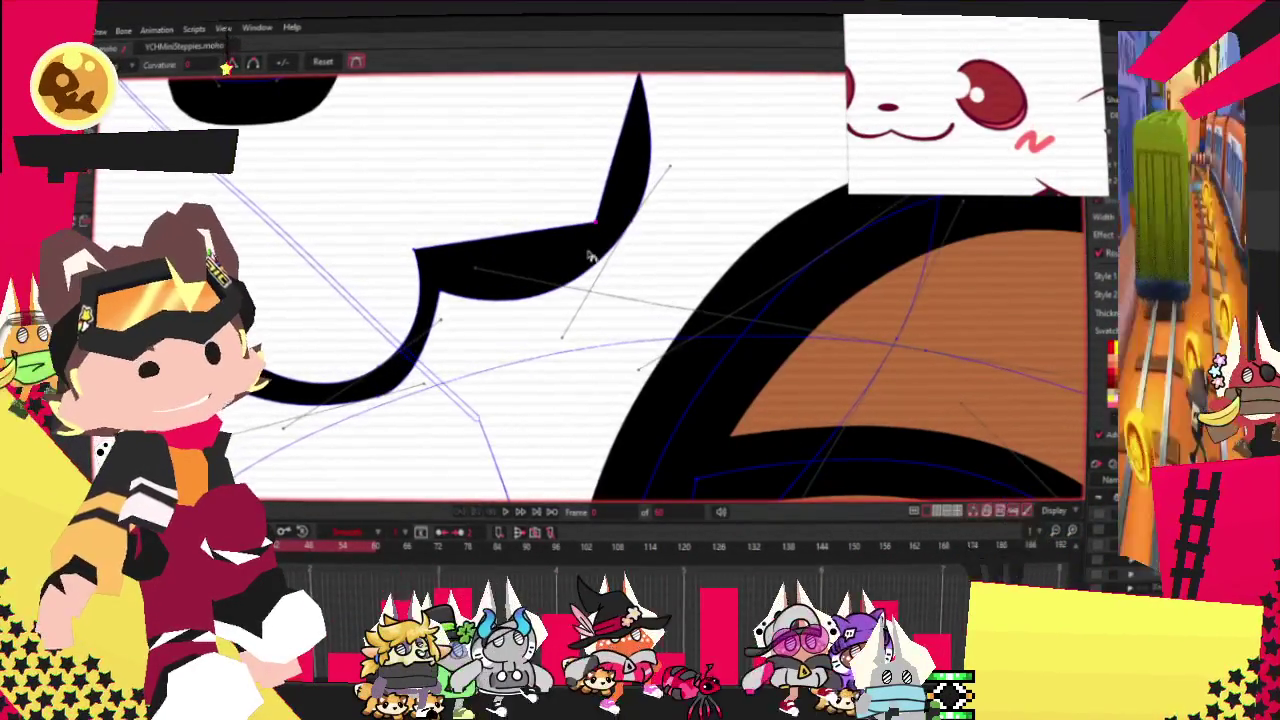
{"action": "left_click_drag", "start_coordinate": [598, 222], "coordinate": [1013, 236]}
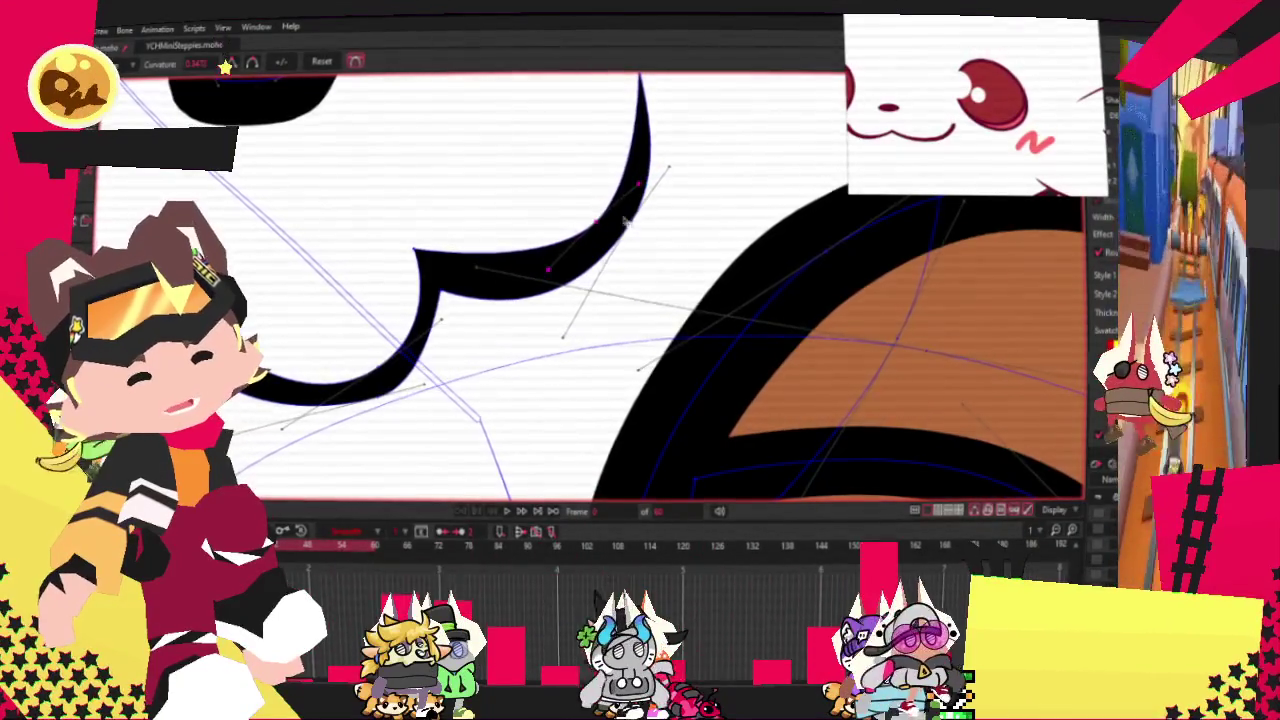
{"action": "scroll", "coordinate": [611, 138], "scroll_direction": "up", "scroll_amount": 2}
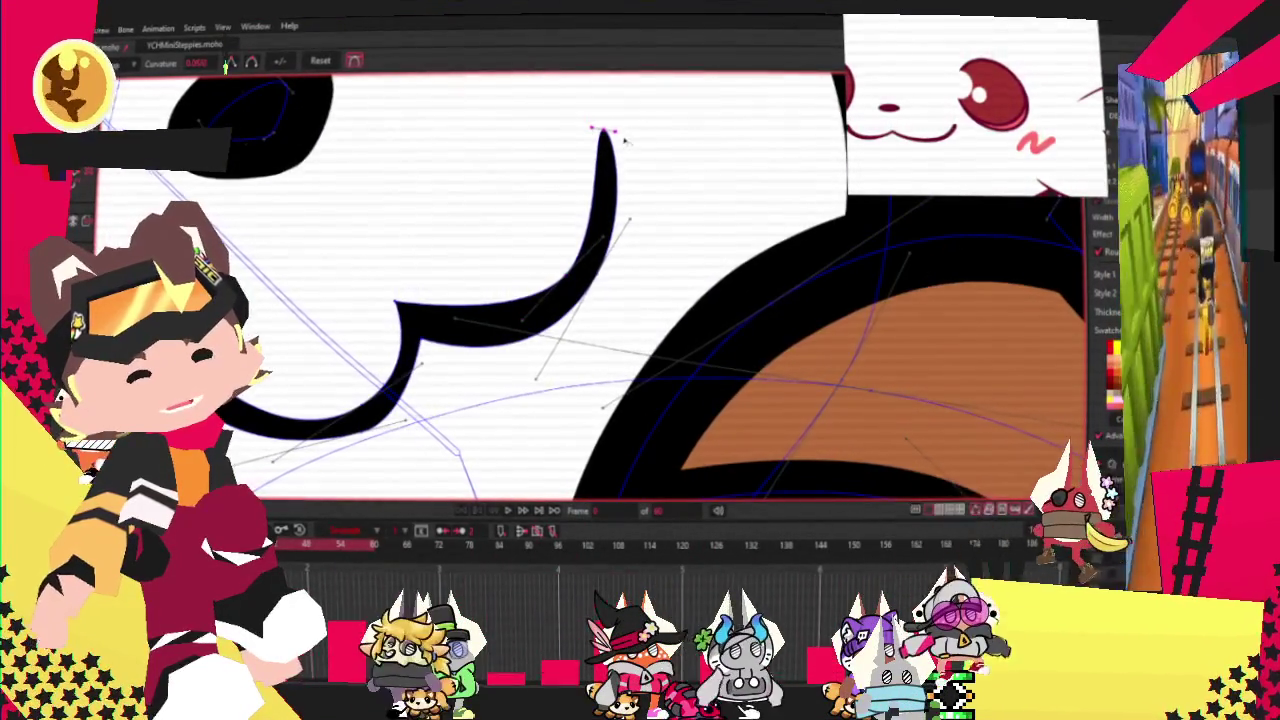
{"action": "key", "text": "t"}
{"action": "mouse_move", "coordinate": [605, 130]}
{"action": "left_mouse_down"}
{"action": "mouse_move", "coordinate": [577, 155]}
{"action": "mouse_move", "coordinate": [578, 143]}
{"action": "left_mouse_up"}
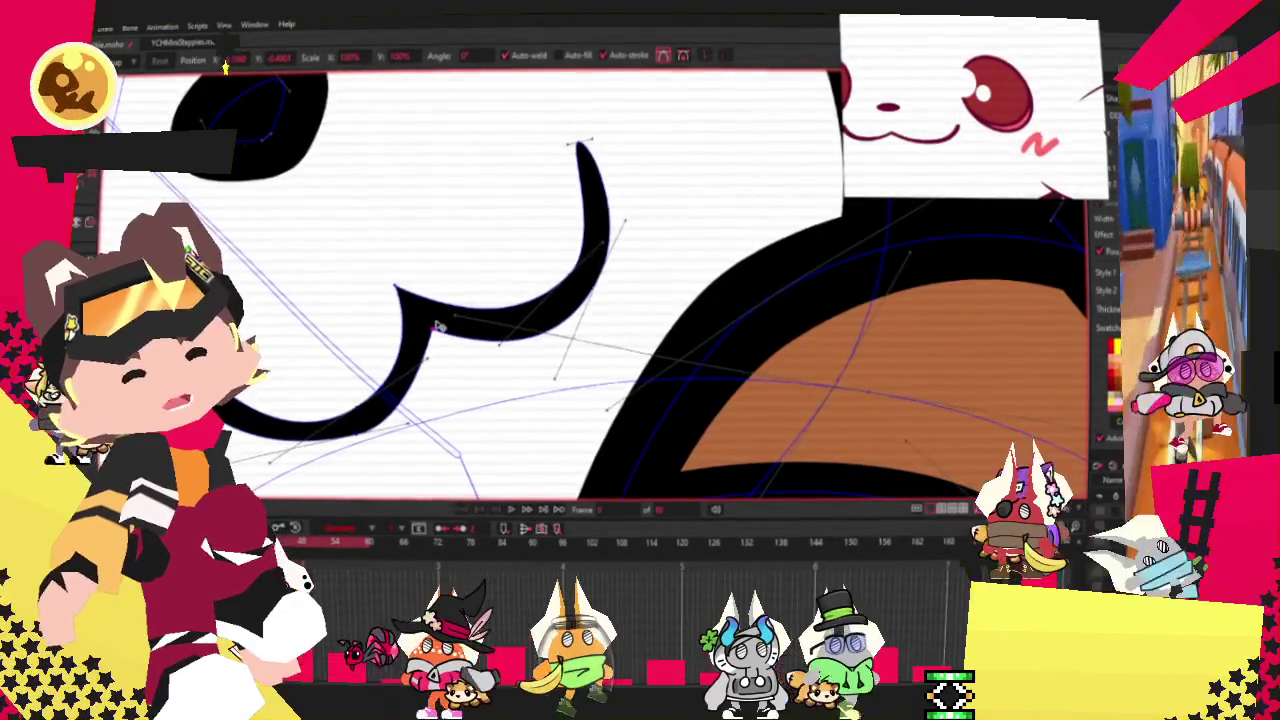
{"action": "key", "text": "ctrl+a"}
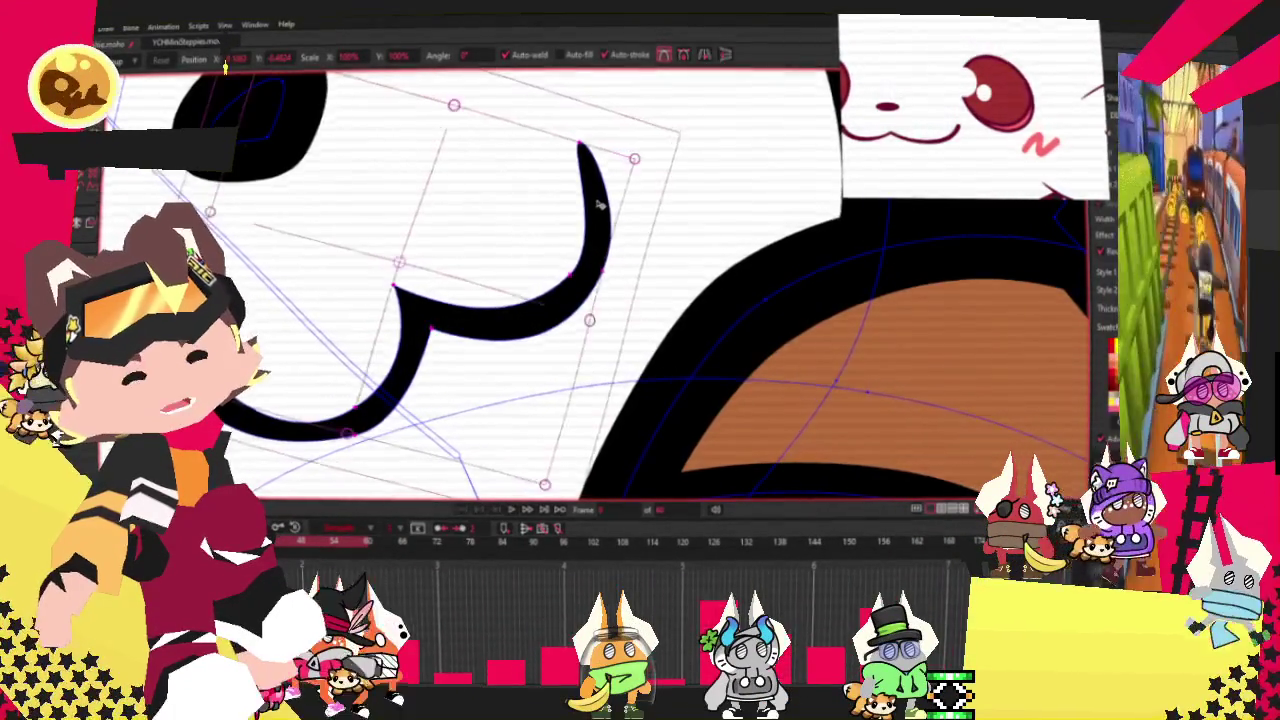
{"action": "scroll", "coordinate": [598, 205], "scroll_direction": "down", "scroll_amount": 2}
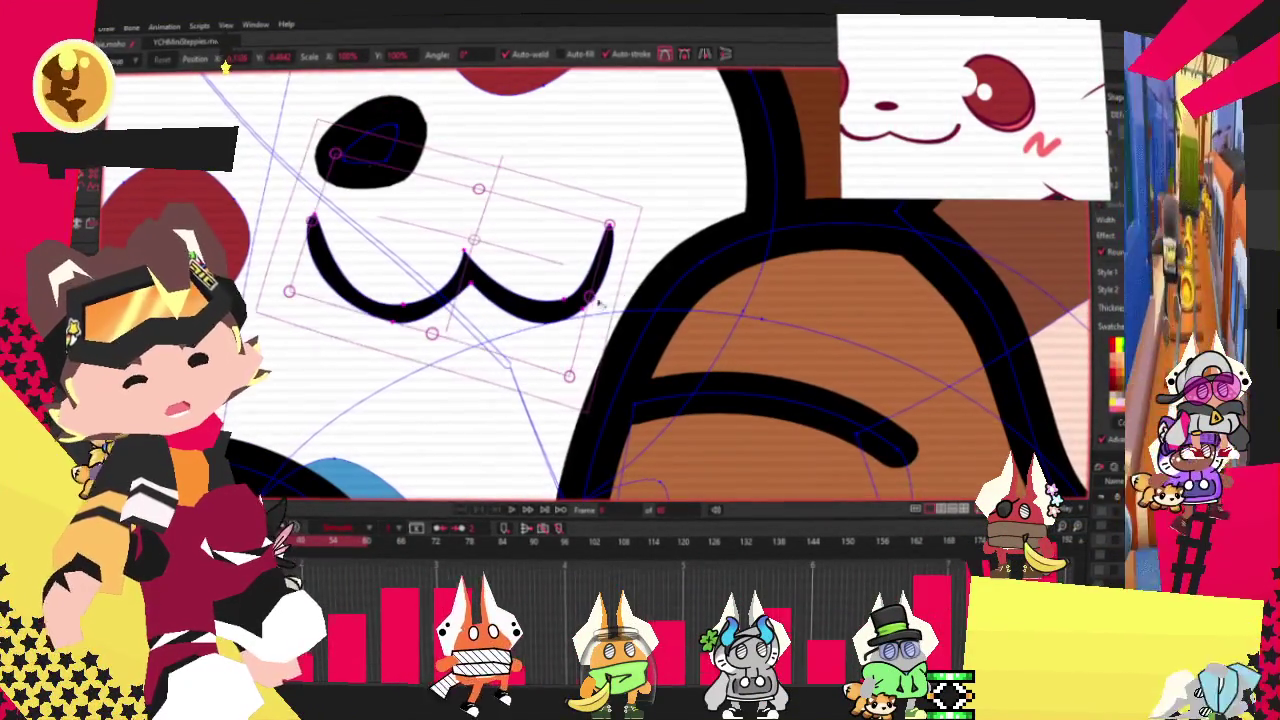
Rotate the mouth into a tilted hook and tighten its lower-left end.
{"action": "left_click_drag", "start_coordinate": [608, 297], "coordinate": [457, 215]}
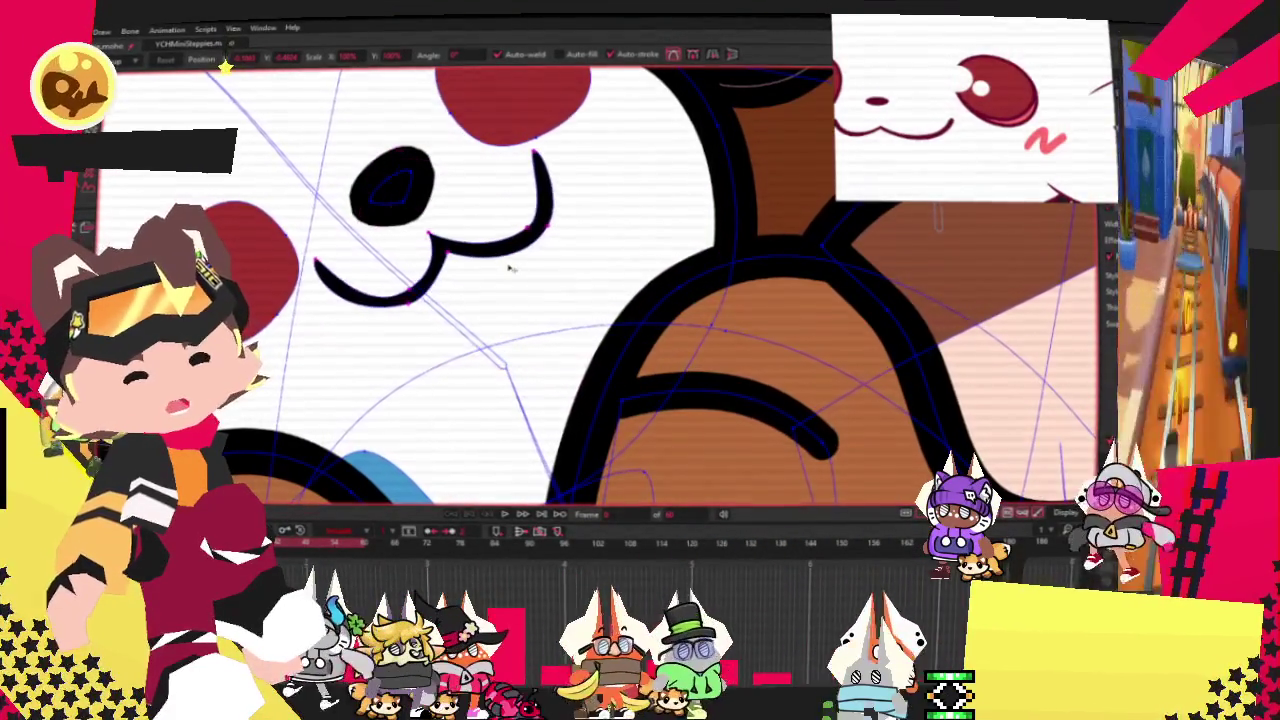
{"action": "scroll", "coordinate": [345, 200], "scroll_direction": "up", "scroll_amount": 5}
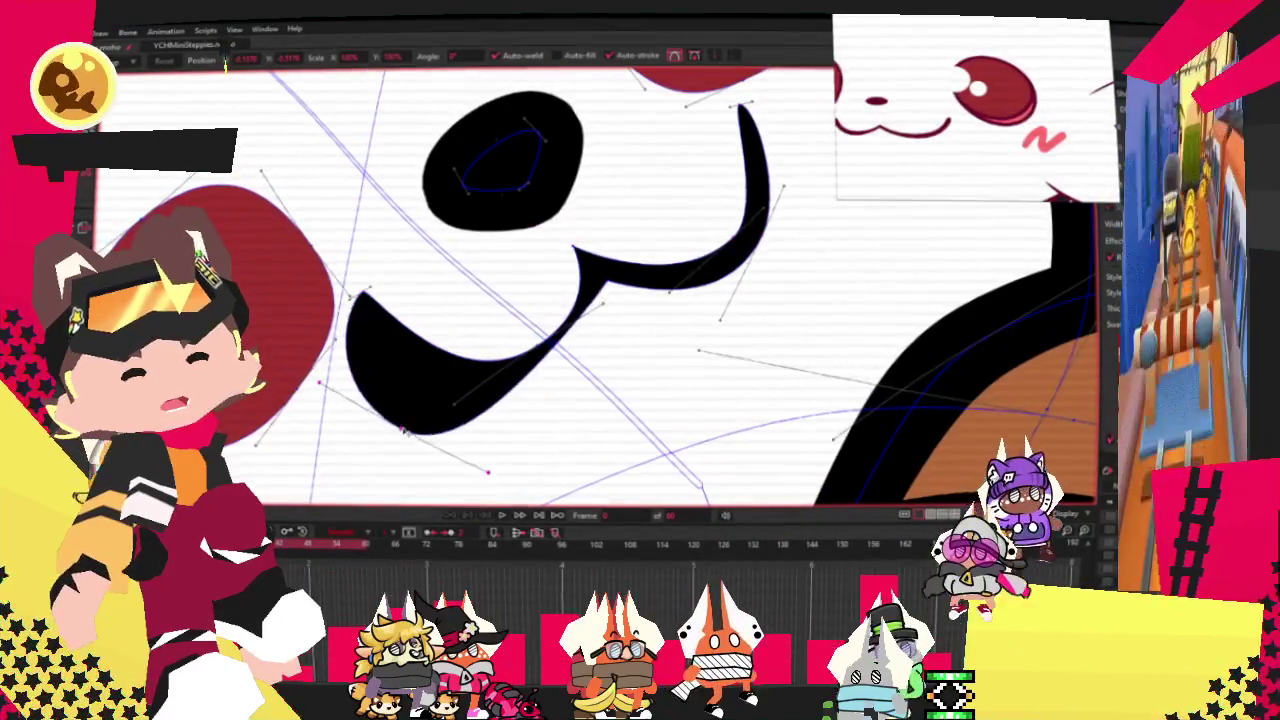
{"action": "left_click_drag", "start_coordinate": [425, 420], "coordinate": [425, 393]}
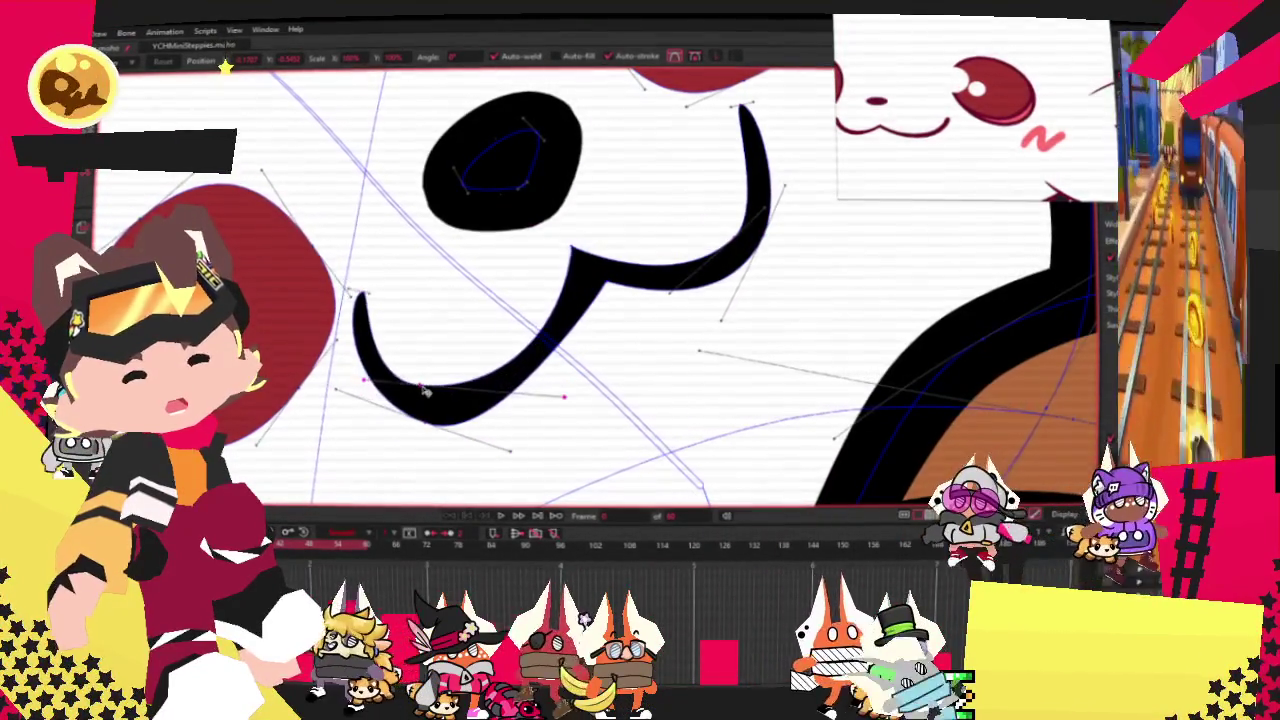
{"action": "left_click_drag", "start_coordinate": [395, 306], "coordinate": [450, 374]}
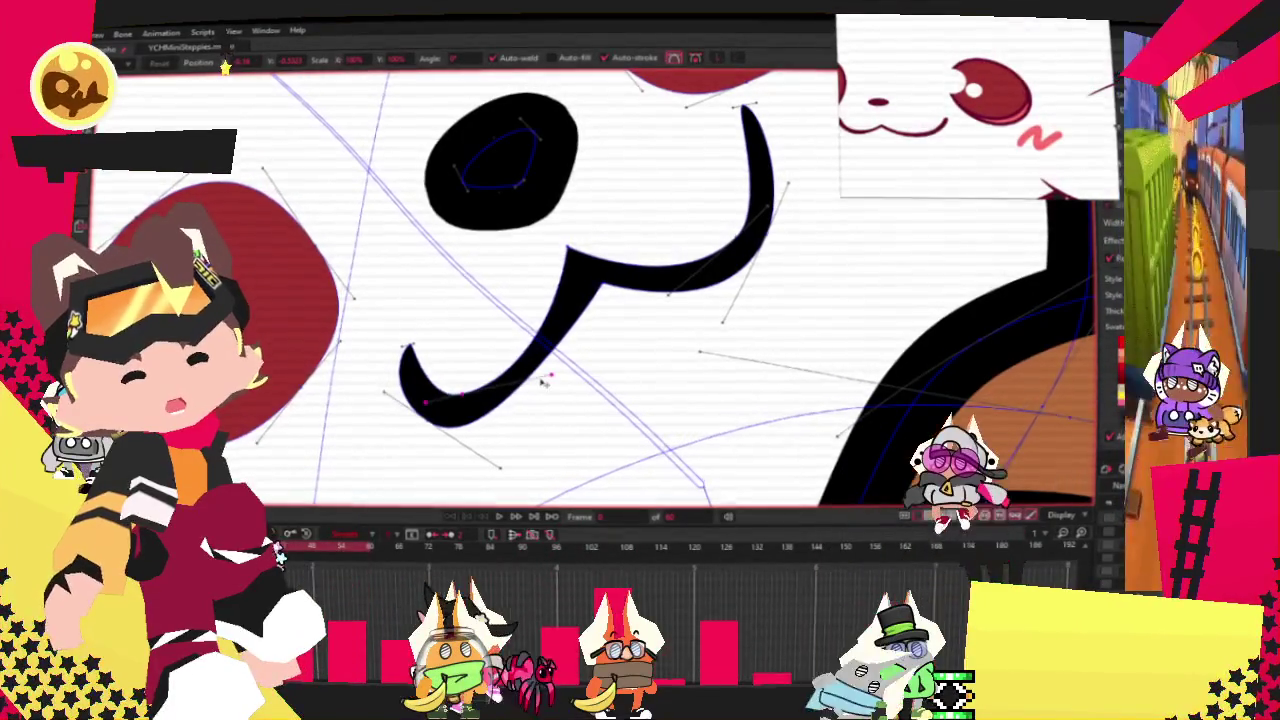
{"action": "scroll", "coordinate": [541, 381], "scroll_direction": "down", "scroll_amount": 3}
{"action": "scroll", "coordinate": [616, 262], "scroll_direction": "up", "scroll_amount": 3}
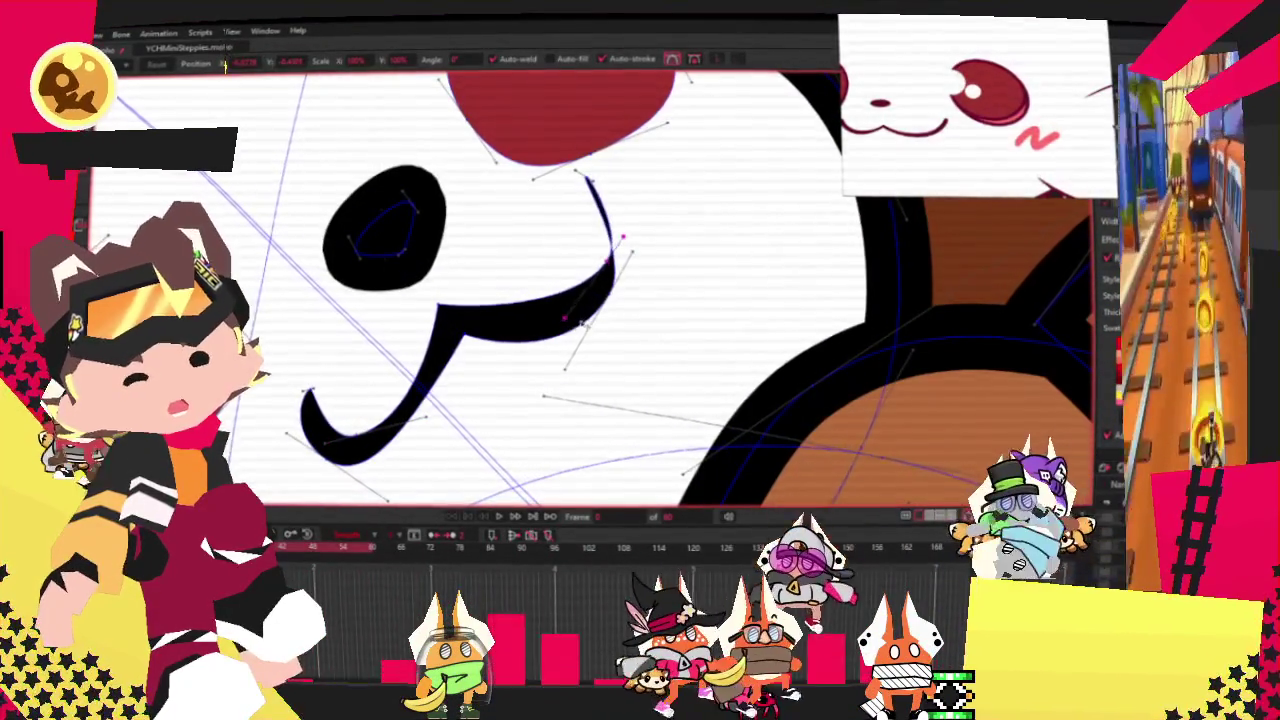
Bulge the smile's upper-right curve and reshape its right hook.
{"action": "left_click_drag", "start_coordinate": [627, 283], "coordinate": [637, 238]}
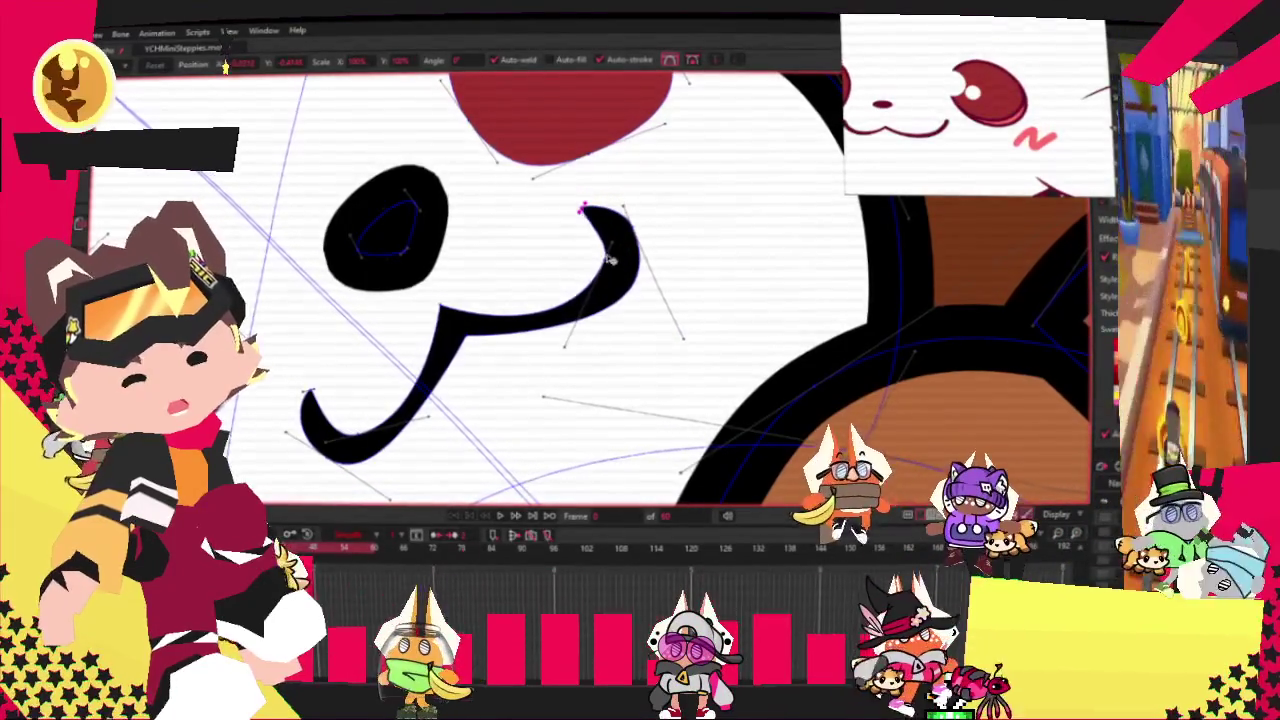
{"action": "left_click", "coordinate": [605, 319]}
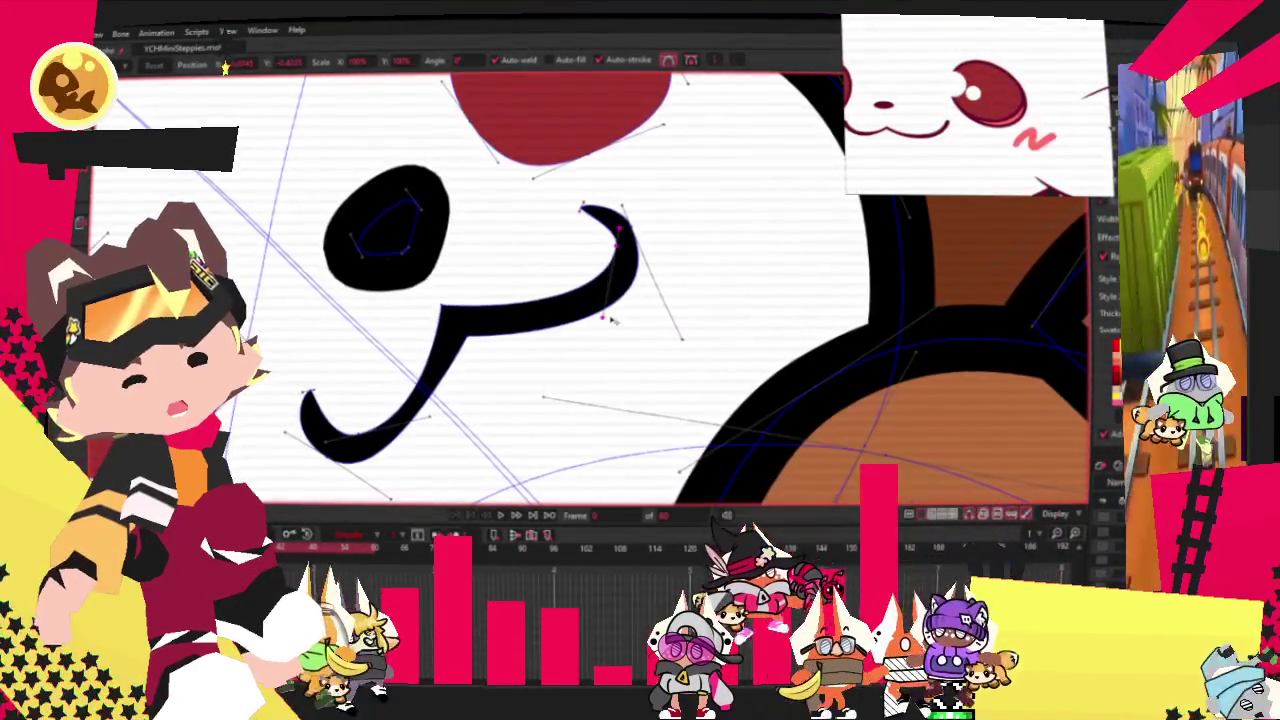
{"action": "mouse_move", "coordinate": [613, 320]}
{"action": "left_mouse_down"}
{"action": "mouse_move", "coordinate": [640, 322]}
{"action": "mouse_move", "coordinate": [628, 338]}
{"action": "left_mouse_up"}
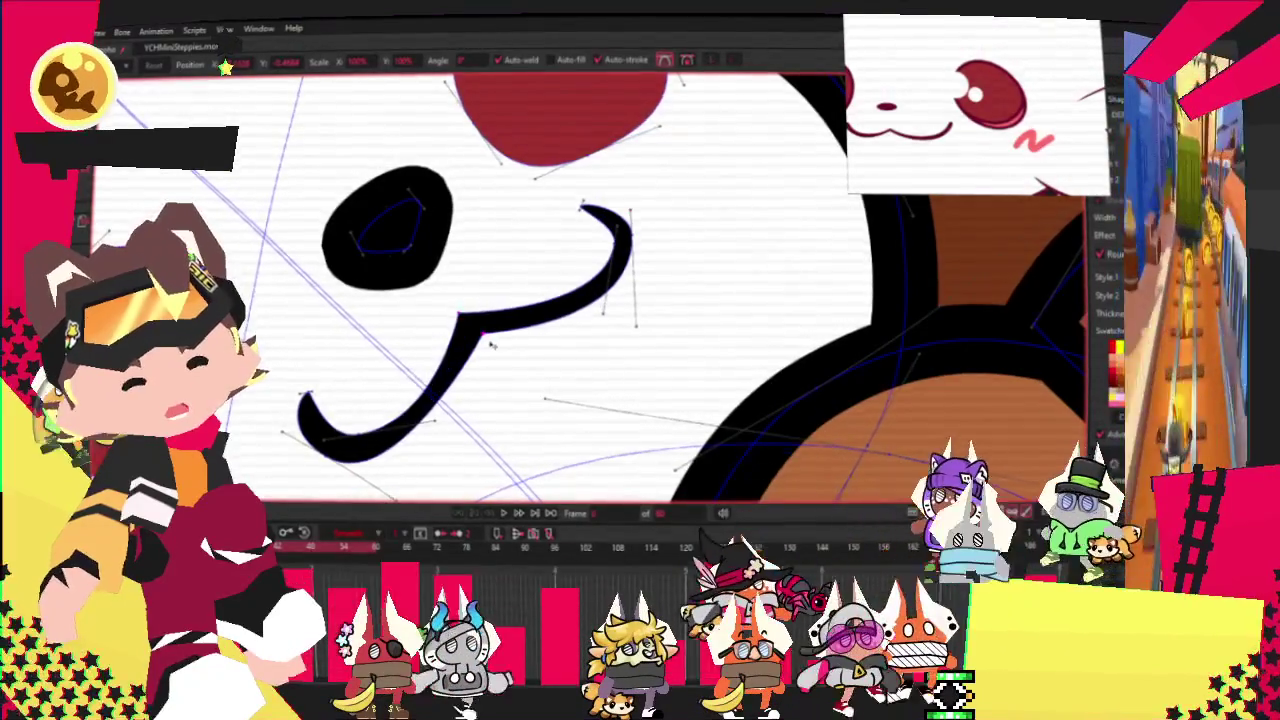
{"action": "scroll", "coordinate": [490, 348], "scroll_direction": "down", "scroll_amount": 5}
{"action": "scroll", "coordinate": [490, 348], "scroll_direction": "down", "scroll_amount": 3}
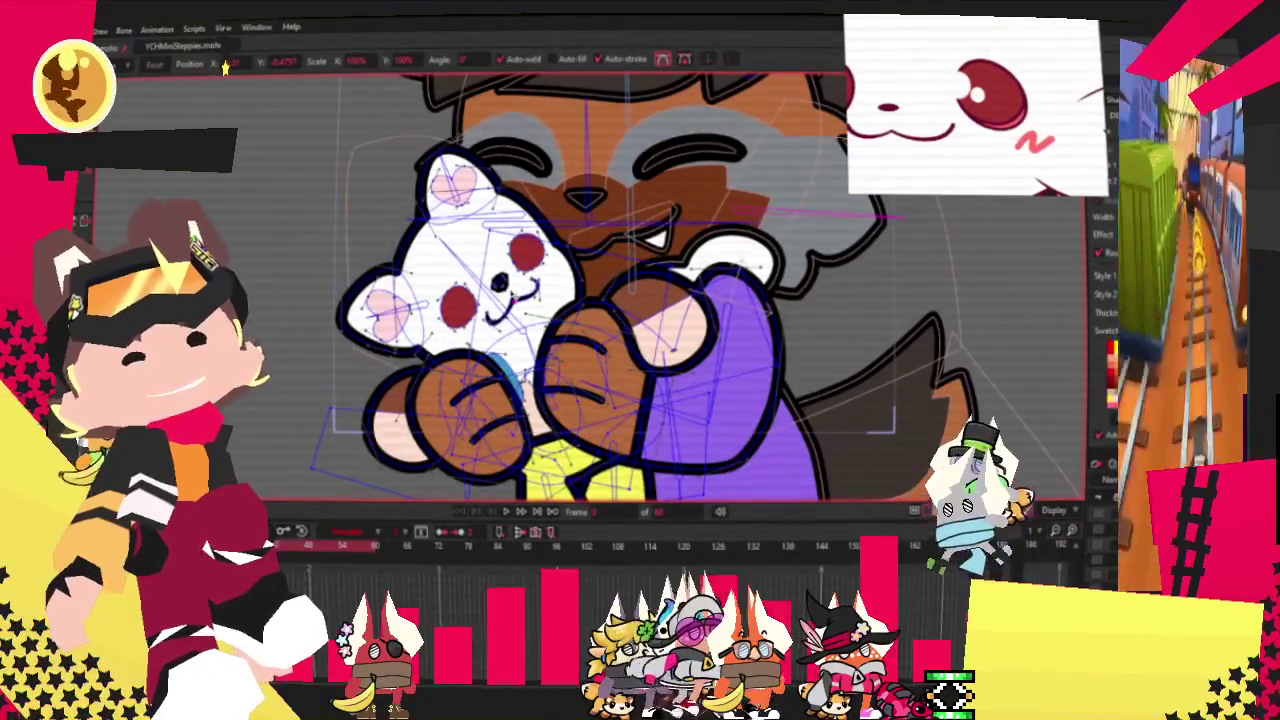
{"action": "scroll", "coordinate": [513, 274], "scroll_direction": "up", "scroll_amount": 3}
{"action": "scroll", "coordinate": [513, 274], "scroll_direction": "up", "scroll_amount": 2}
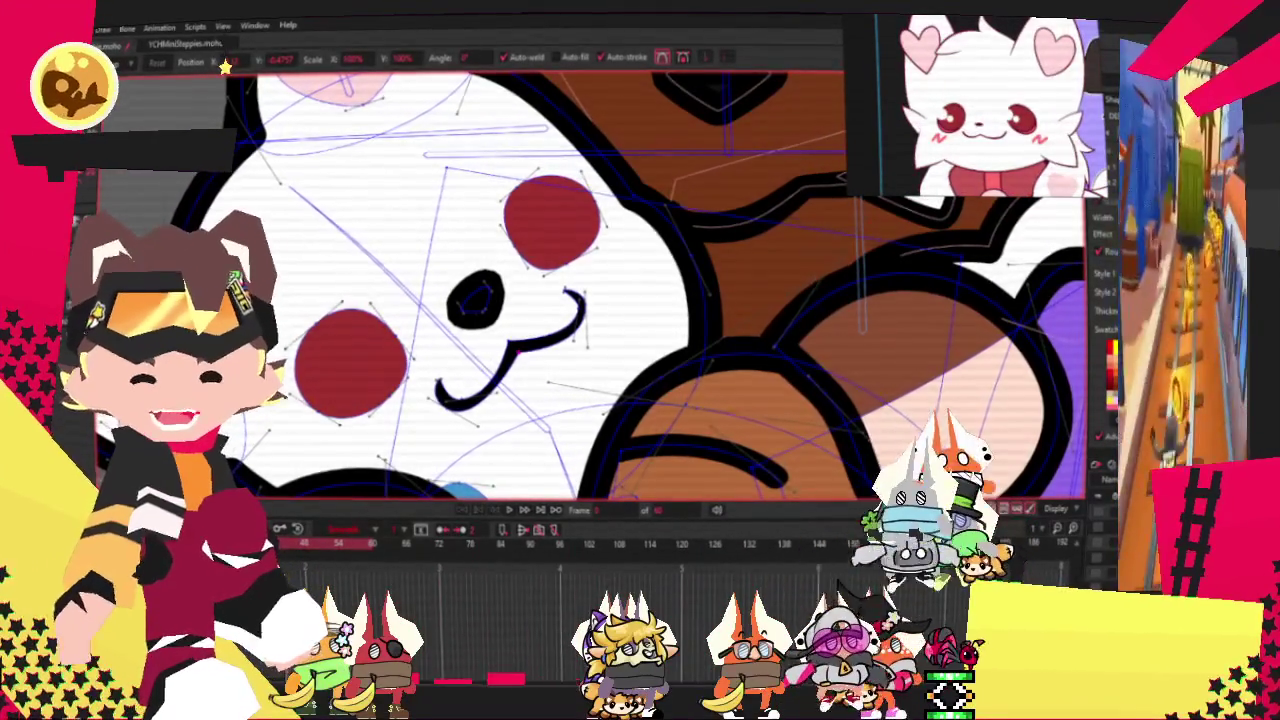
{"action": "key", "text": "e"}
{"action": "scroll", "coordinate": [422, 303], "scroll_direction": "up", "scroll_amount": 2}
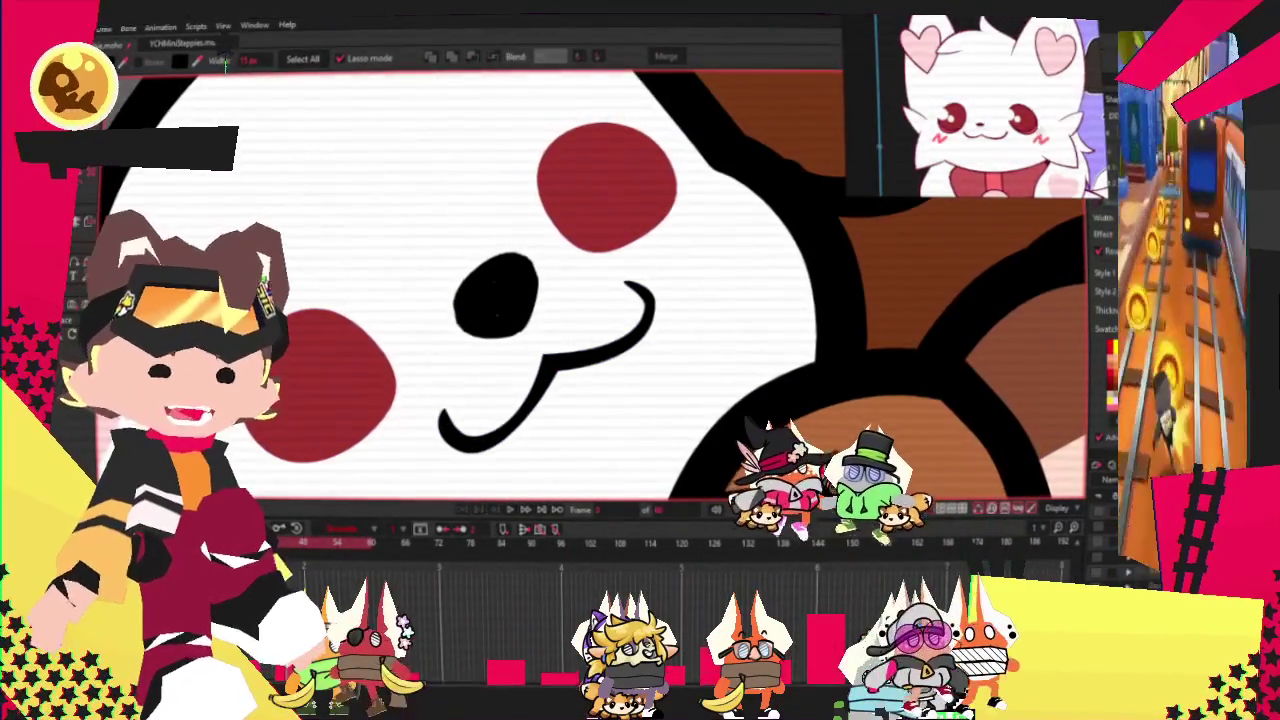
Pick out the mouth shape on the bear's face.
{"action": "left_click", "coordinate": [350, 398]}
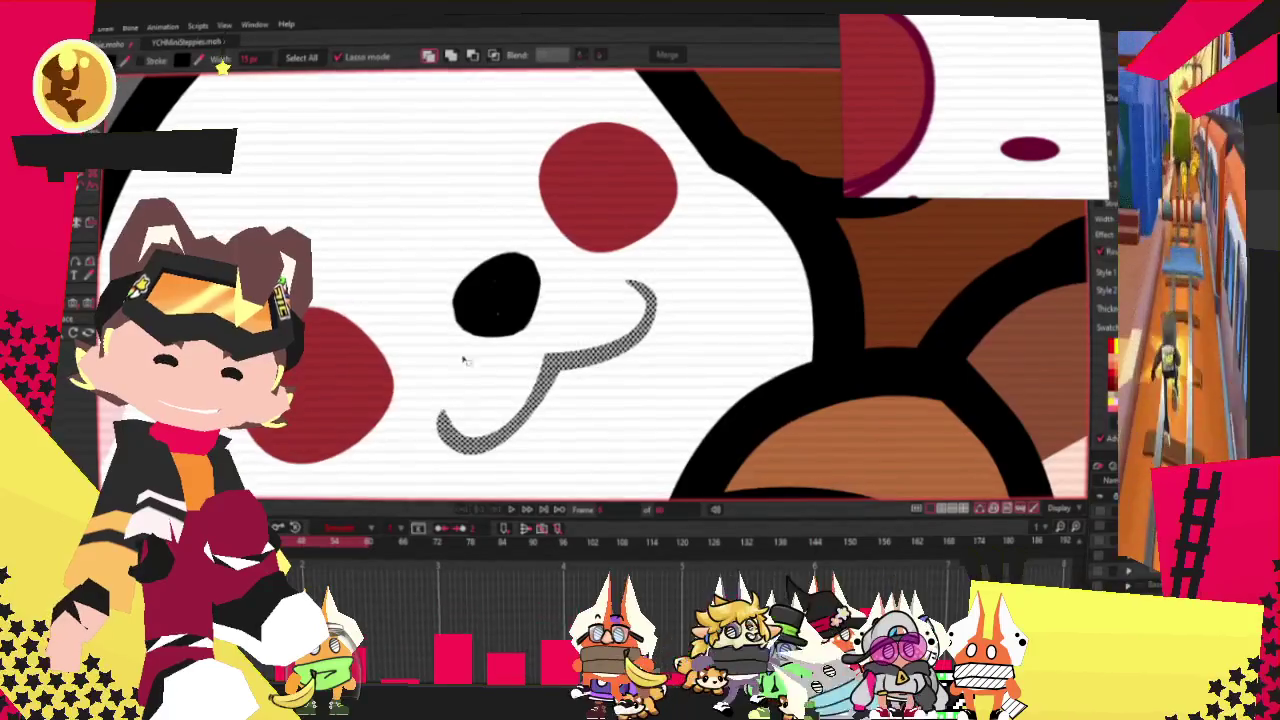
{"action": "left_click", "coordinate": [463, 282]}
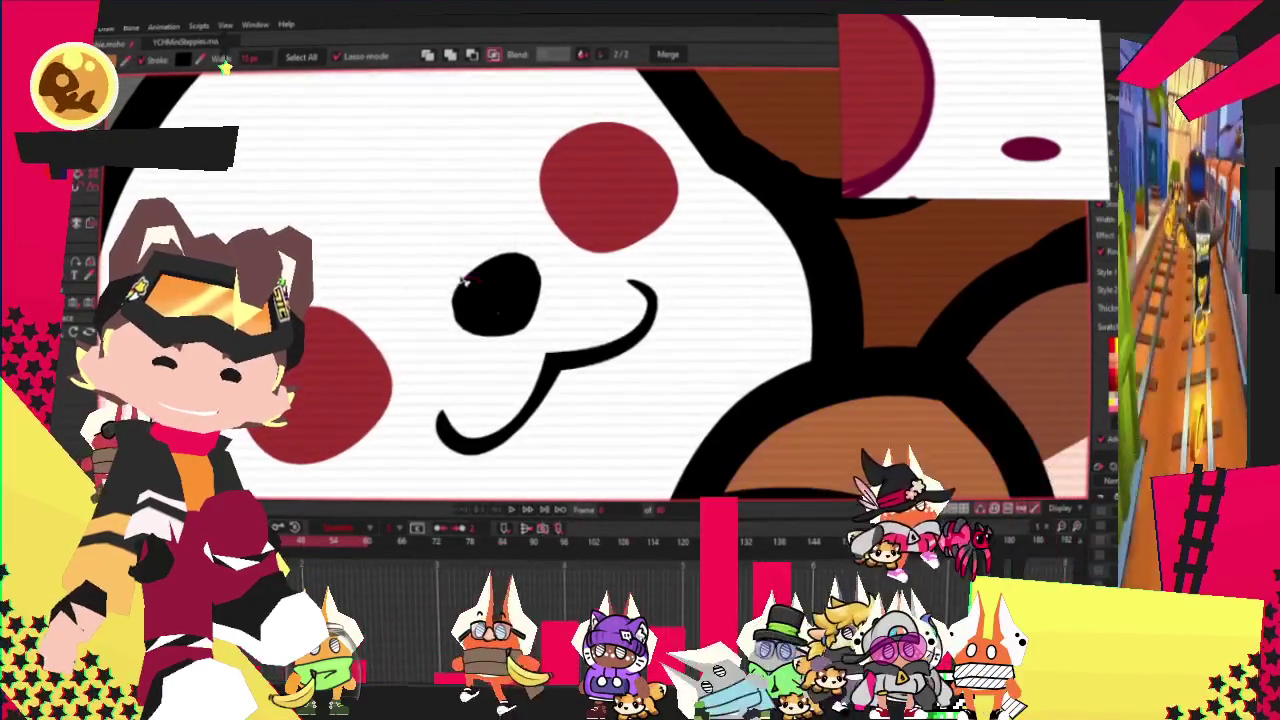
{"action": "scroll", "coordinate": [440, 250], "scroll_direction": "down", "scroll_amount": 5}
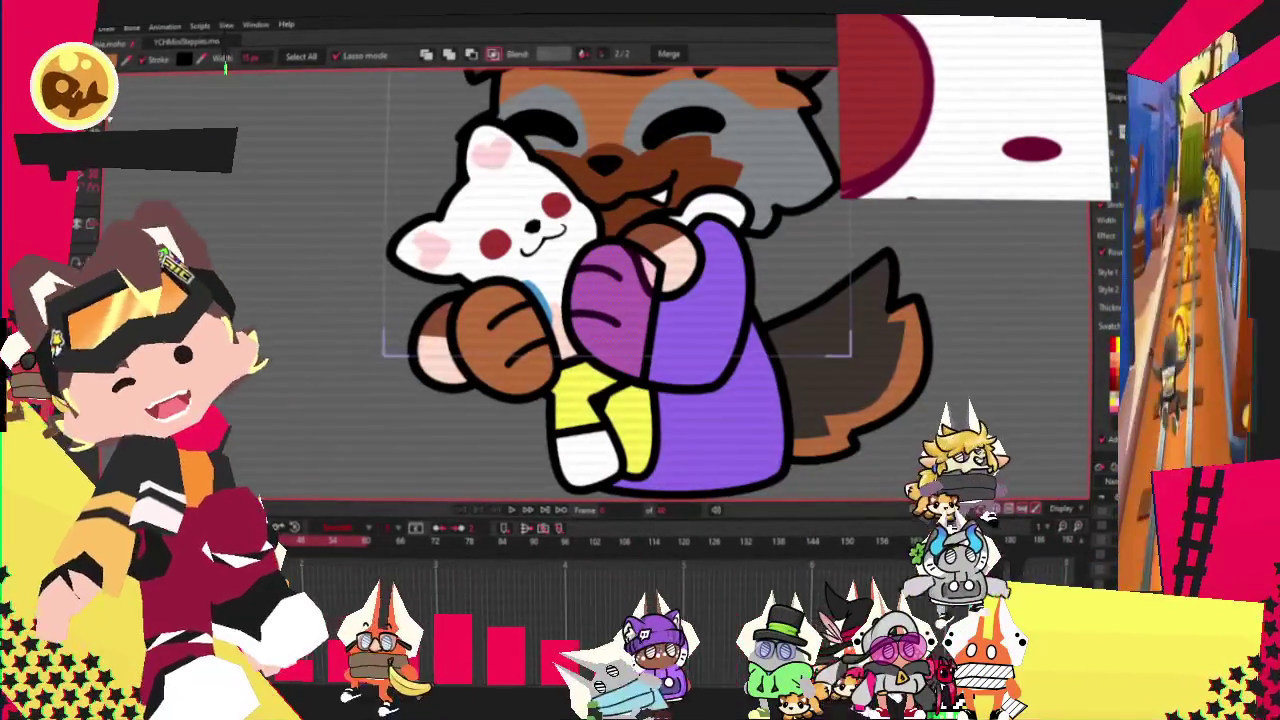
{"action": "key", "text": "t"}
{"action": "scroll", "coordinate": [600, 280], "scroll_direction": "up", "scroll_amount": 3}
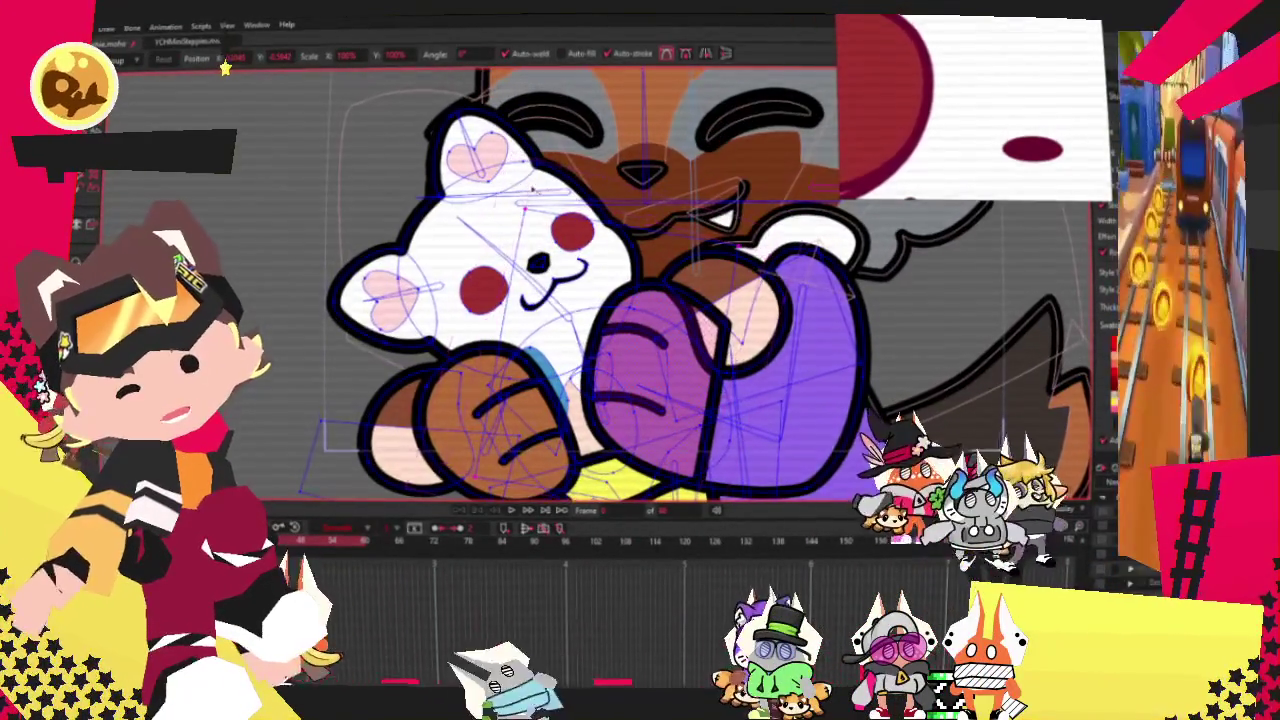
{"action": "scroll", "coordinate": [532, 188], "scroll_direction": "up", "scroll_amount": 3}
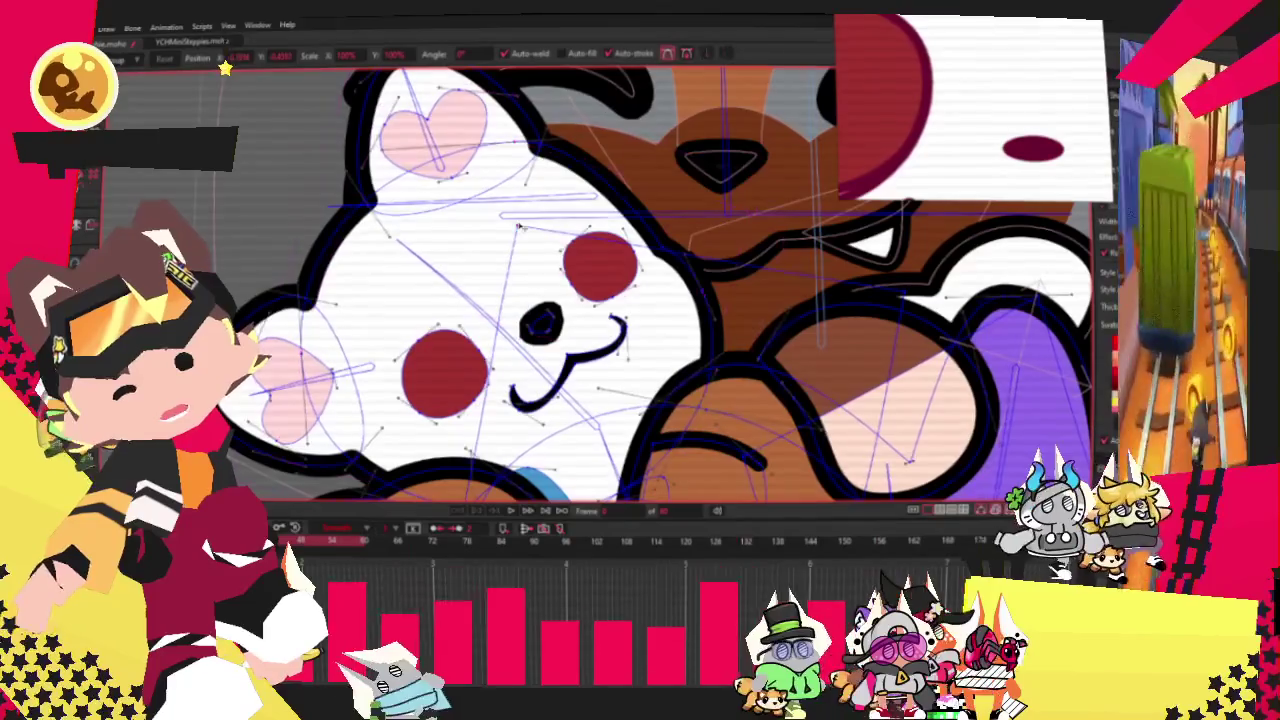
Select the smile together with the nose and recolour them dark red.
{"action": "key", "text": "g"}
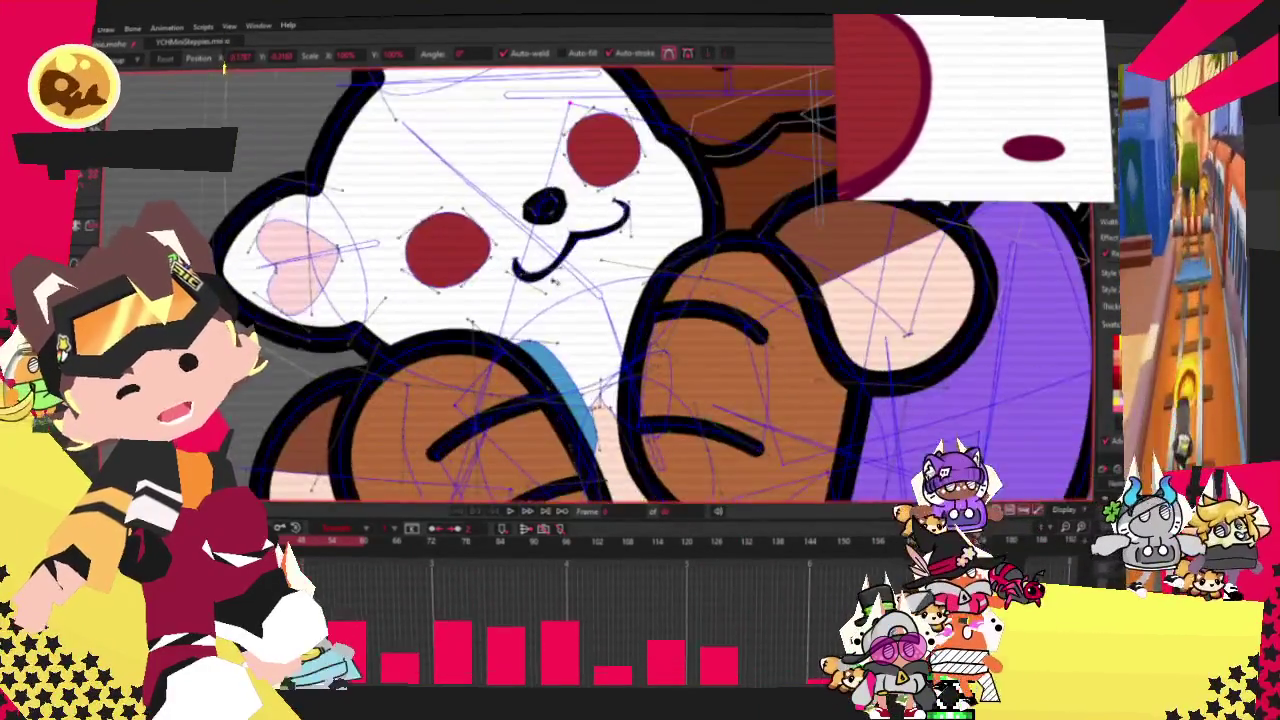
{"action": "scroll", "coordinate": [494, 406], "scroll_direction": "up", "scroll_amount": 5}
{"action": "left_click", "coordinate": [650, 300]}
{"action": "left_click", "coordinate": [585, 128], "text": "shift"}
{"action": "scroll", "coordinate": [560, 250], "scroll_direction": "down", "scroll_amount": 1}
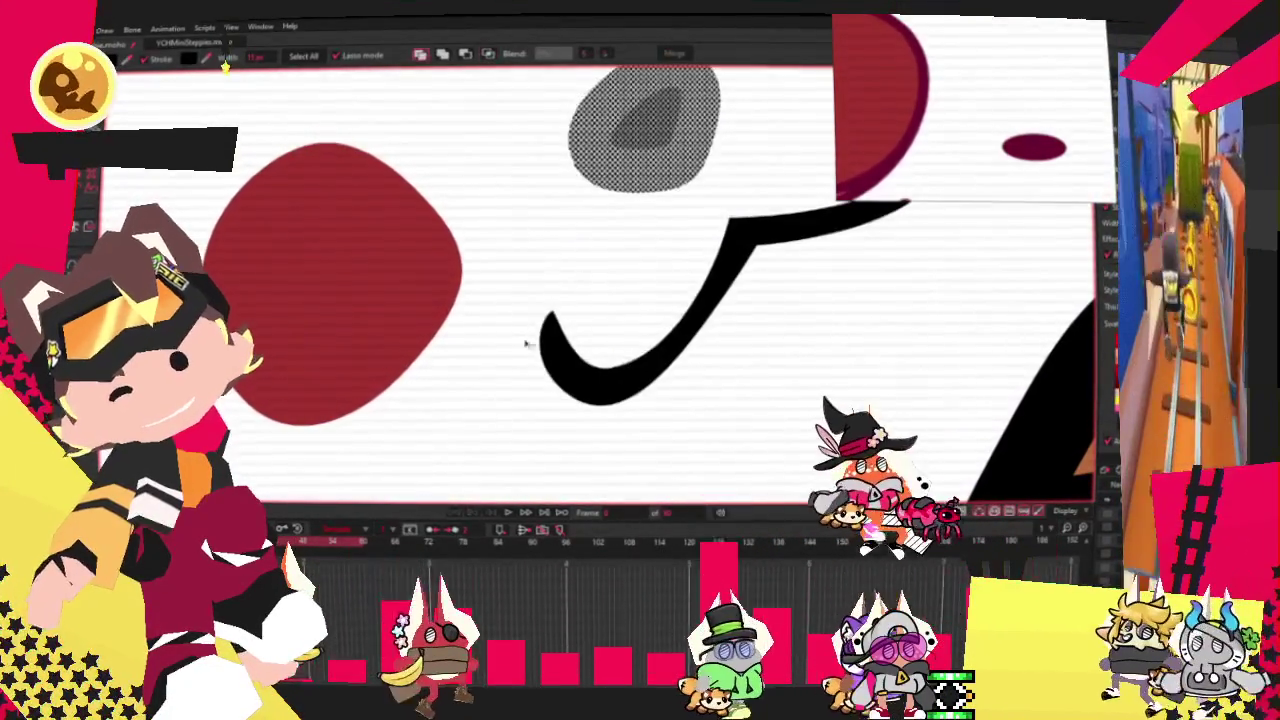
{"action": "scroll", "coordinate": [638, 253], "scroll_direction": "down", "scroll_amount": 2}
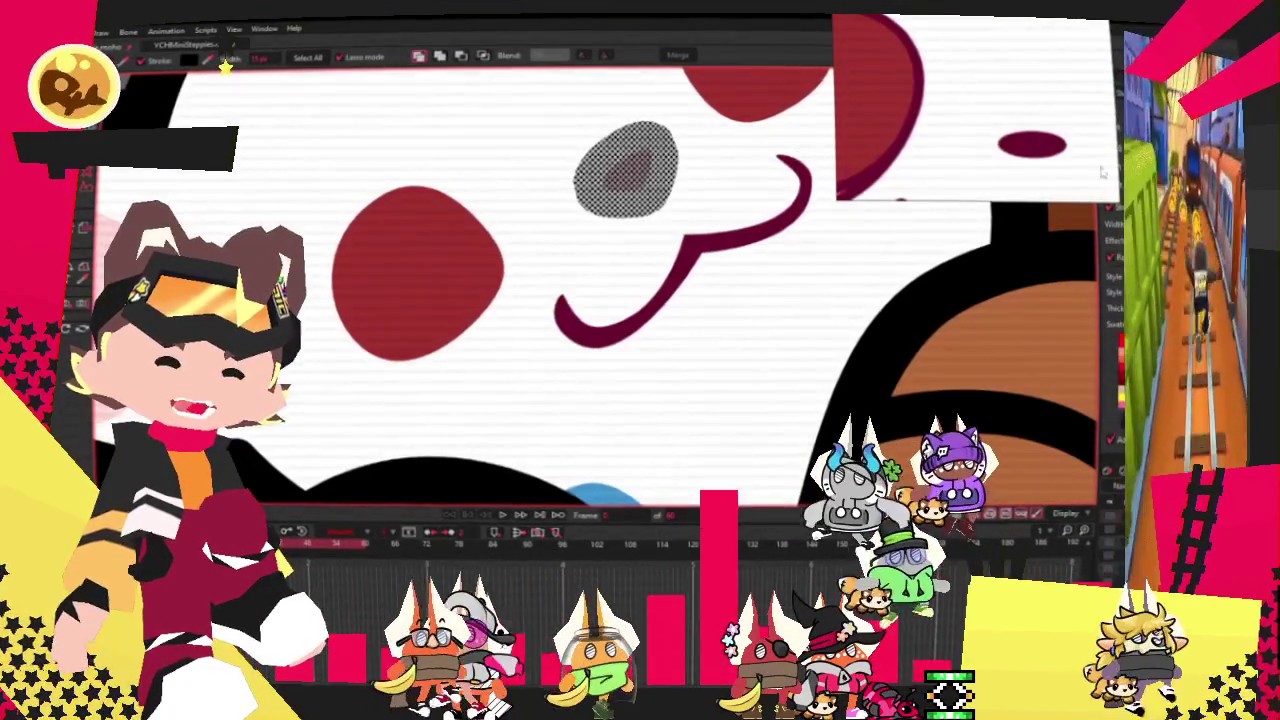
{"action": "scroll", "coordinate": [643, 116], "scroll_direction": "down", "scroll_amount": 3}
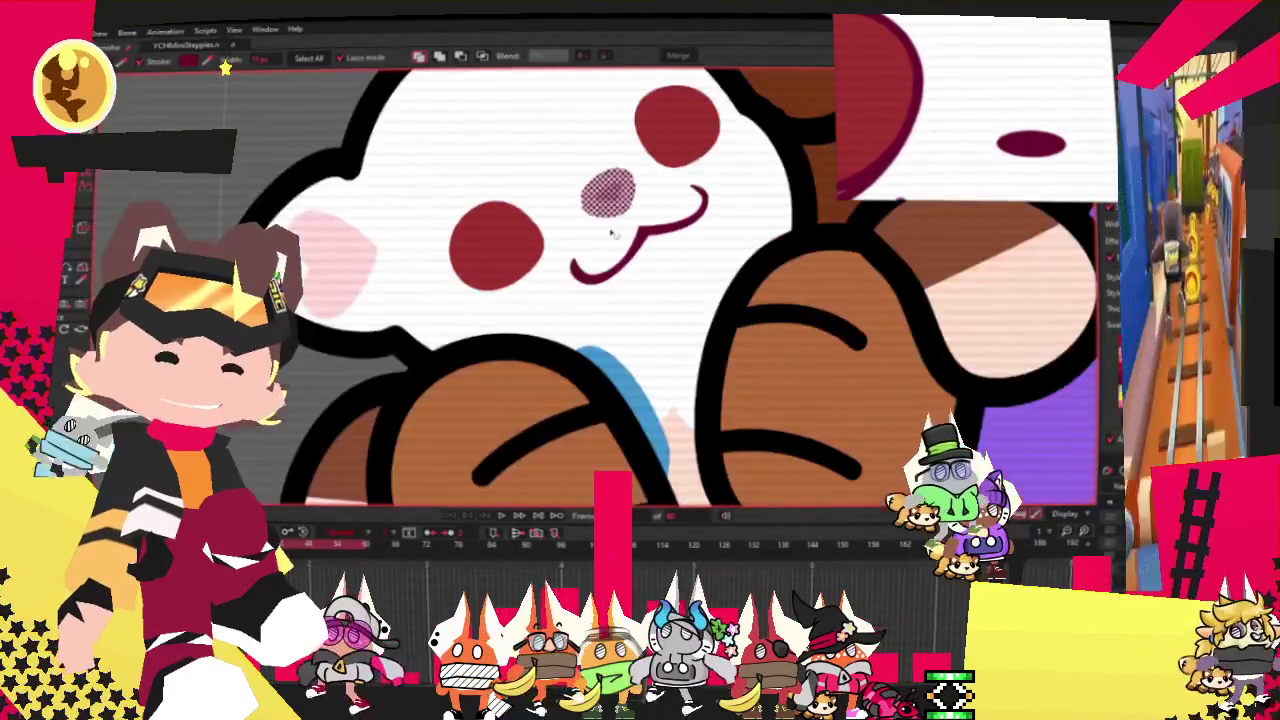
{"action": "left_click", "coordinate": [493, 226]}
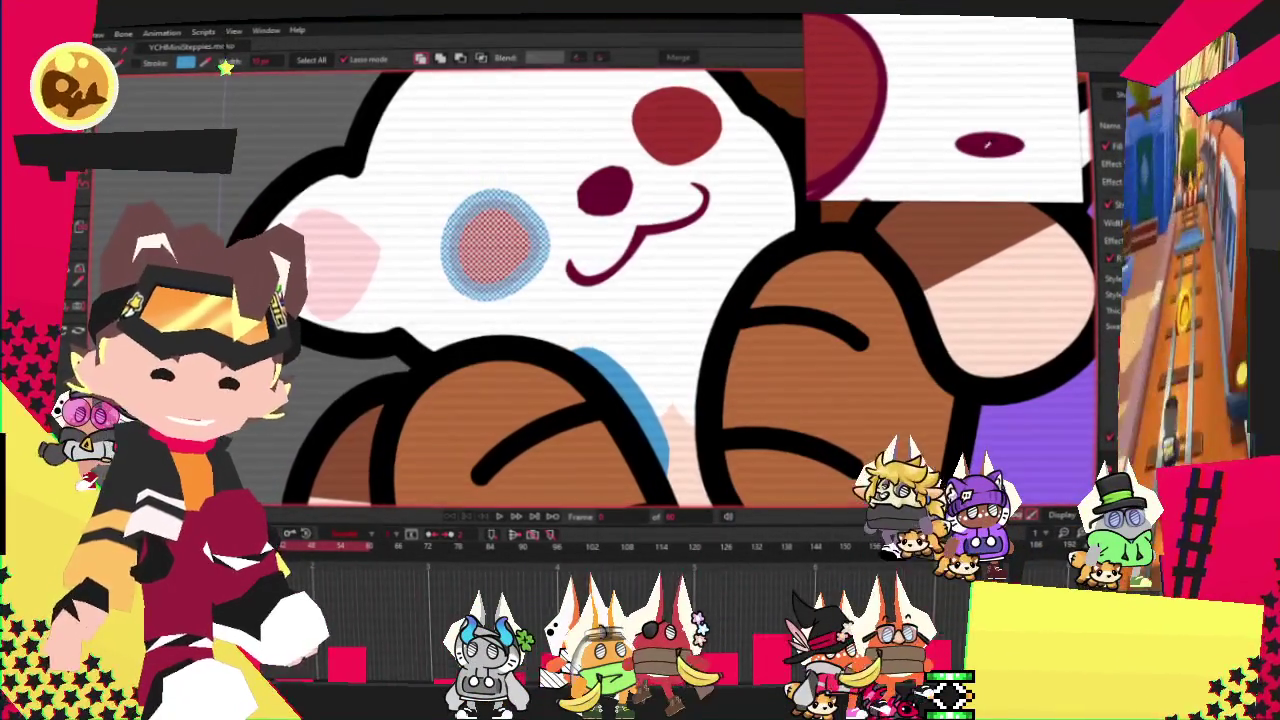
Switch between Transform Points and shape selection while working on the cheek blushes.
{"action": "scroll", "coordinate": [430, 213], "scroll_direction": "down", "scroll_amount": 3}
{"action": "scroll", "coordinate": [450, 205], "scroll_direction": "down", "scroll_amount": 1}
{"action": "scroll", "coordinate": [470, 200], "scroll_direction": "up", "scroll_amount": 3}
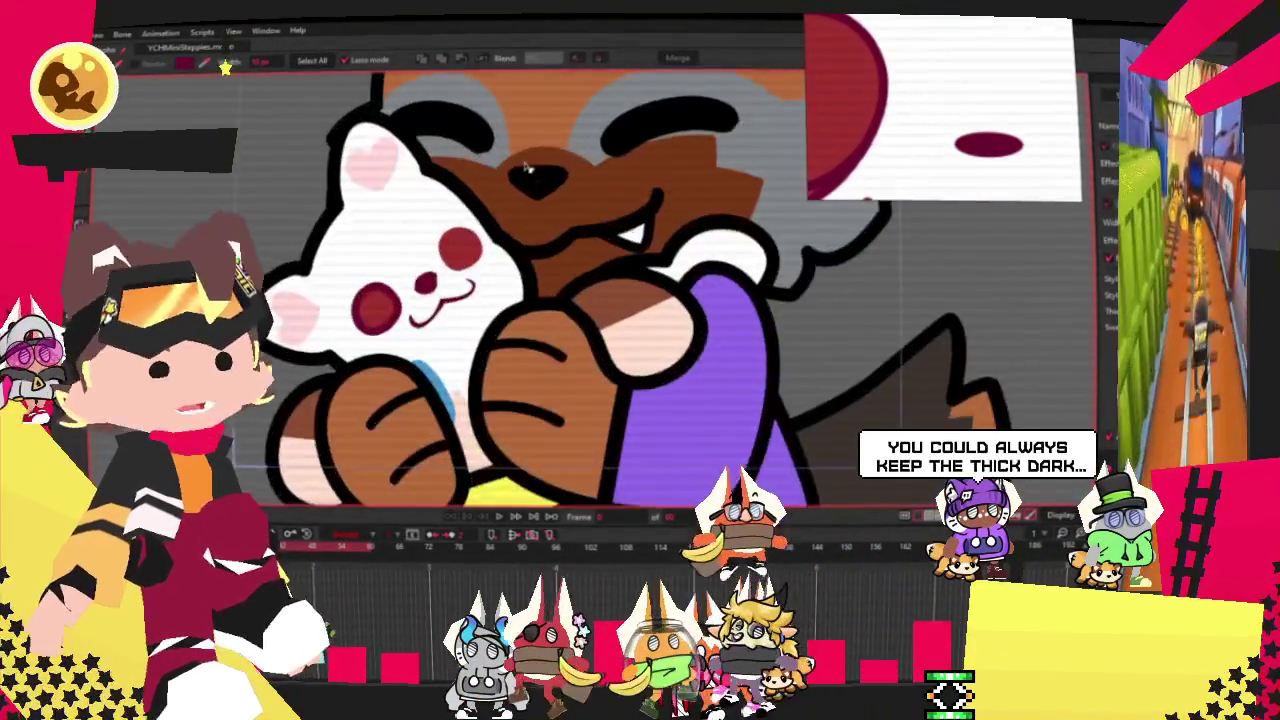
{"action": "scroll", "coordinate": [480, 195], "scroll_direction": "up", "scroll_amount": 2}
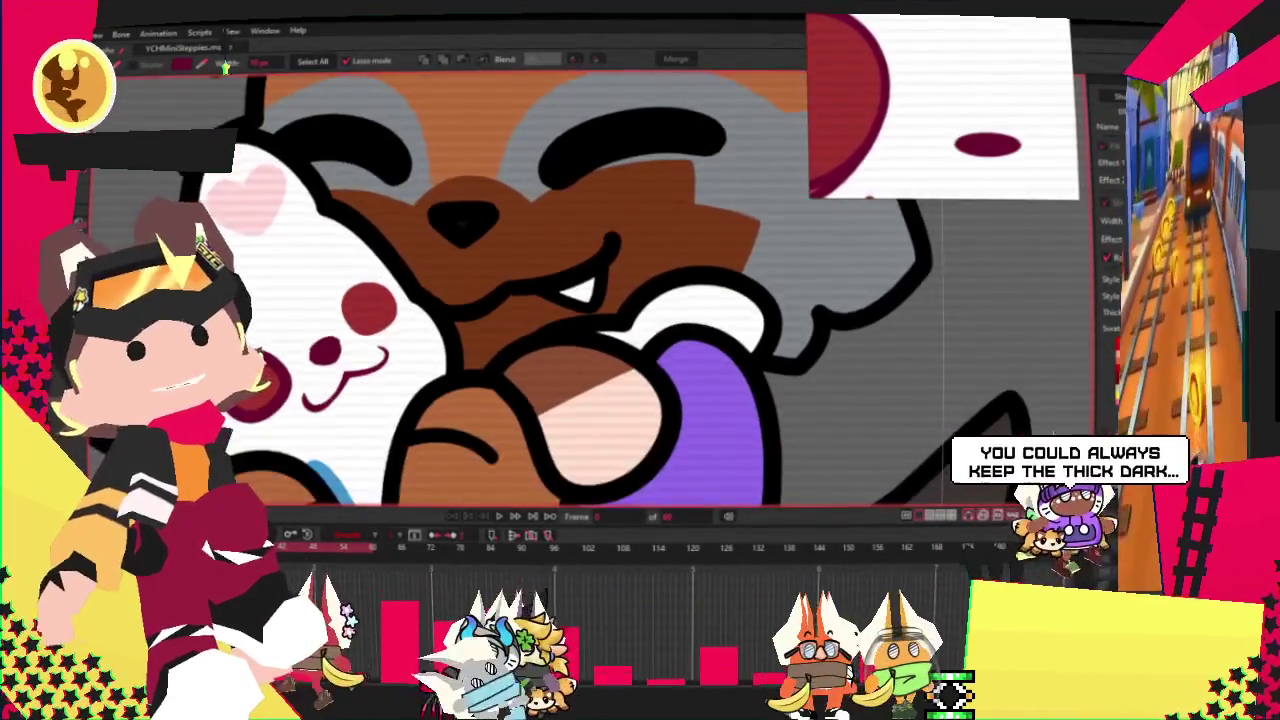
{"action": "scroll", "coordinate": [360, 275], "scroll_direction": "up", "scroll_amount": 2}
{"action": "scroll", "coordinate": [395, 279], "scroll_direction": "down", "scroll_amount": 2}
{"action": "scroll", "coordinate": [394, 279], "scroll_direction": "down", "scroll_amount": 1}
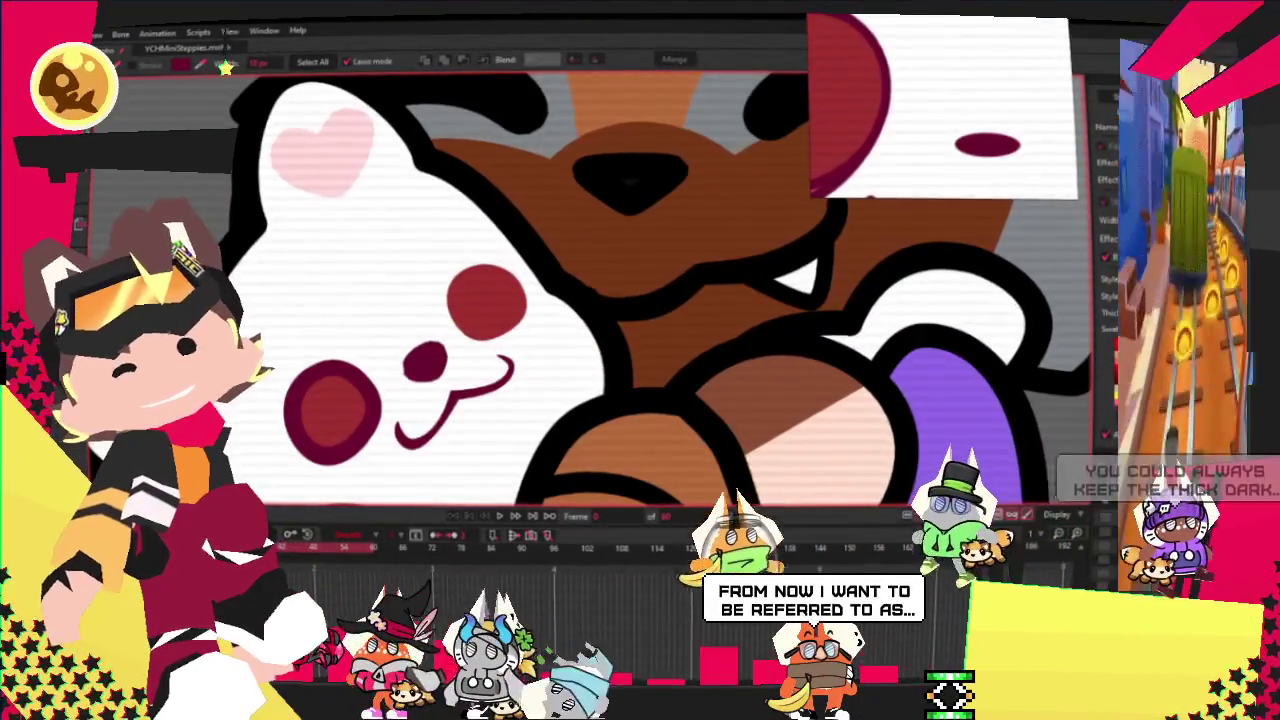
{"action": "key", "text": "t"}
{"action": "scroll", "coordinate": [437, 204], "scroll_direction": "up", "scroll_amount": 1}
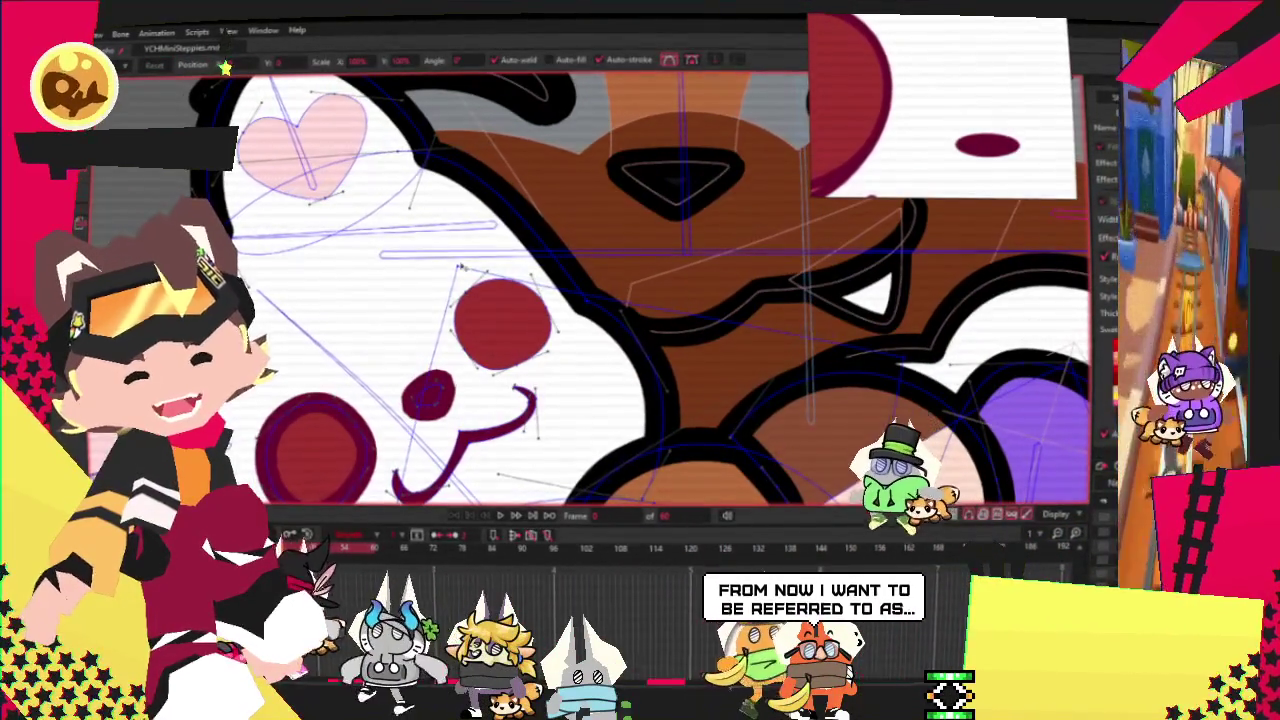
{"action": "key", "text": "q"}
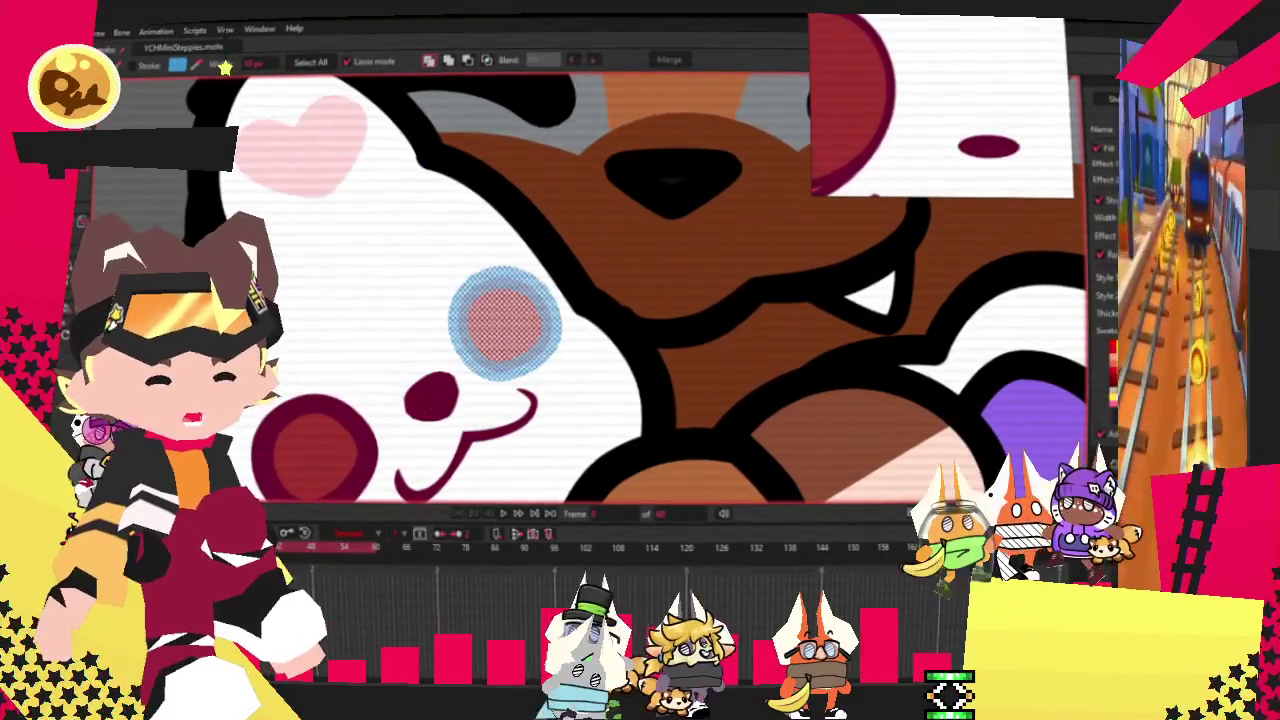
{"action": "key", "text": "t"}
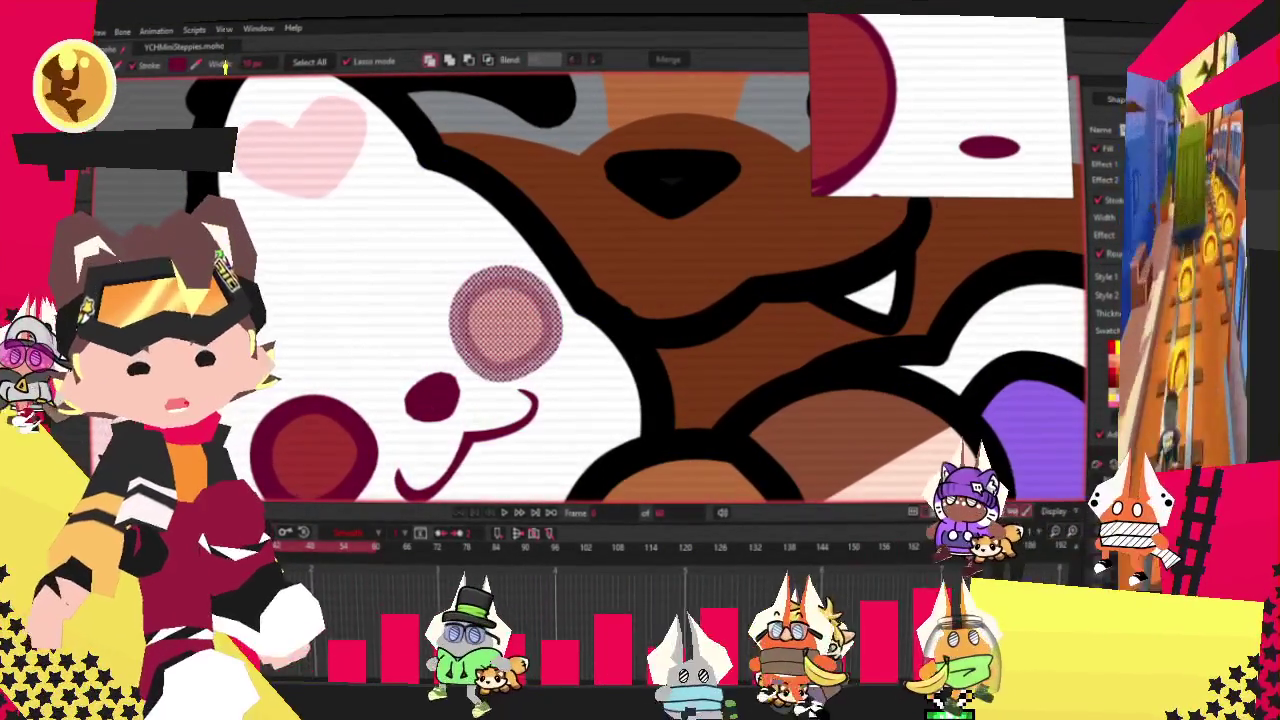
{"action": "key", "text": "q"}
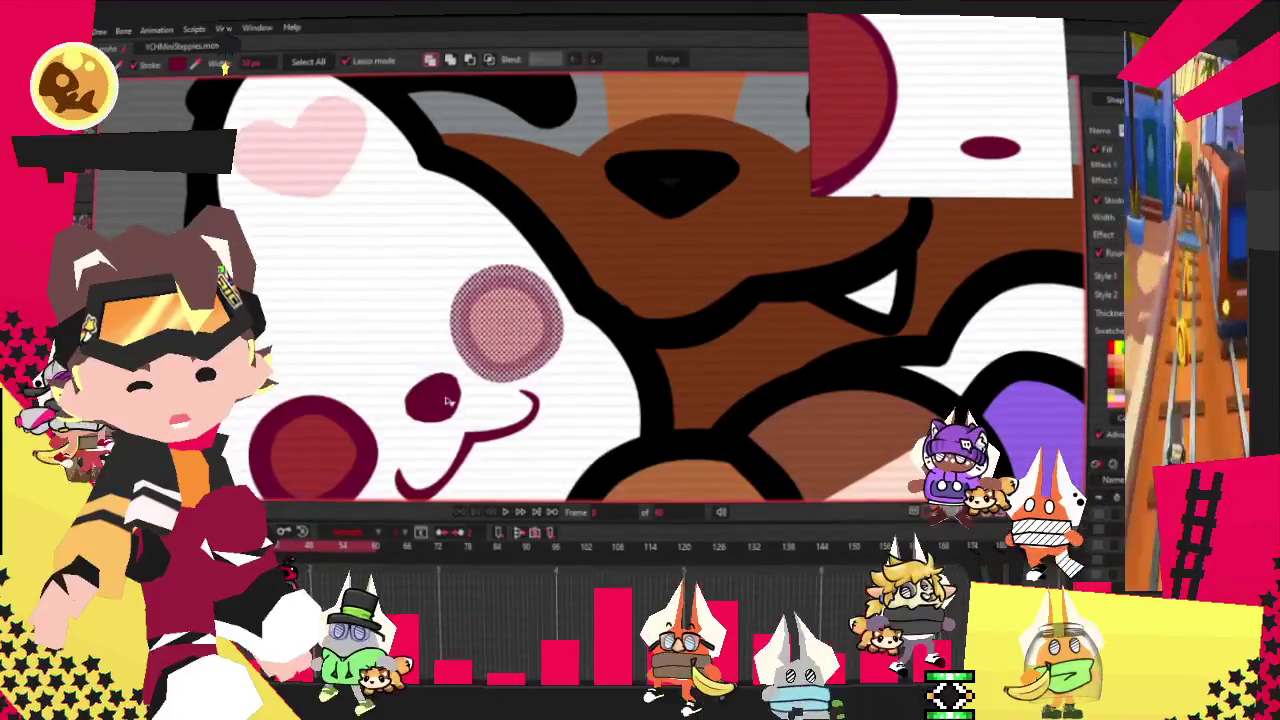
Select the bear's nose with the shape selection tool.
{"action": "scroll", "coordinate": [418, 395], "scroll_direction": "up", "scroll_amount": 3}
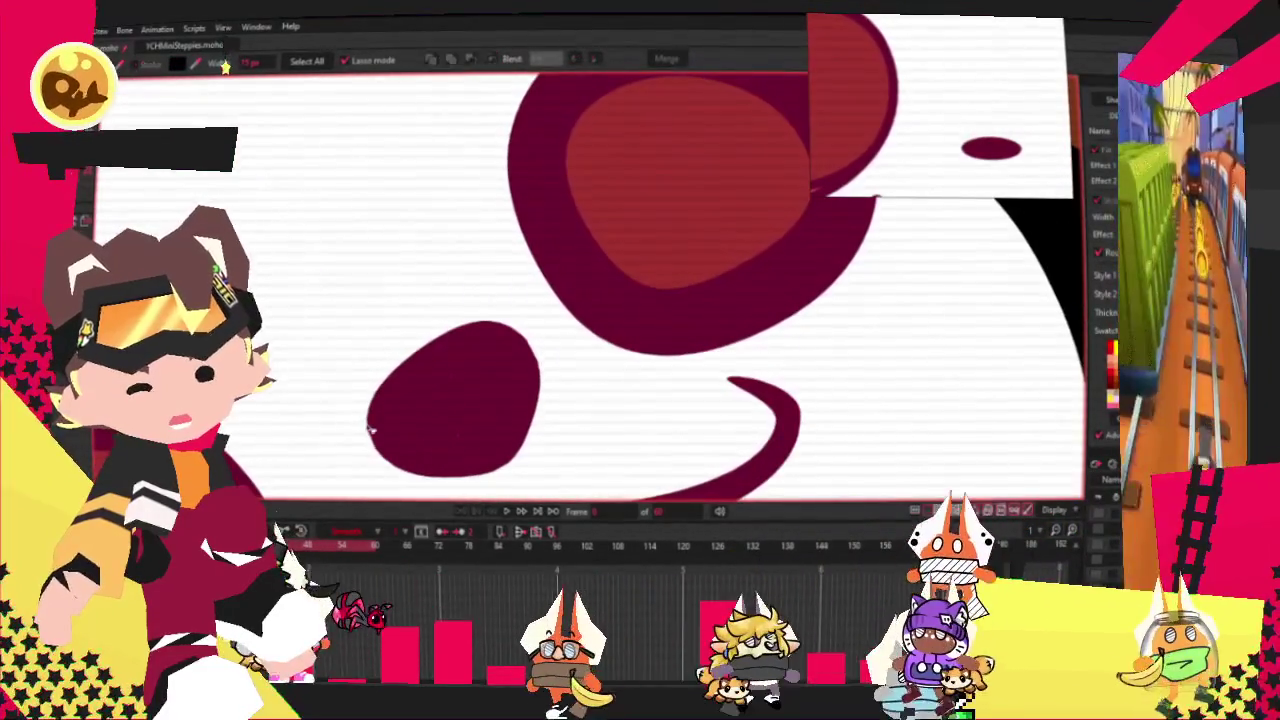
{"action": "scroll", "coordinate": [400, 424], "scroll_direction": "down", "scroll_amount": 3}
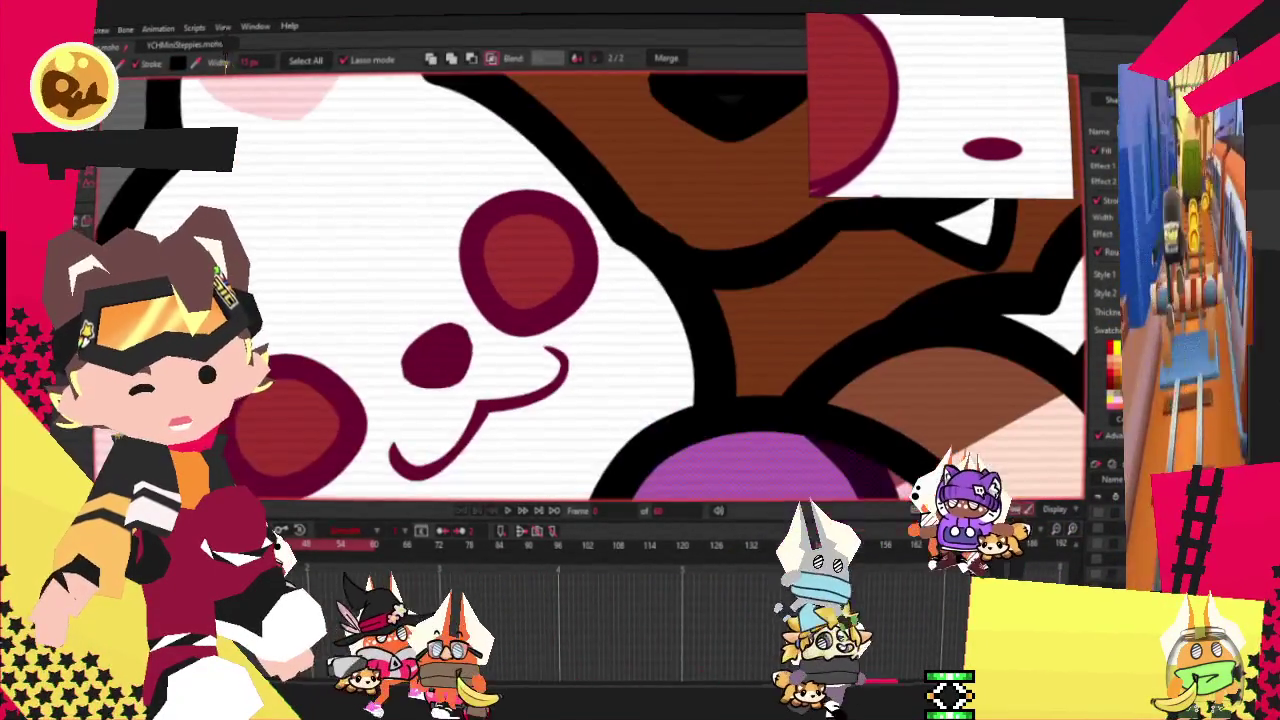
{"action": "key", "text": "t"}
{"action": "scroll", "coordinate": [380, 300], "scroll_direction": "up", "scroll_amount": 2}
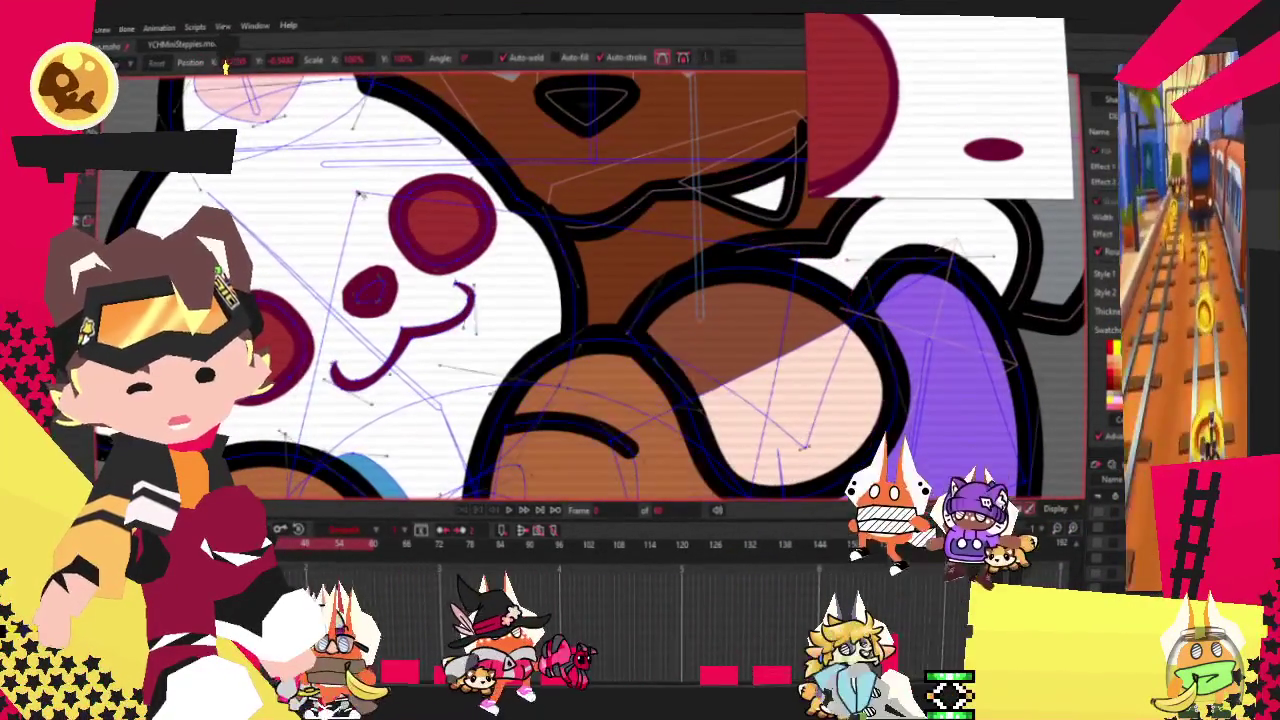
{"action": "scroll", "coordinate": [358, 284], "scroll_direction": "up", "scroll_amount": 2}
{"action": "scroll", "coordinate": [358, 284], "scroll_direction": "up", "scroll_amount": 1}
{"action": "key", "text": "b"}
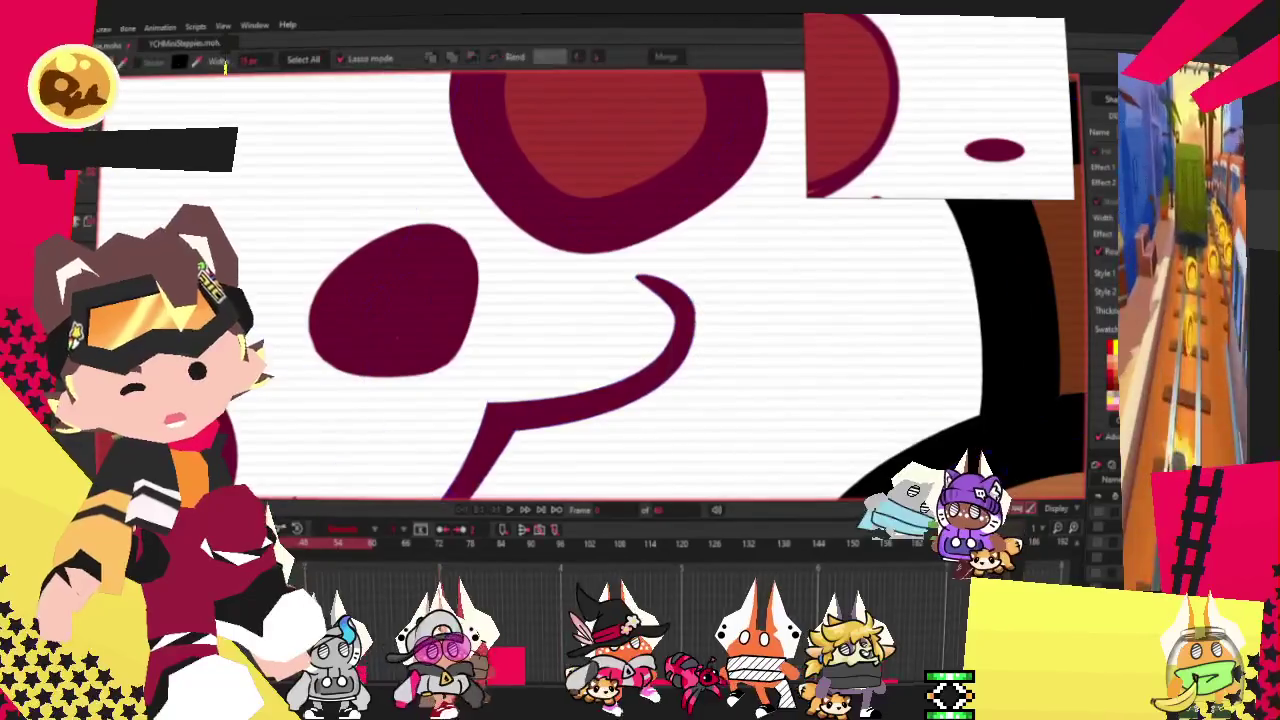
{"action": "left_click", "coordinate": [356, 296]}
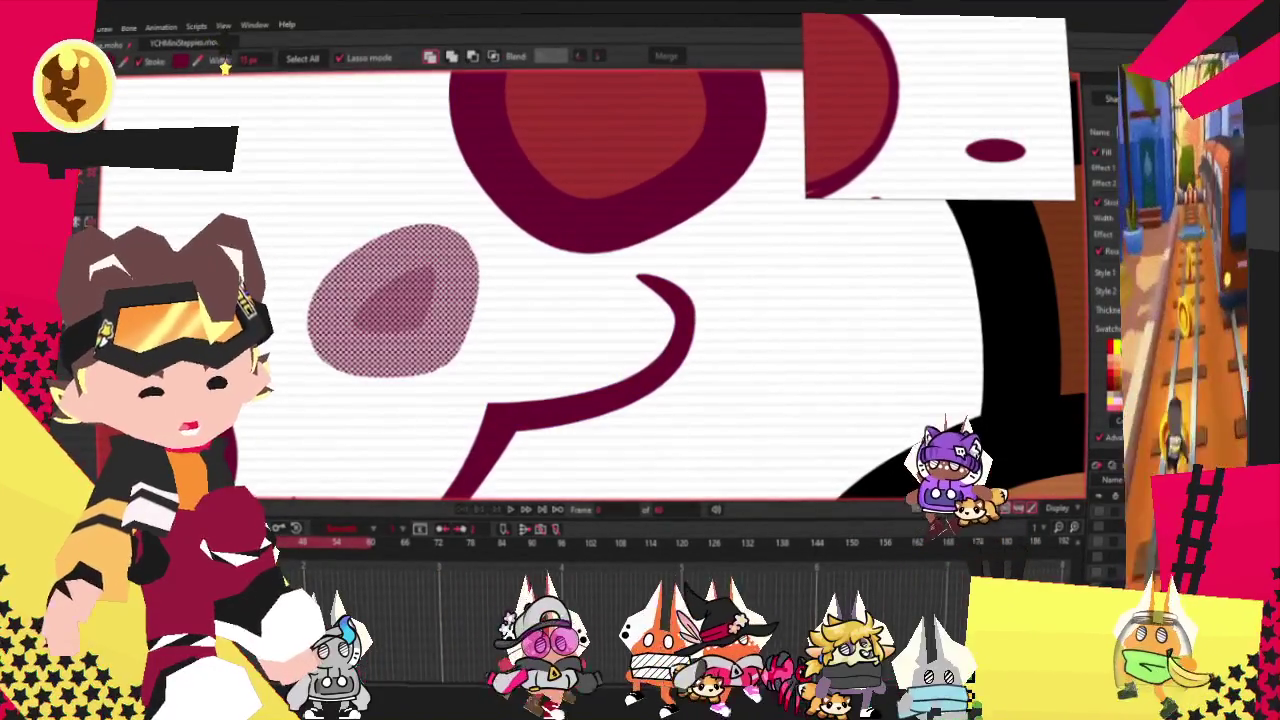
{"action": "scroll", "coordinate": [356, 296], "scroll_direction": "down", "scroll_amount": 5}
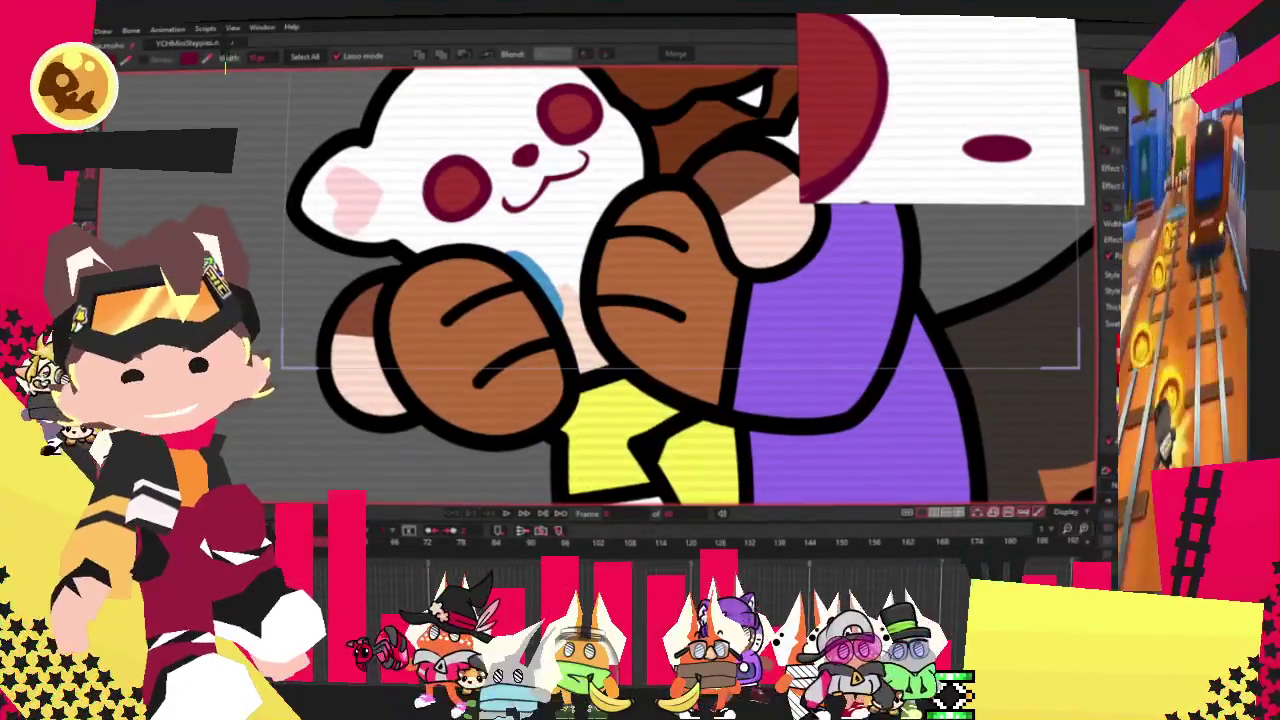
Zoom in on the artwork to locate the stray blue shape.
{"action": "key", "text": "2"}
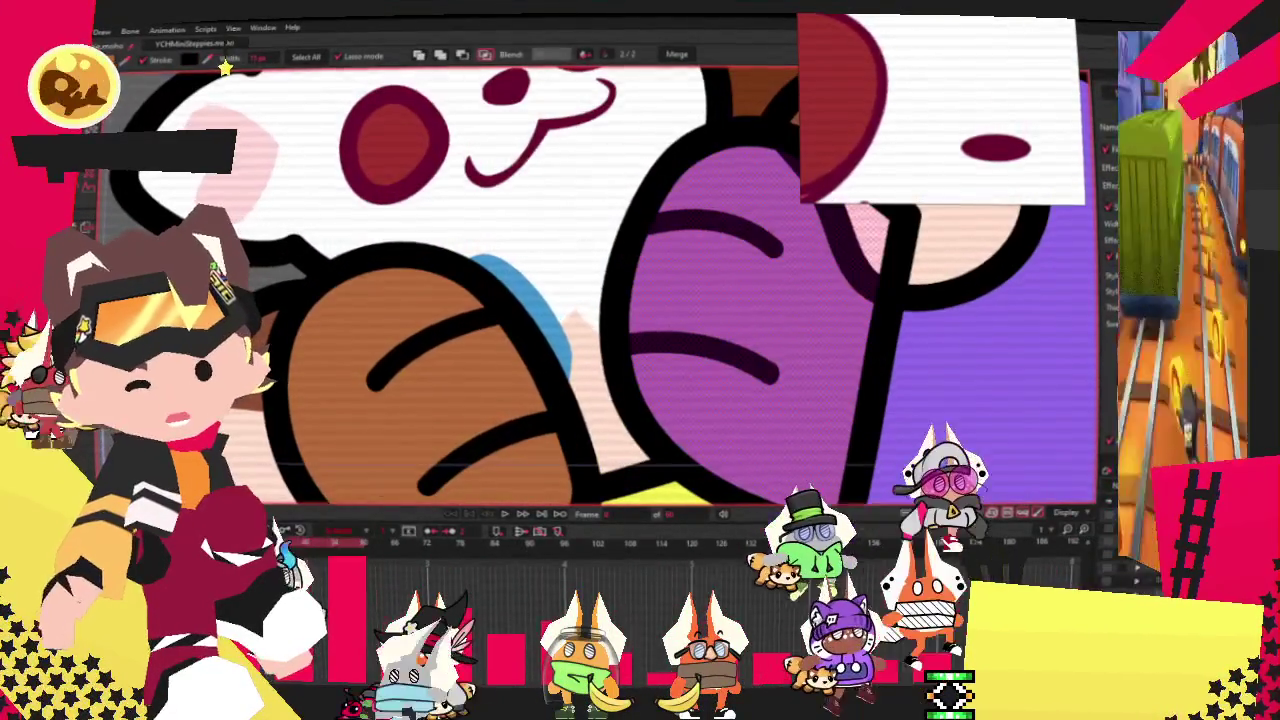
{"action": "key", "text": "alt+s"}
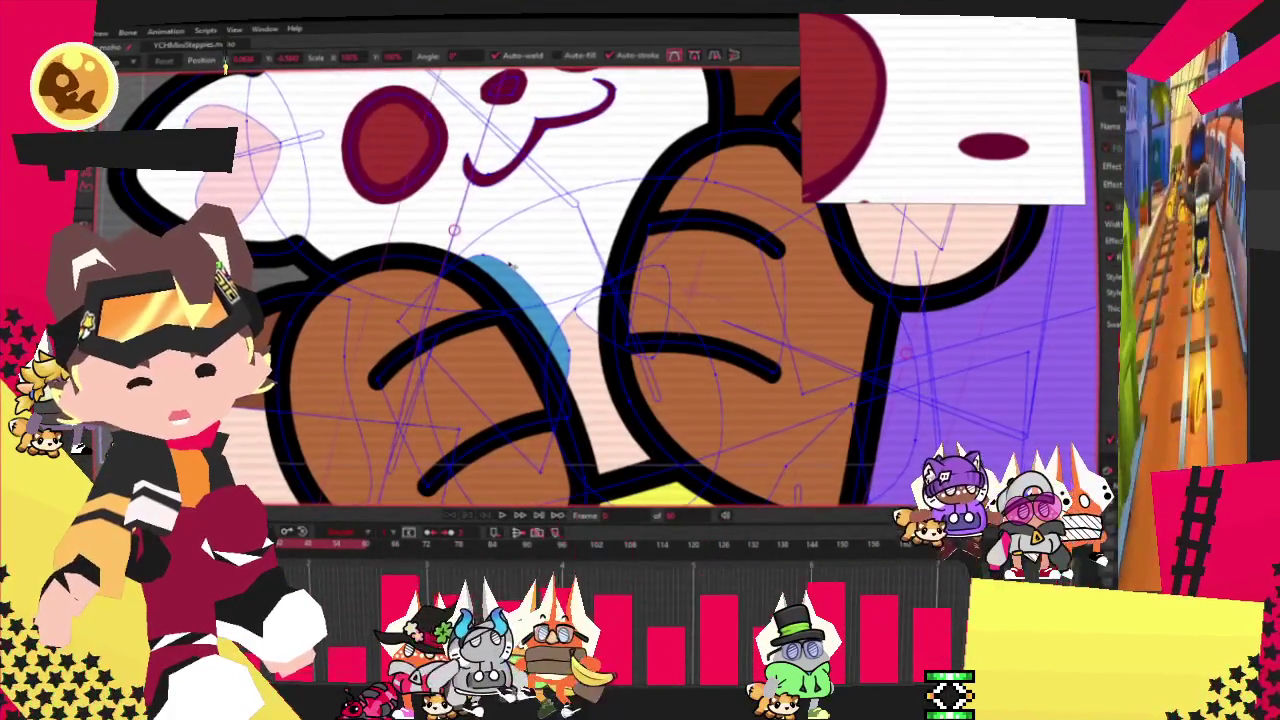
{"action": "scroll", "coordinate": [600, 290], "scroll_direction": "down", "scroll_amount": 5}
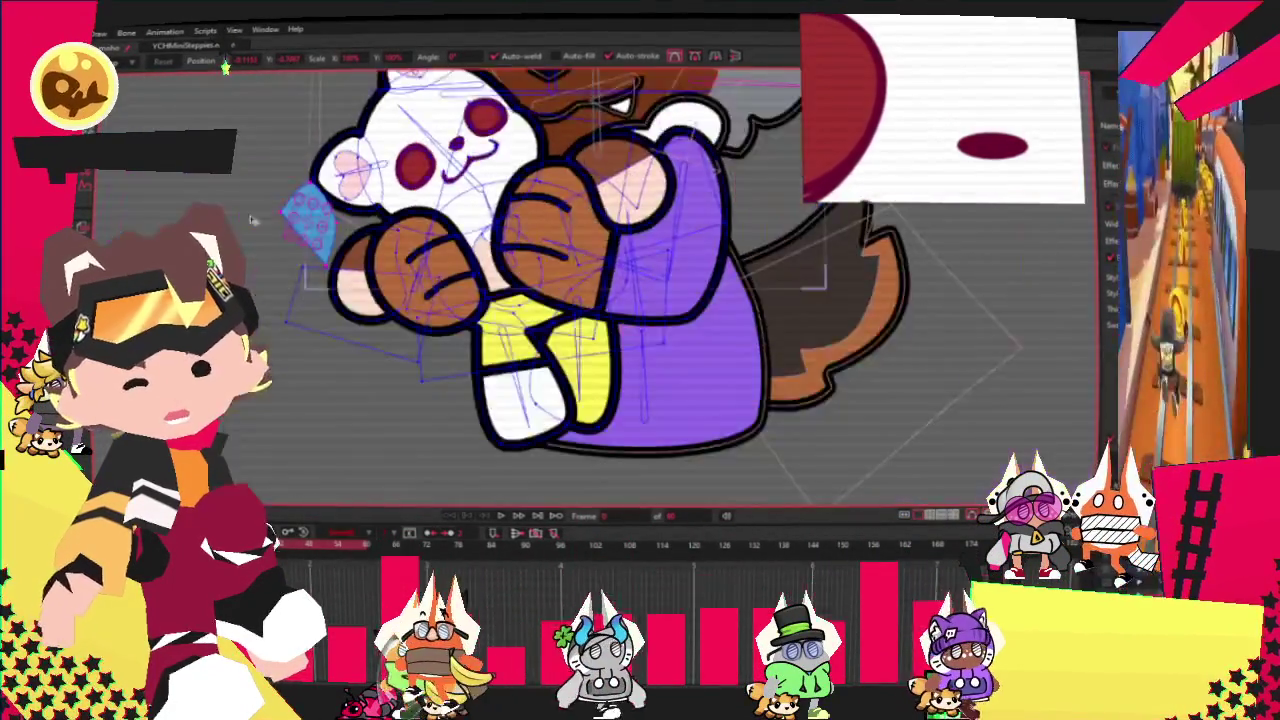
{"action": "scroll", "coordinate": [600, 290], "scroll_direction": "up", "scroll_amount": 5}
{"action": "key", "text": "alt+s"}
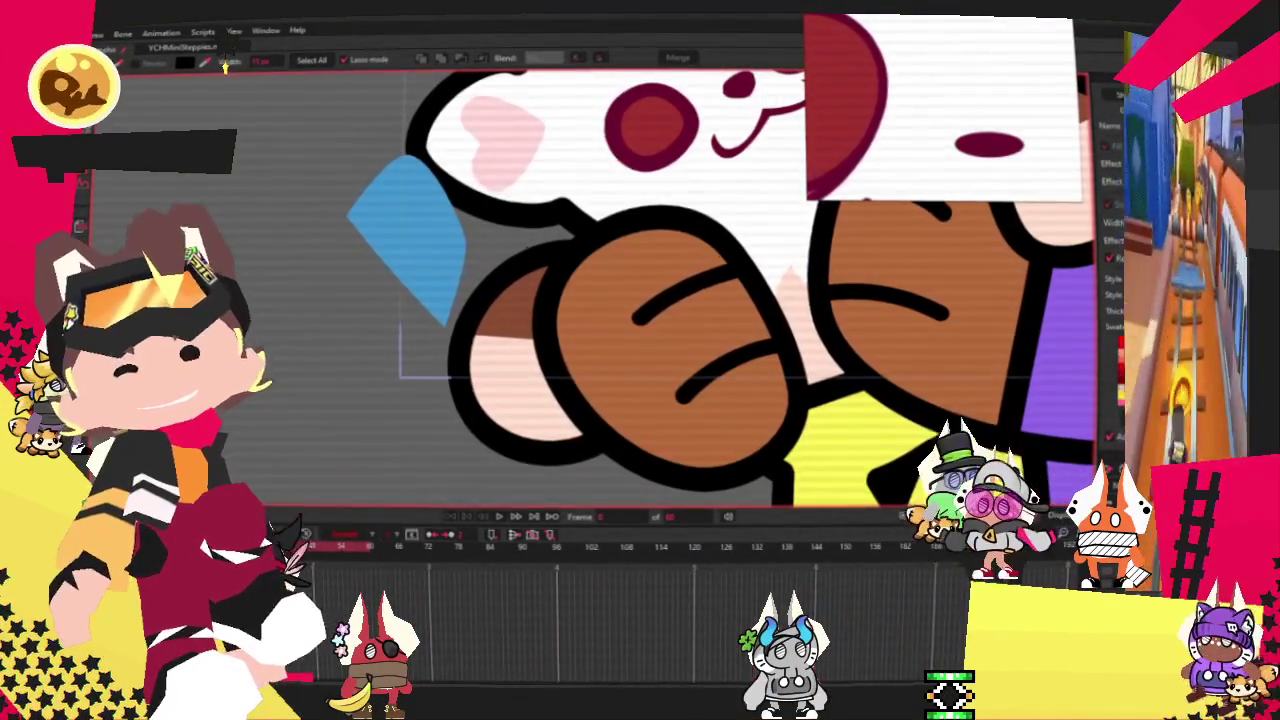
Drag the stray shape under the bear's face and preview the animation.
{"action": "left_click", "coordinate": [417, 240]}
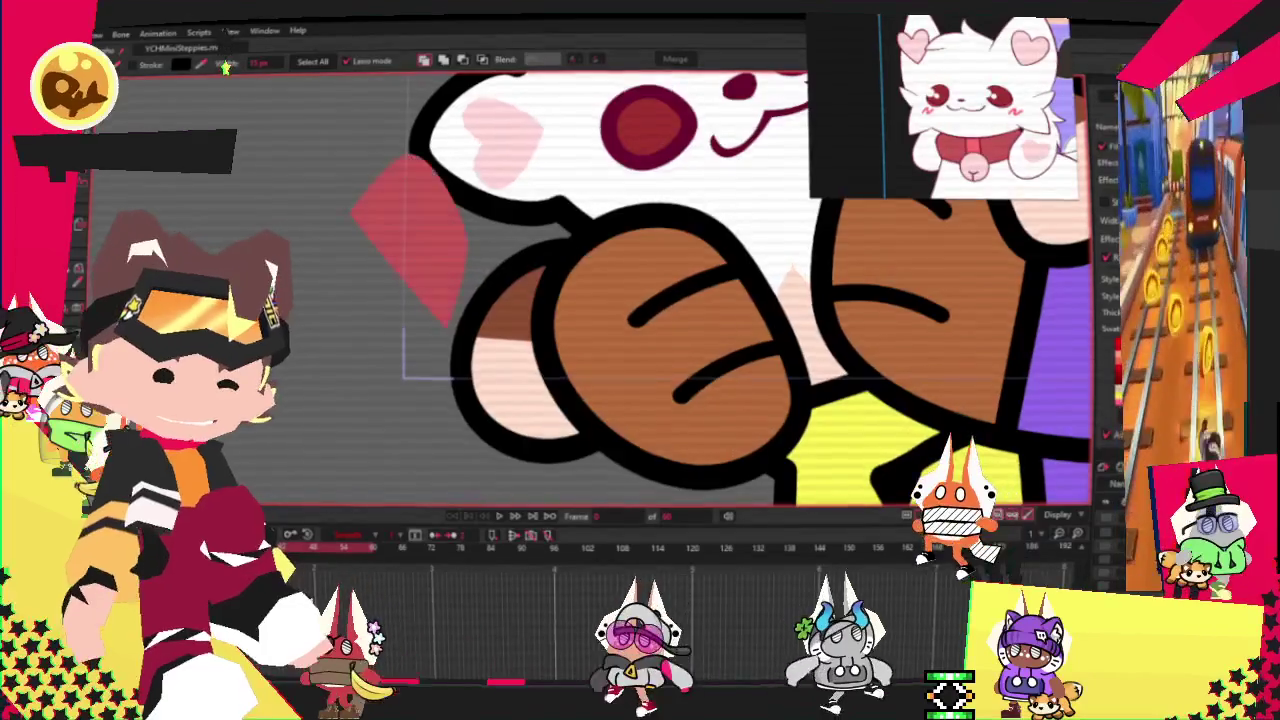
{"action": "key", "text": "t"}
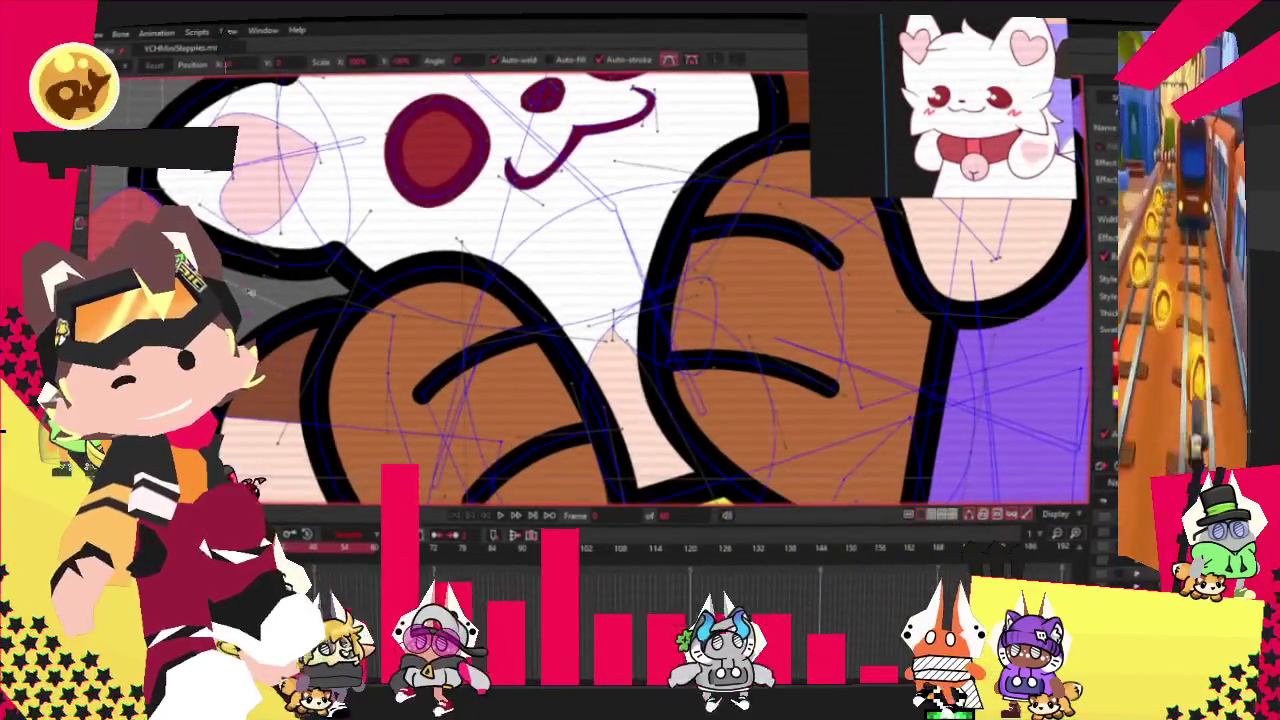
{"action": "left_click_drag", "start_coordinate": [250, 292], "coordinate": [201, 183]}
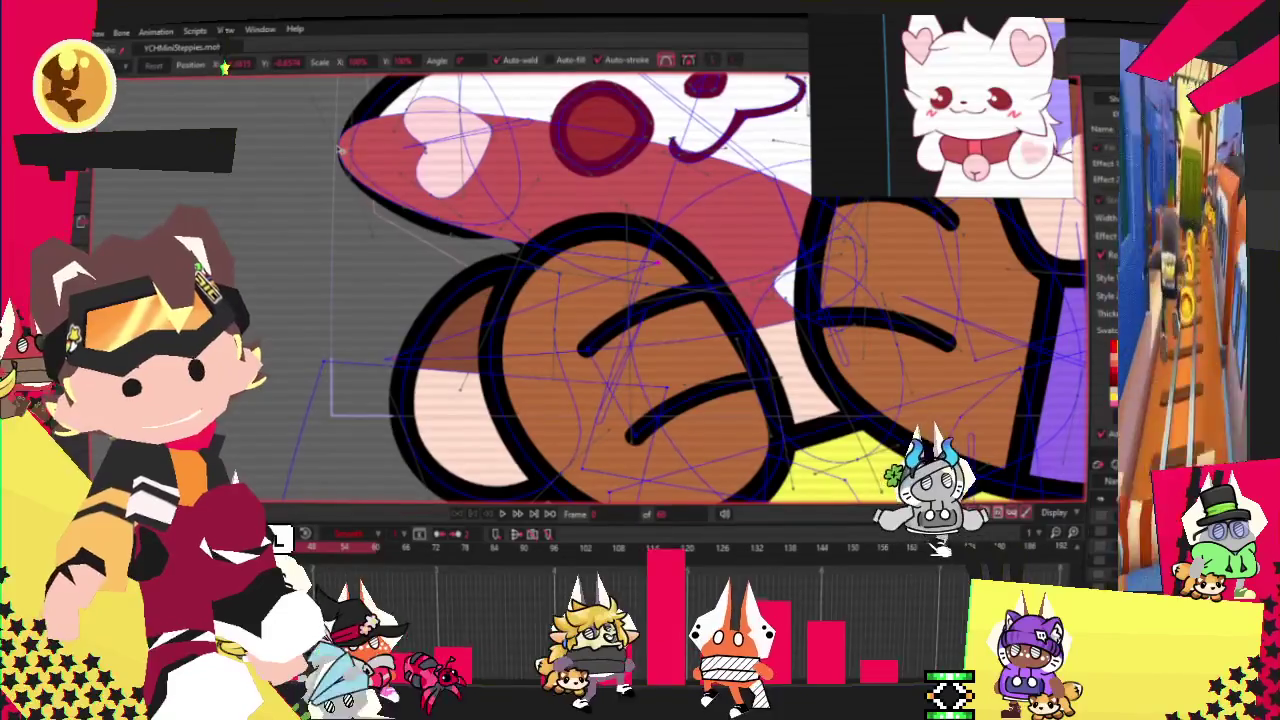
{"action": "scroll", "coordinate": [924, 230], "scroll_direction": "up", "scroll_amount": 3}
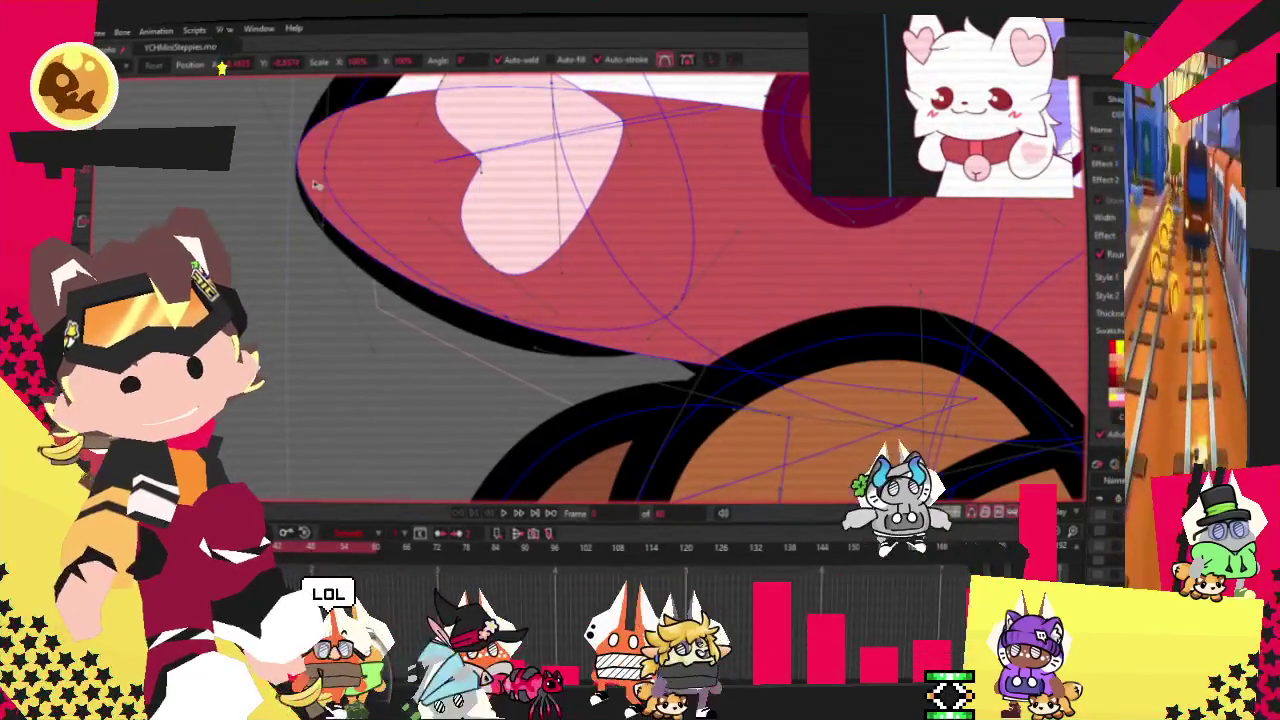
{"action": "left_click_drag", "start_coordinate": [924, 230], "coordinate": [263, 262]}
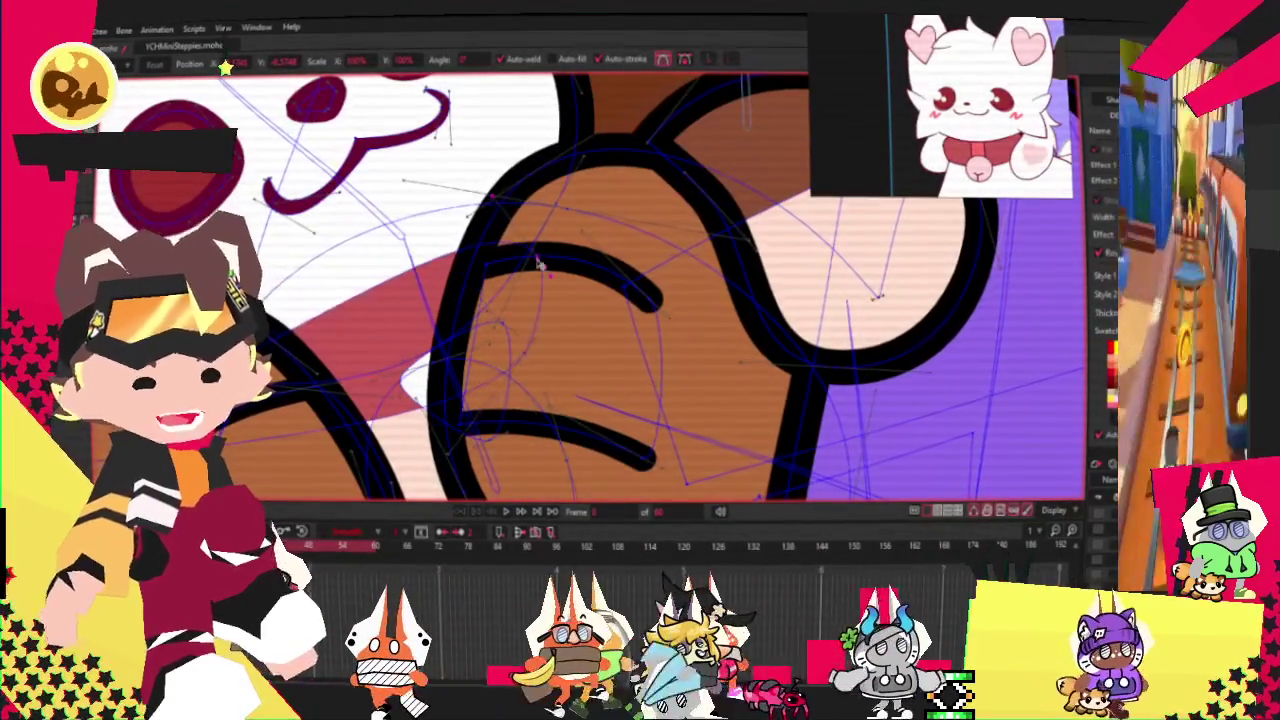
{"action": "key", "text": "space"}
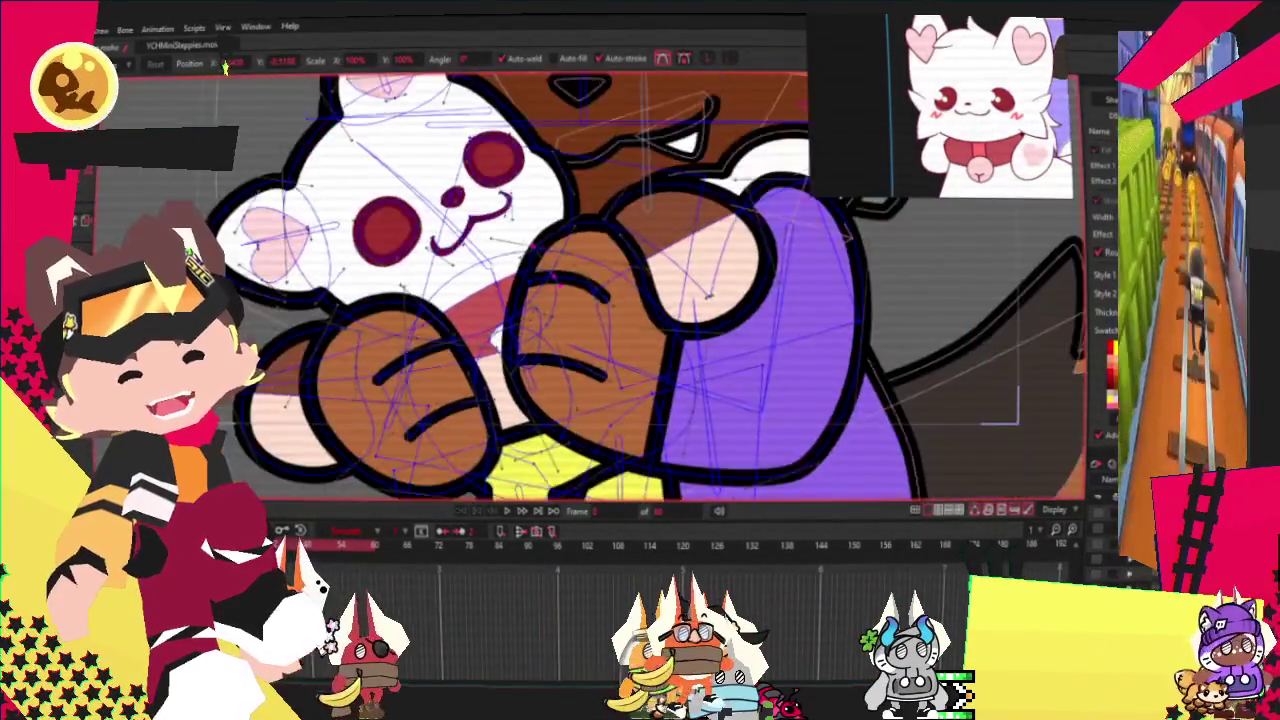
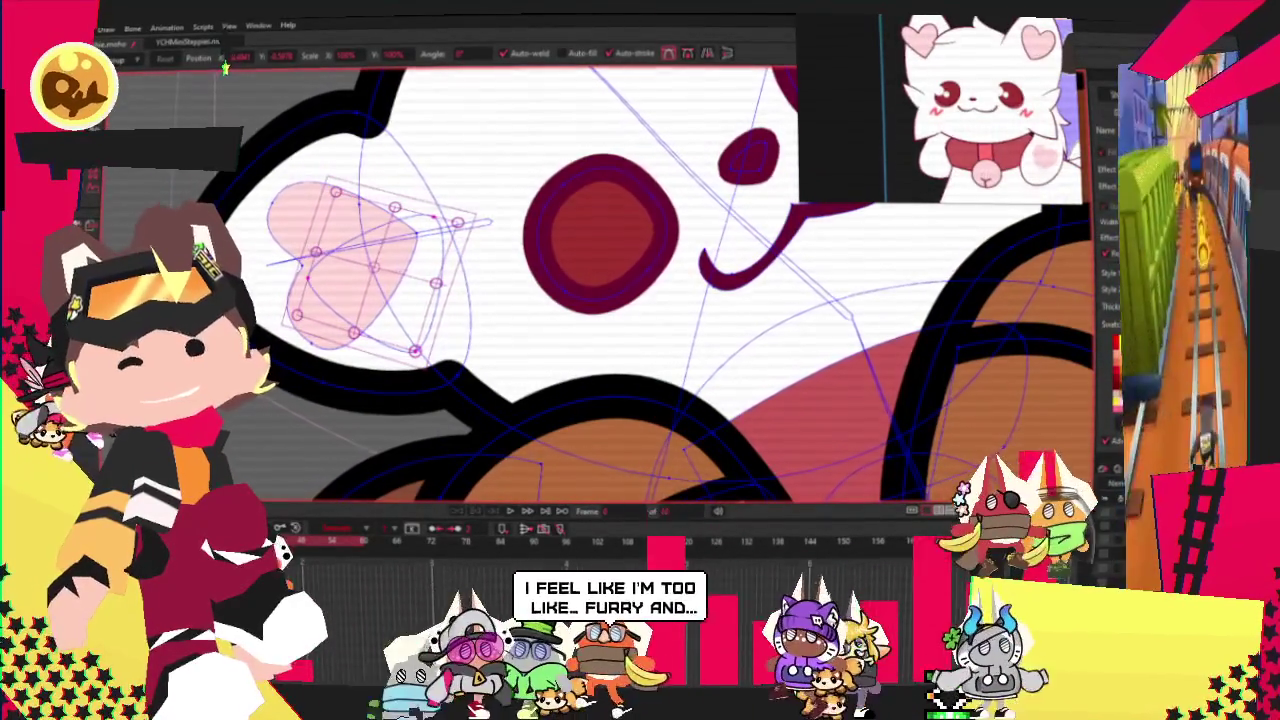
Select the cheek shape's group of points and play the animation to preview the motion.
{"action": "key", "text": "c"}
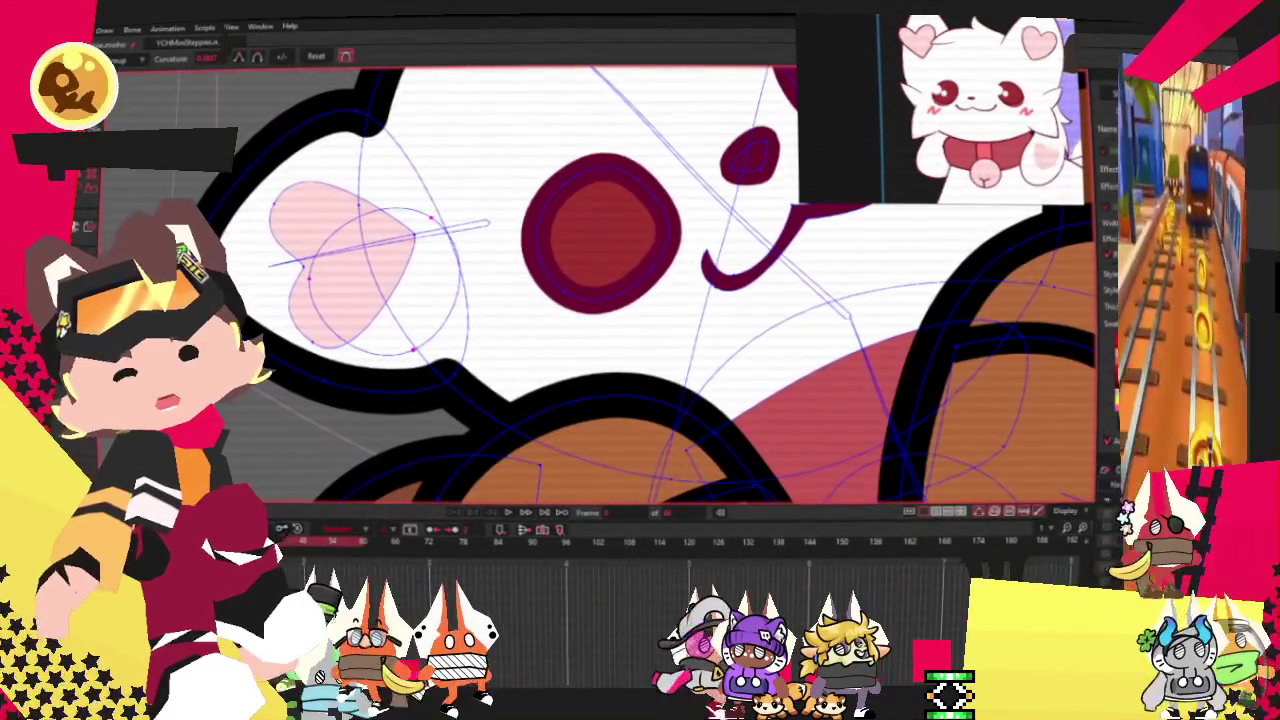
{"action": "key", "text": "t"}
{"action": "scroll", "coordinate": [600, 300], "scroll_direction": "down", "scroll_amount": 2}
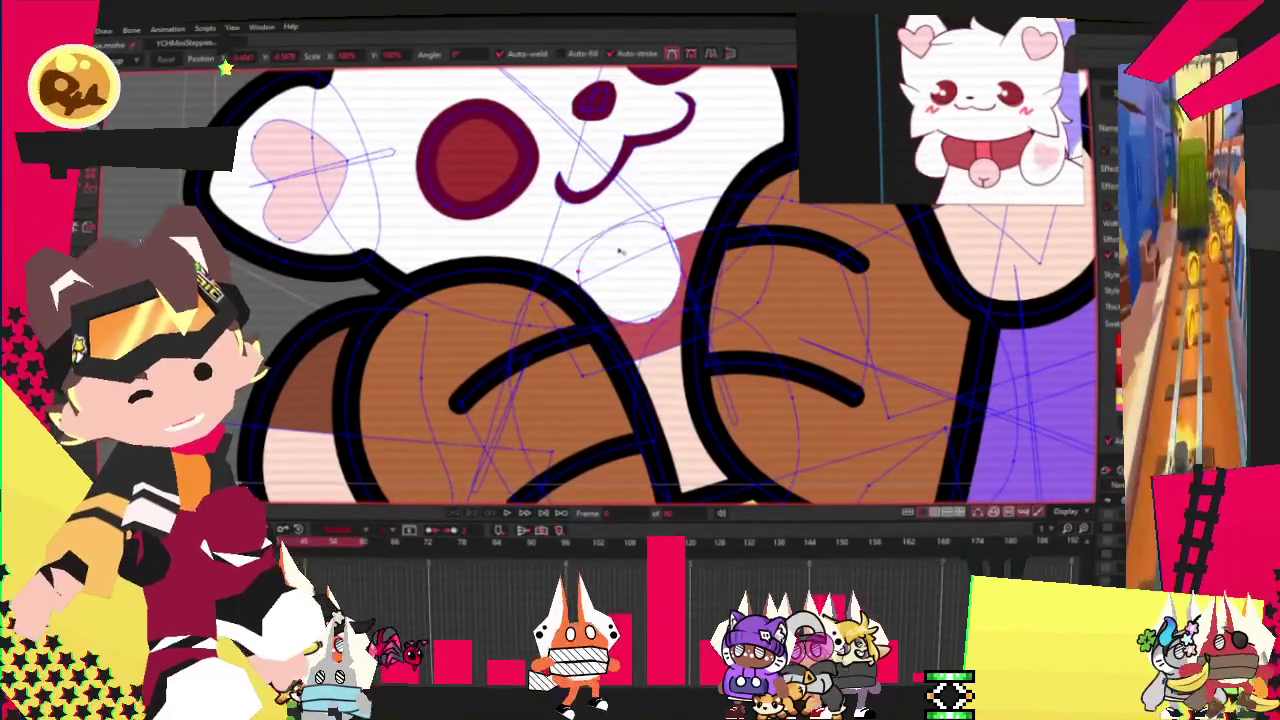
{"action": "left_click_drag", "start_coordinate": [690, 300], "coordinate": [500, 195]}
{"action": "key", "text": "alt+s"}
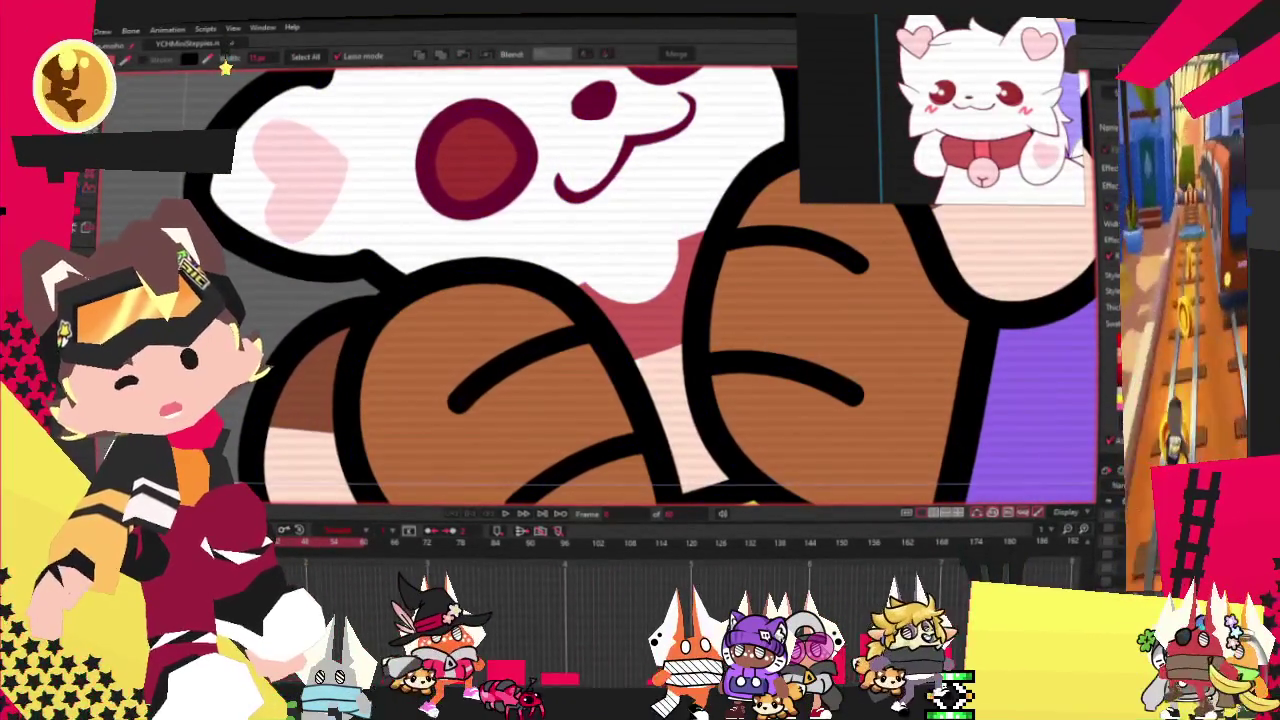
{"action": "key", "text": "t"}
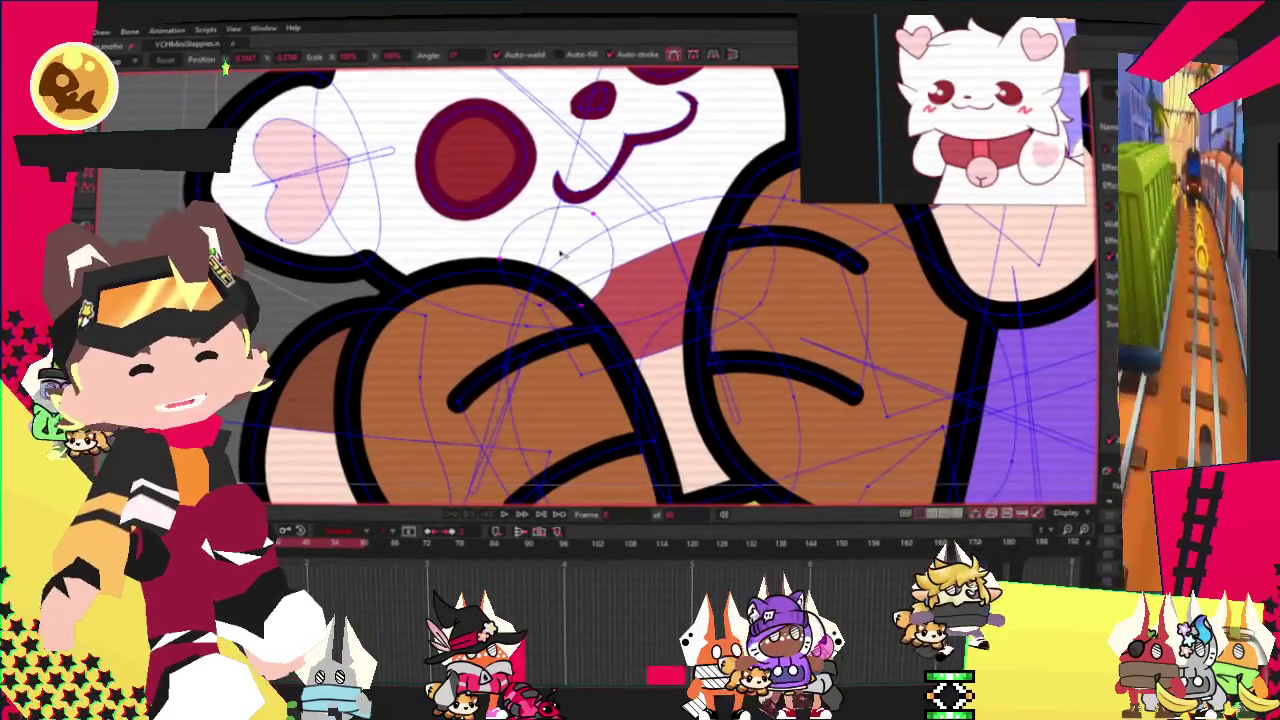
{"action": "scroll", "coordinate": [463, 206], "scroll_direction": "up", "scroll_amount": 3}
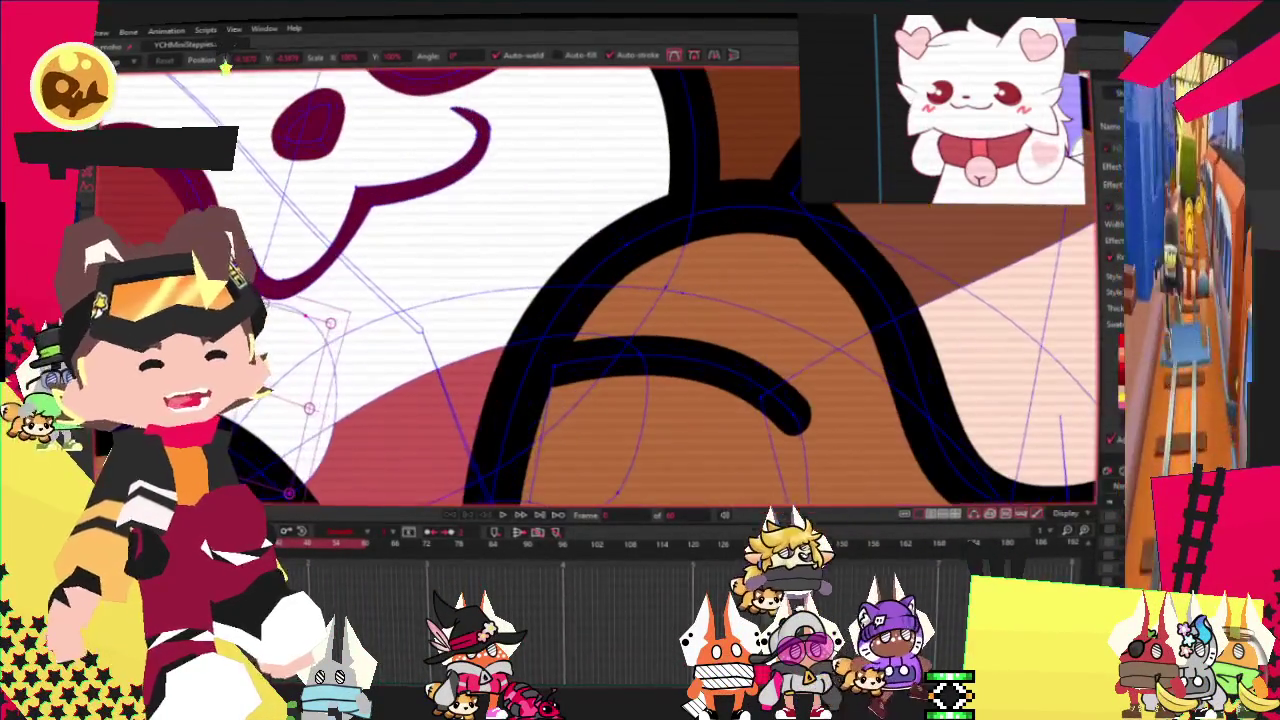
{"action": "key", "text": "alt+s"}
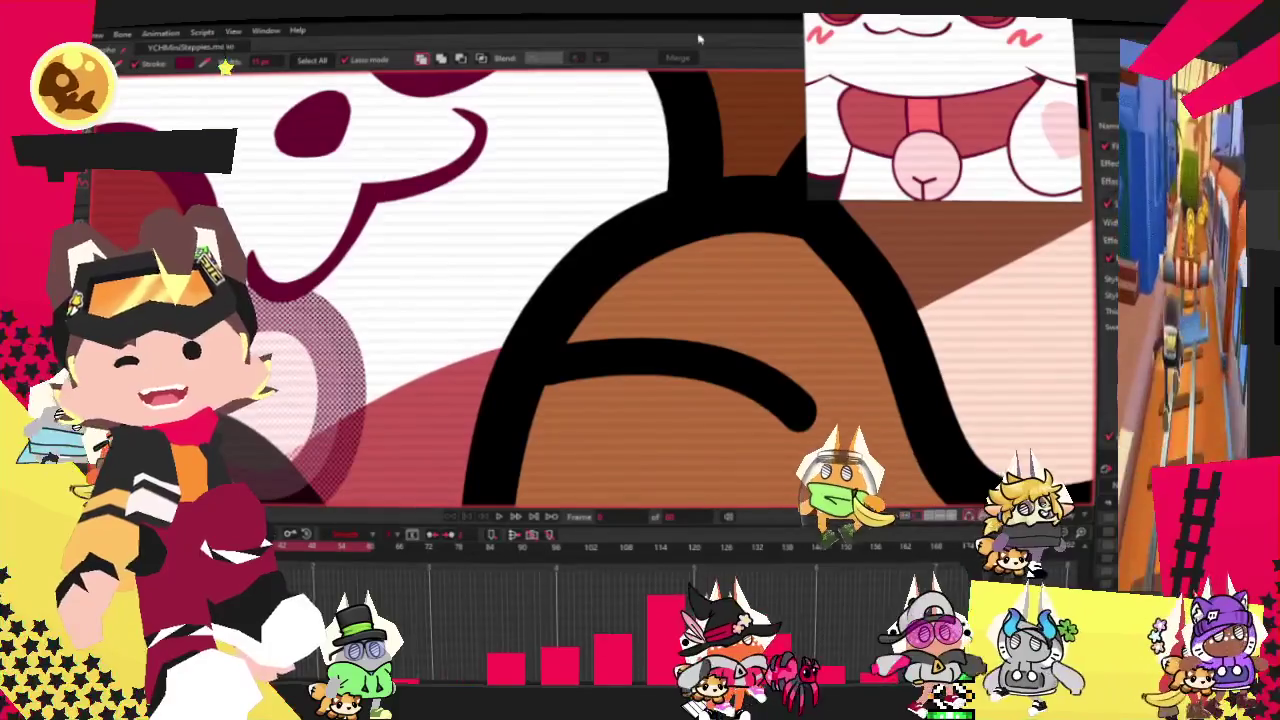
{"action": "key", "text": "space"}
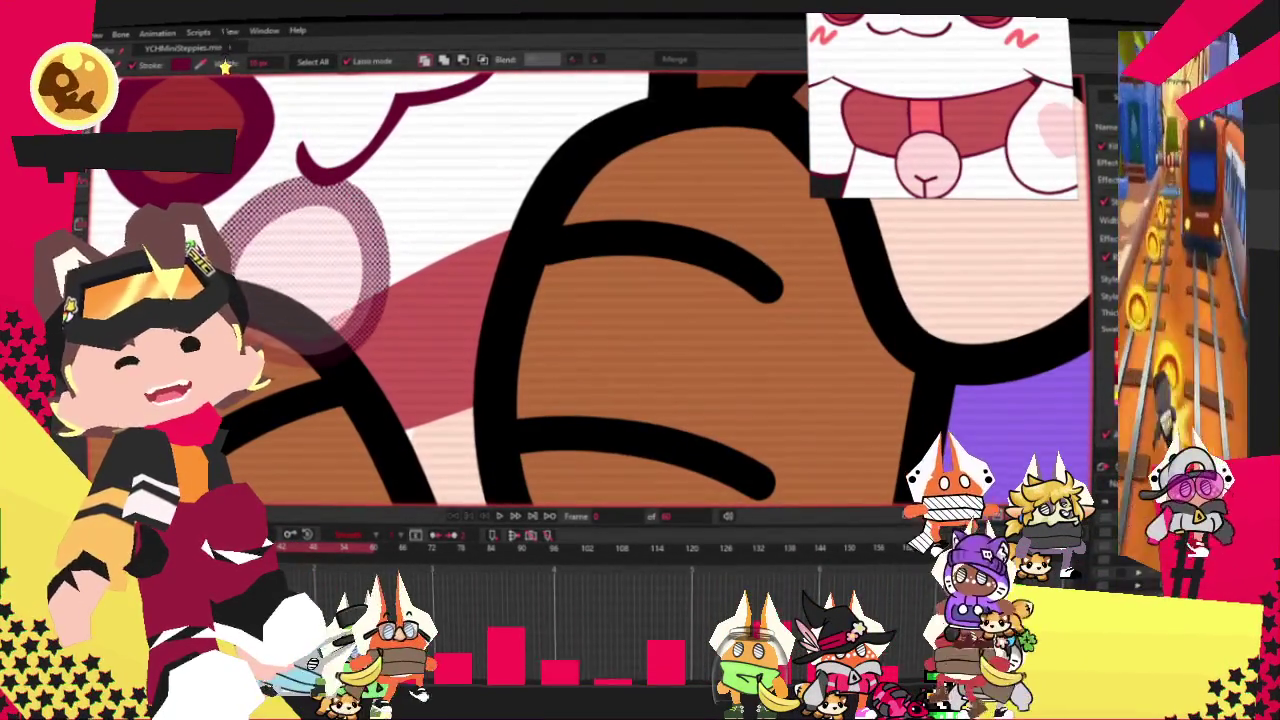
{"action": "key", "text": "t"}
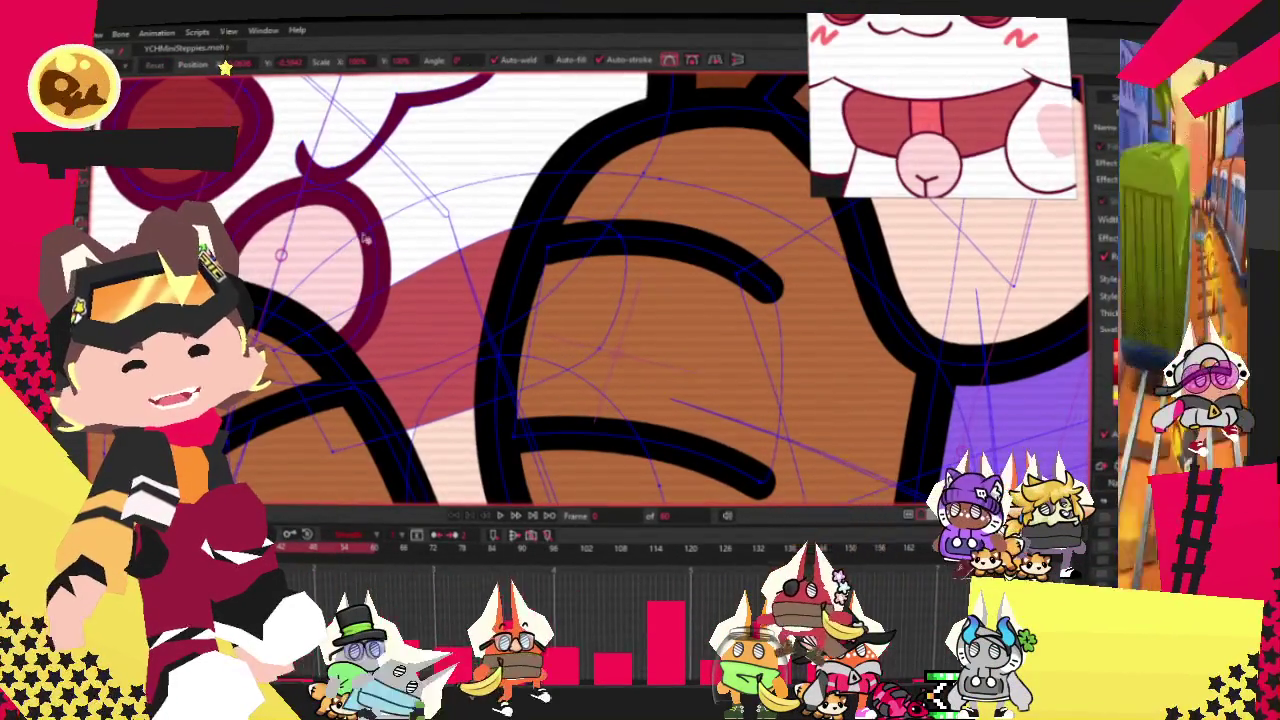
Select the pink ringed circle behind the paw, move it further down, and deselect.
{"action": "scroll", "coordinate": [366, 220], "scroll_direction": "down", "scroll_amount": 2}
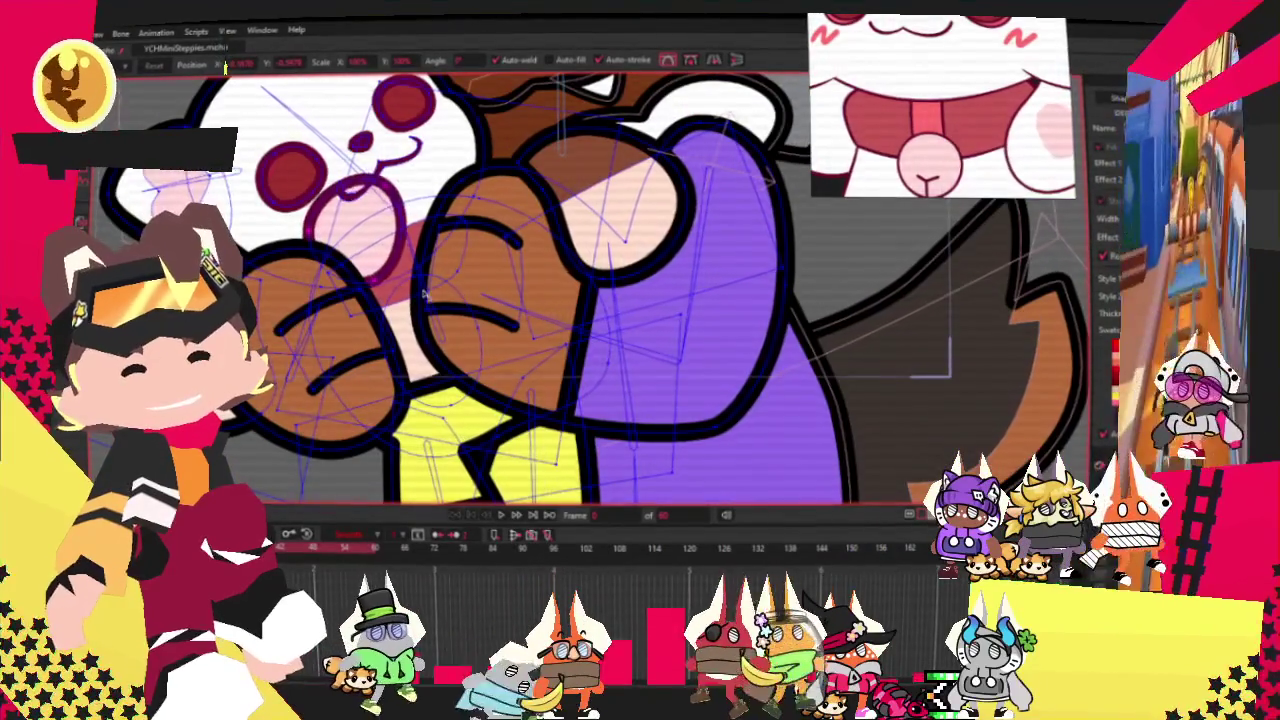
{"action": "scroll", "coordinate": [418, 284], "scroll_direction": "up", "scroll_amount": 2}
{"action": "left_click", "coordinate": [424, 268]}
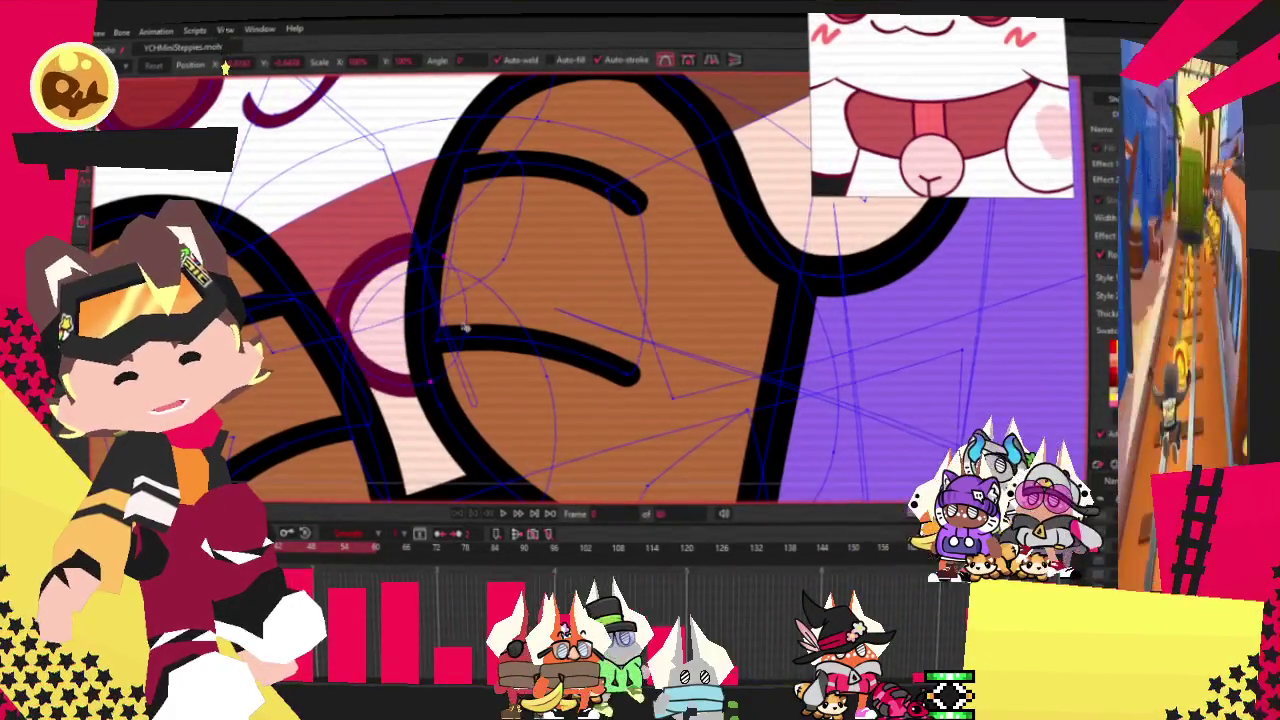
{"action": "scroll", "coordinate": [465, 328], "scroll_direction": "up", "scroll_amount": 1}
{"action": "scroll", "coordinate": [430, 240], "scroll_direction": "up", "scroll_amount": 1}
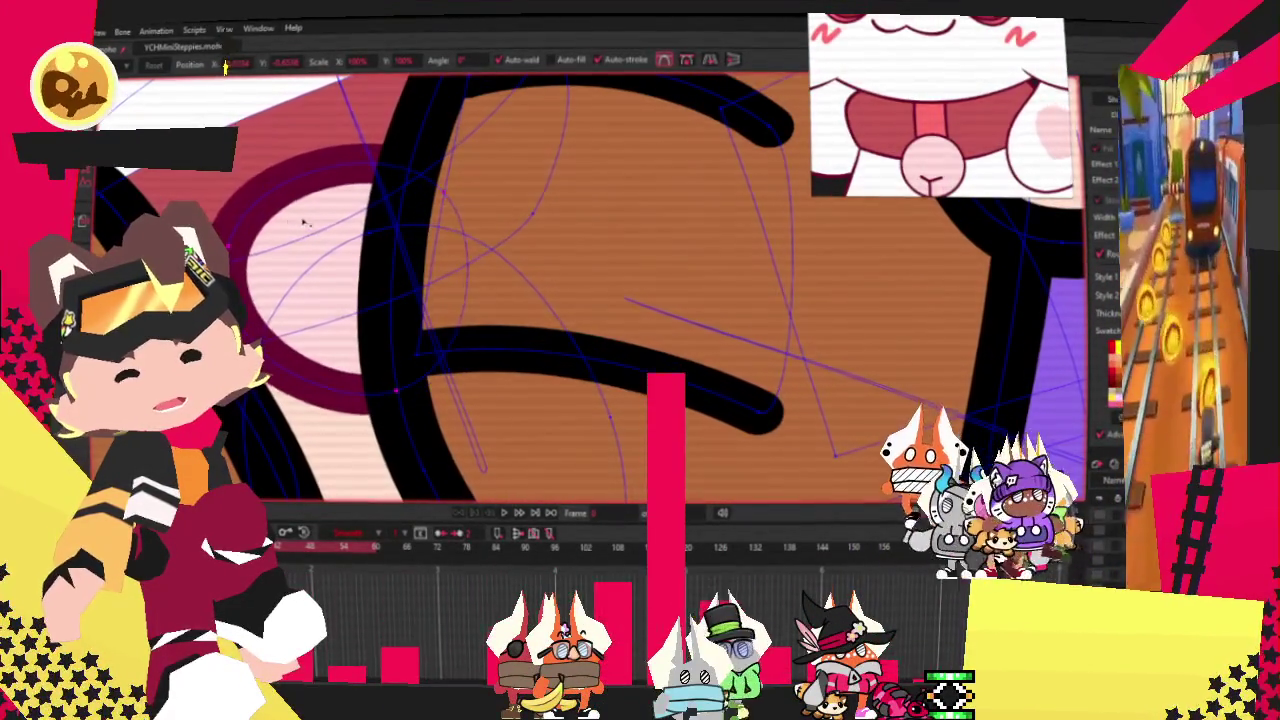
{"action": "left_click_drag", "start_coordinate": [291, 229], "coordinate": [375, 353]}
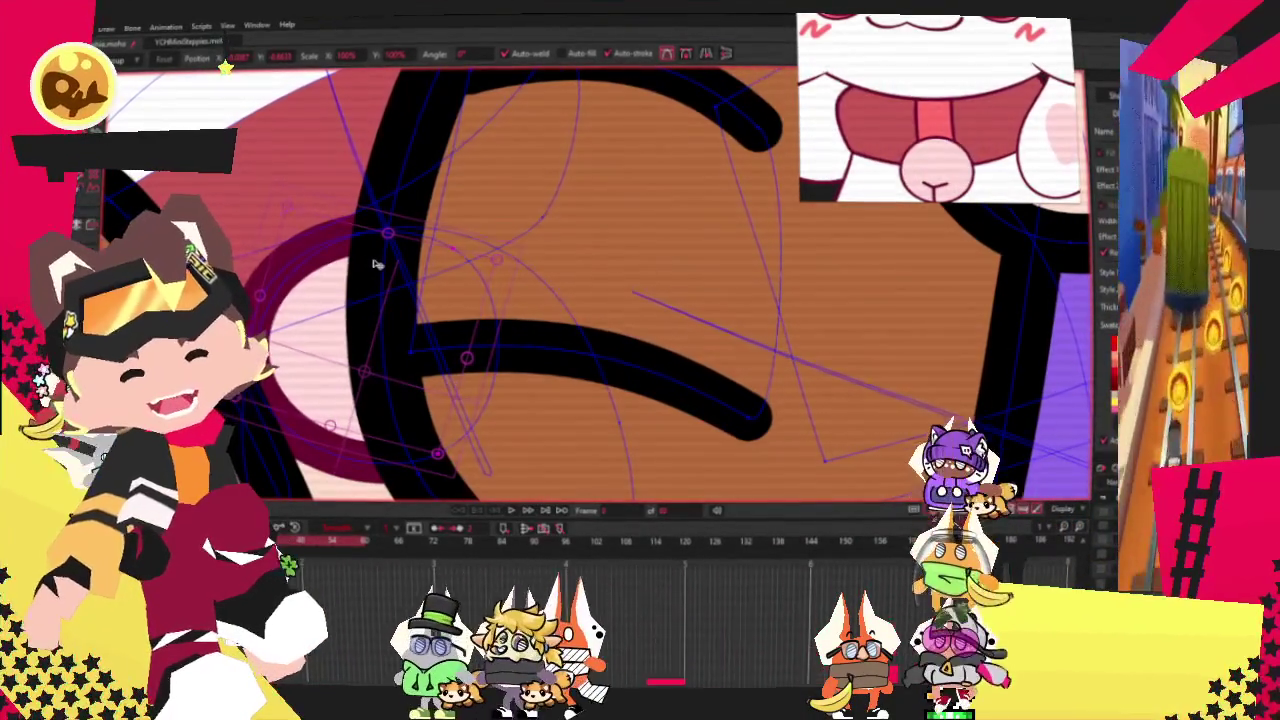
{"action": "left_click", "coordinate": [340, 338]}
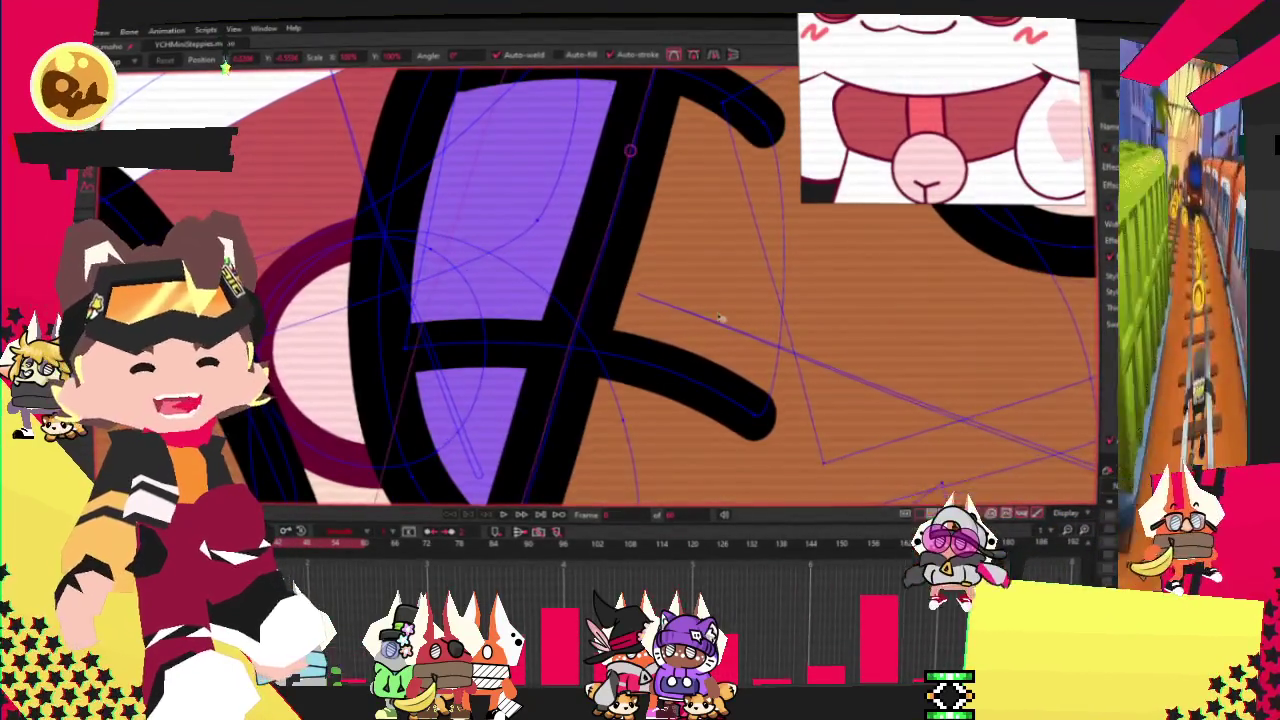
{"action": "scroll", "coordinate": [591, 350], "scroll_direction": "up", "scroll_amount": 3}
{"action": "scroll", "coordinate": [529, 266], "scroll_direction": "up", "scroll_amount": 2}
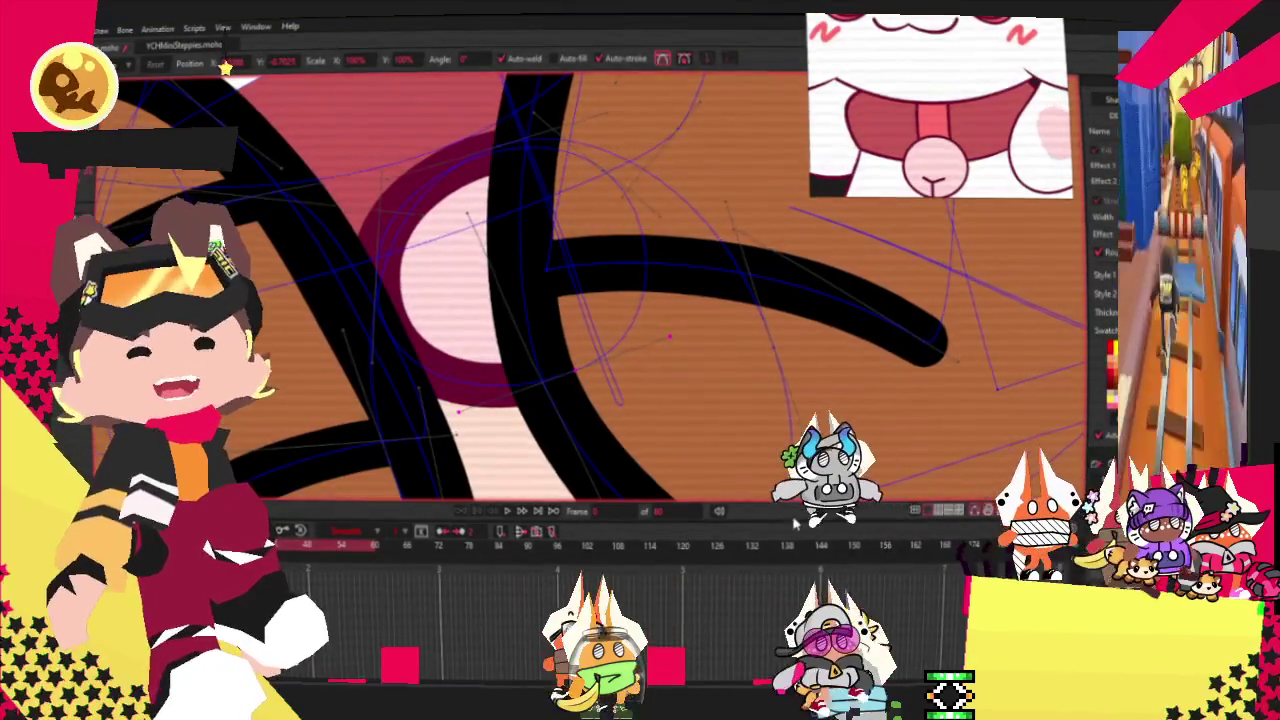
{"action": "scroll", "coordinate": [523, 270], "scroll_direction": "up", "scroll_amount": 2}
Select the translucent pink shape near the cat's face and drag it down over the brown paw.
{"action": "key", "text": "g"}
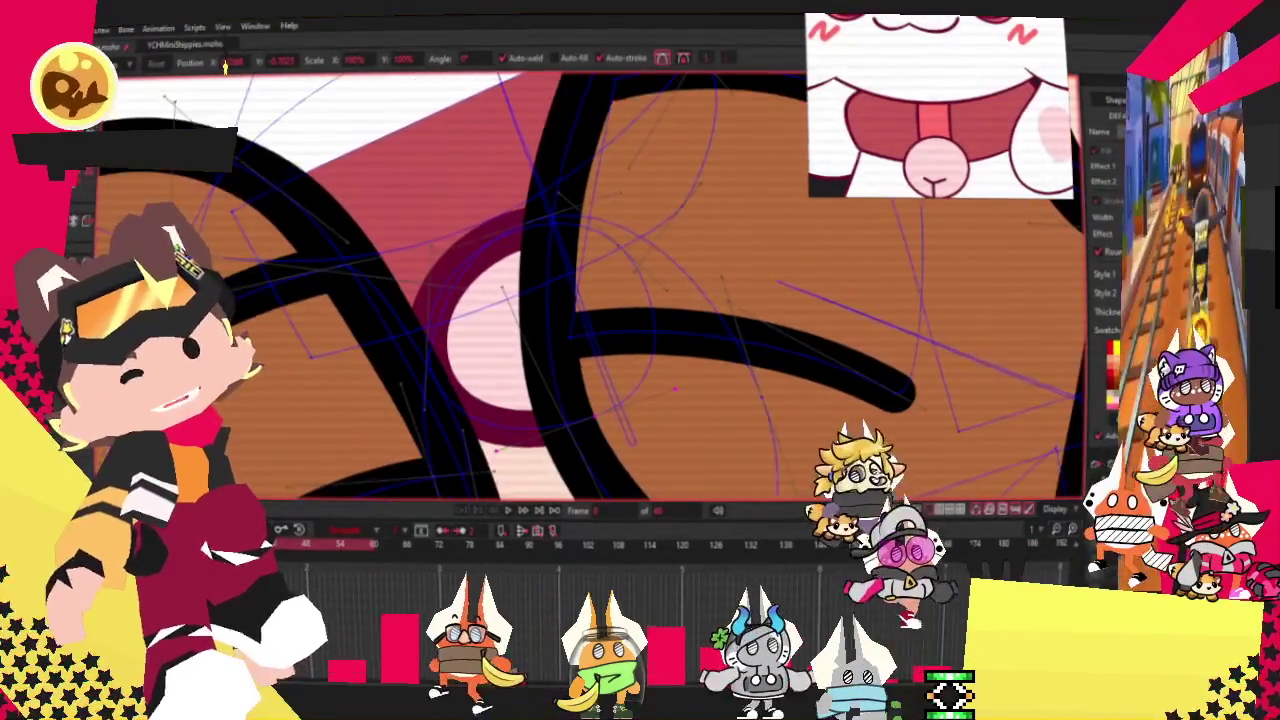
{"action": "scroll", "coordinate": [338, 162], "scroll_direction": "up", "scroll_amount": 2}
{"action": "scroll", "coordinate": [338, 162], "scroll_direction": "down", "scroll_amount": 2}
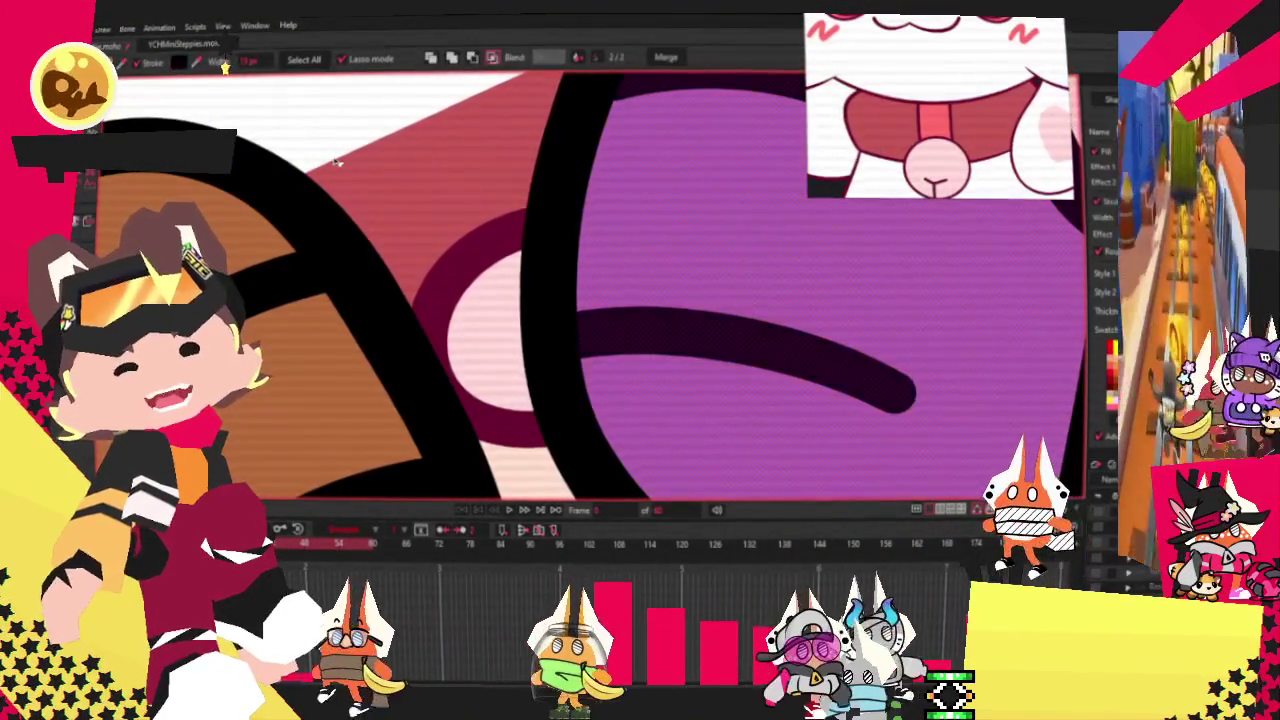
{"action": "key", "text": "u"}
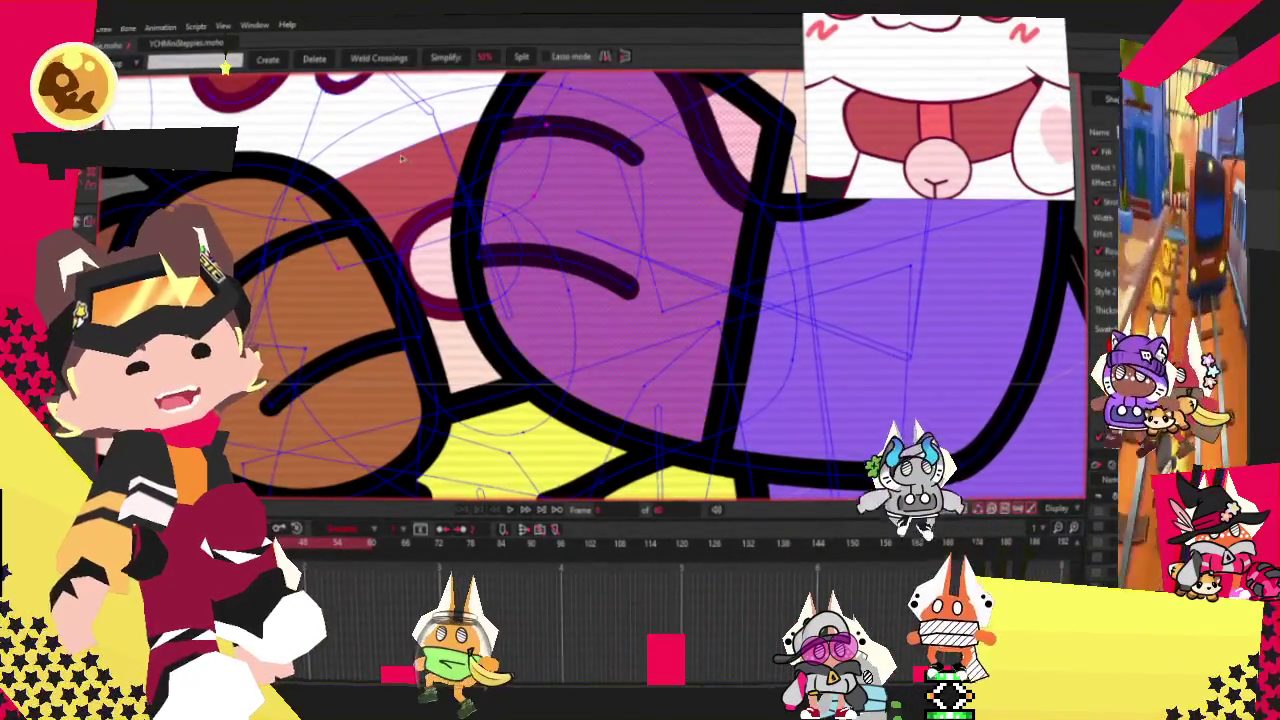
{"action": "scroll", "coordinate": [401, 158], "scroll_direction": "up", "scroll_amount": 1}
{"action": "scroll", "coordinate": [403, 152], "scroll_direction": "up", "scroll_amount": 1}
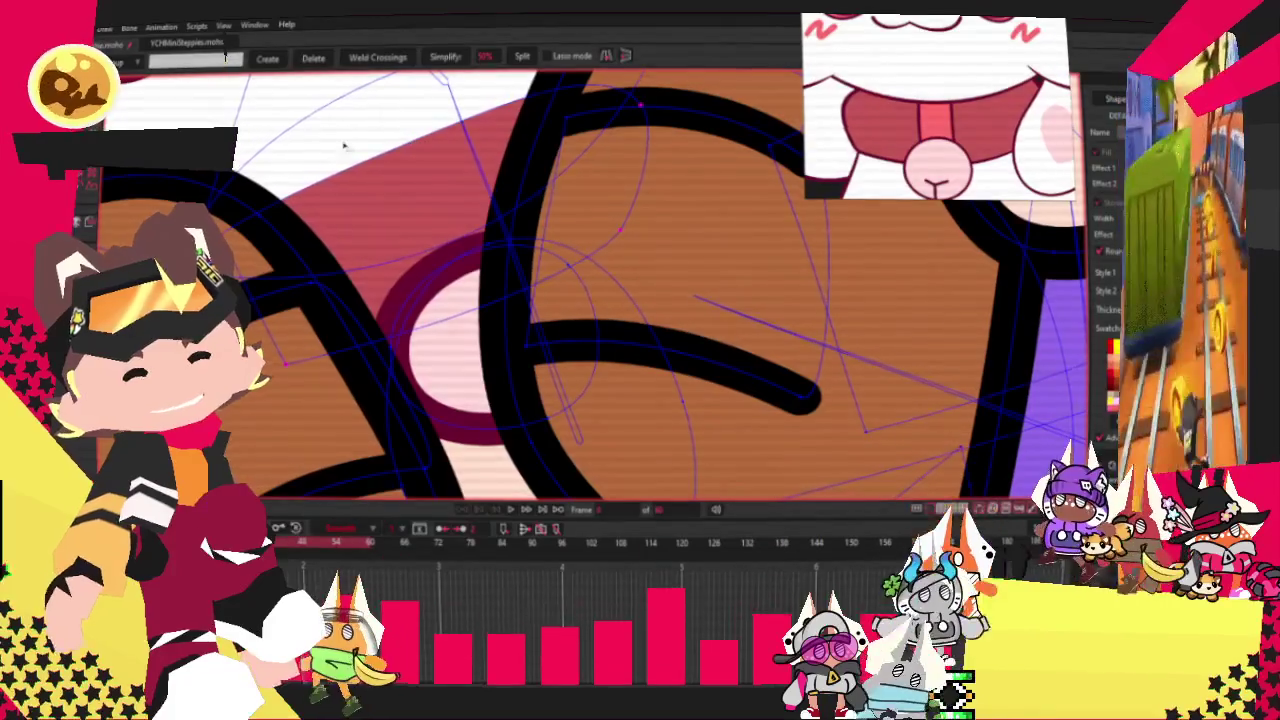
{"action": "key", "text": "g"}
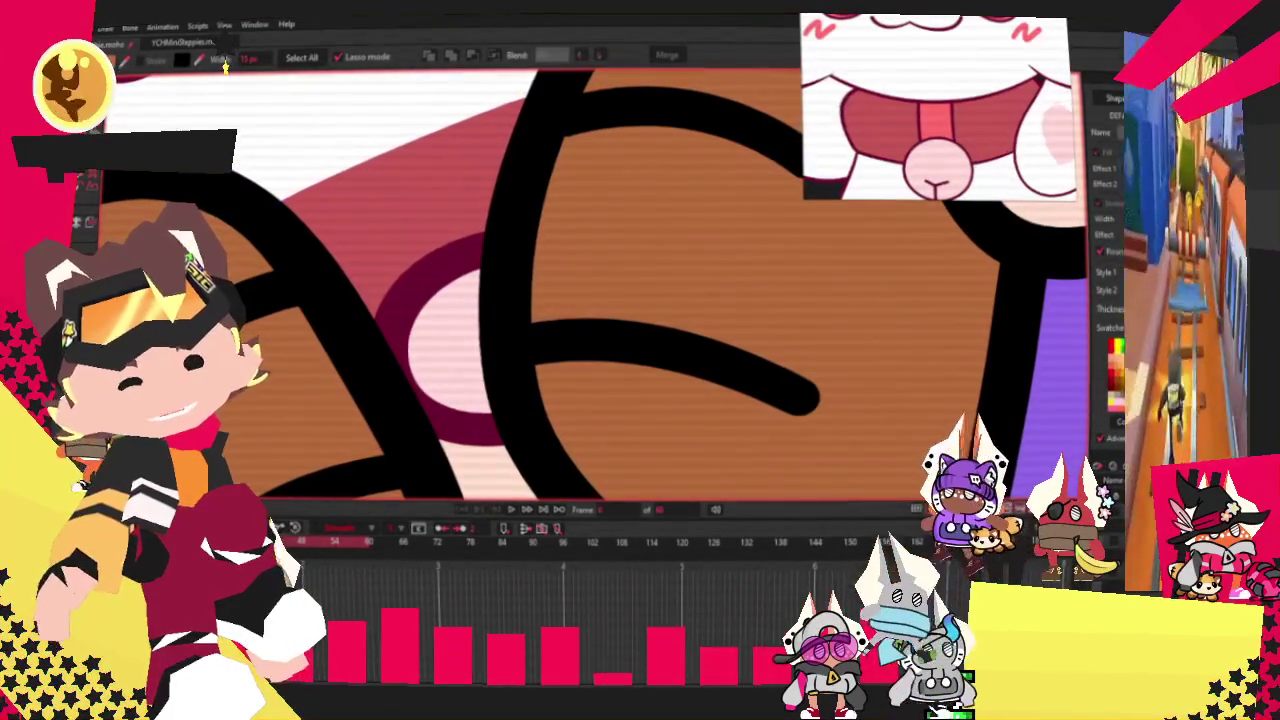
{"action": "key", "text": "t"}
{"action": "scroll", "coordinate": [508, 242], "scroll_direction": "down", "scroll_amount": 2}
{"action": "scroll", "coordinate": [508, 242], "scroll_direction": "up", "scroll_amount": 2}
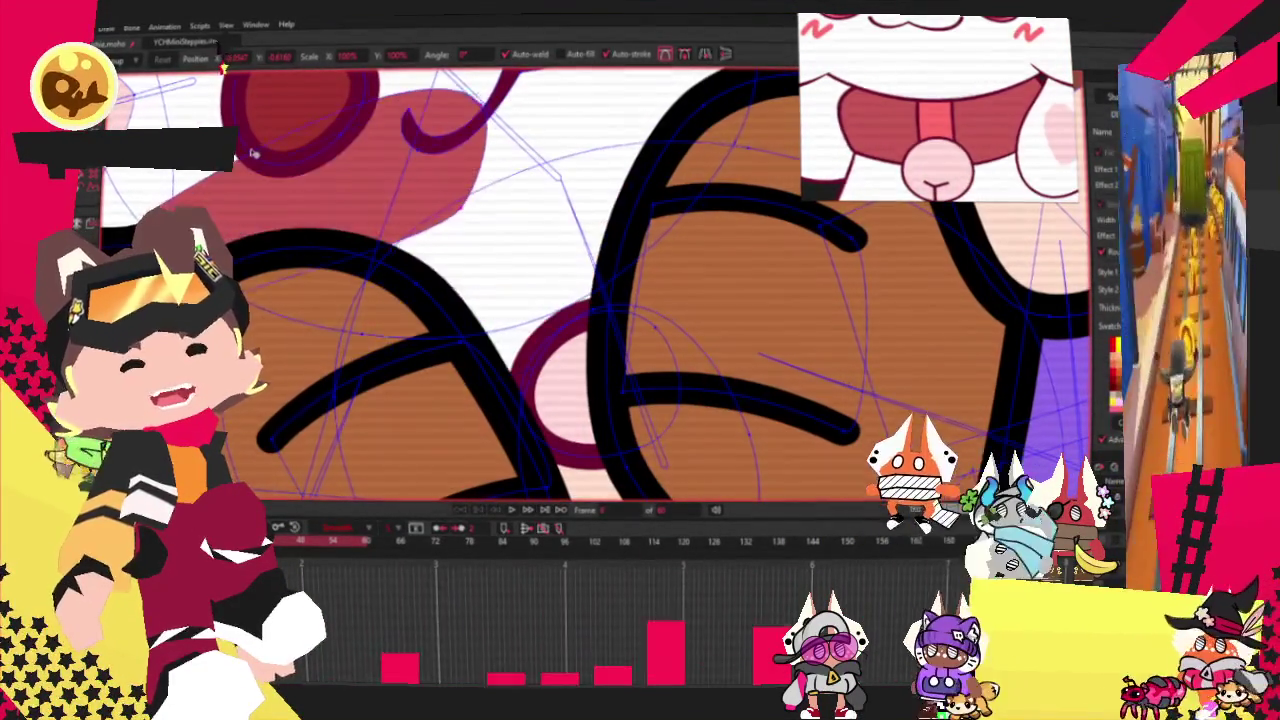
{"action": "key", "text": "g"}
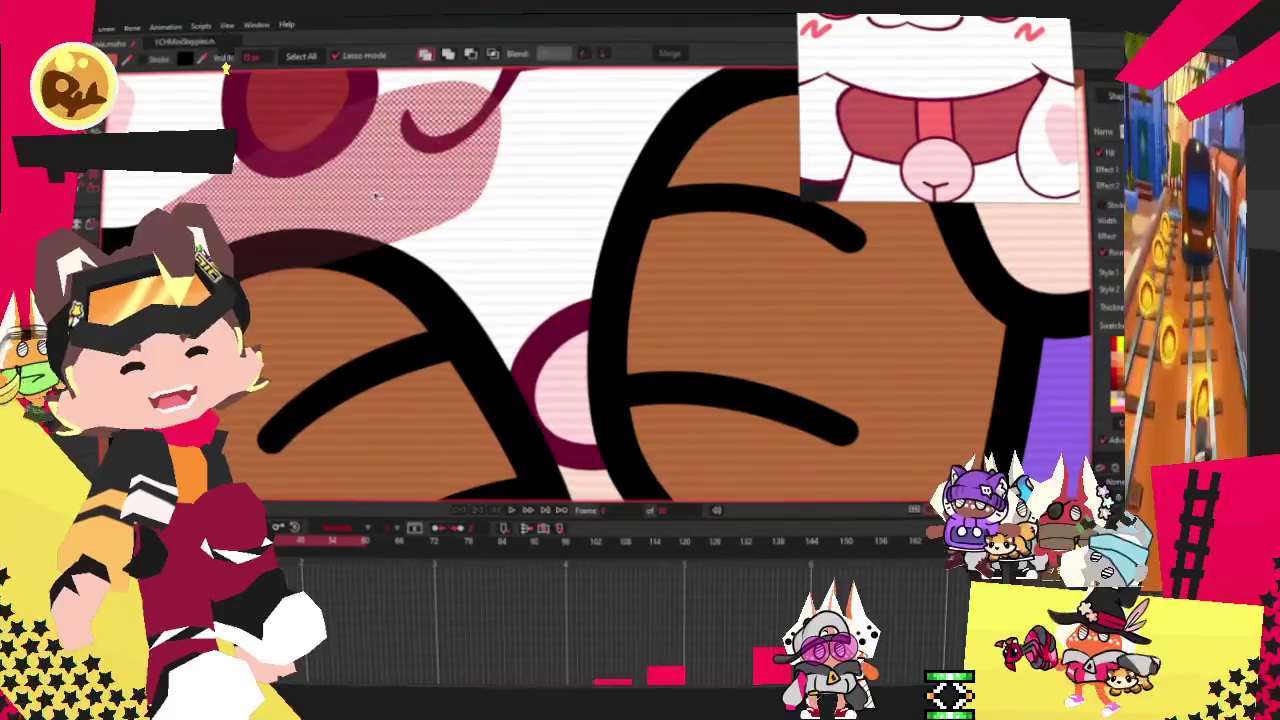
{"action": "left_click", "coordinate": [266, 74]}
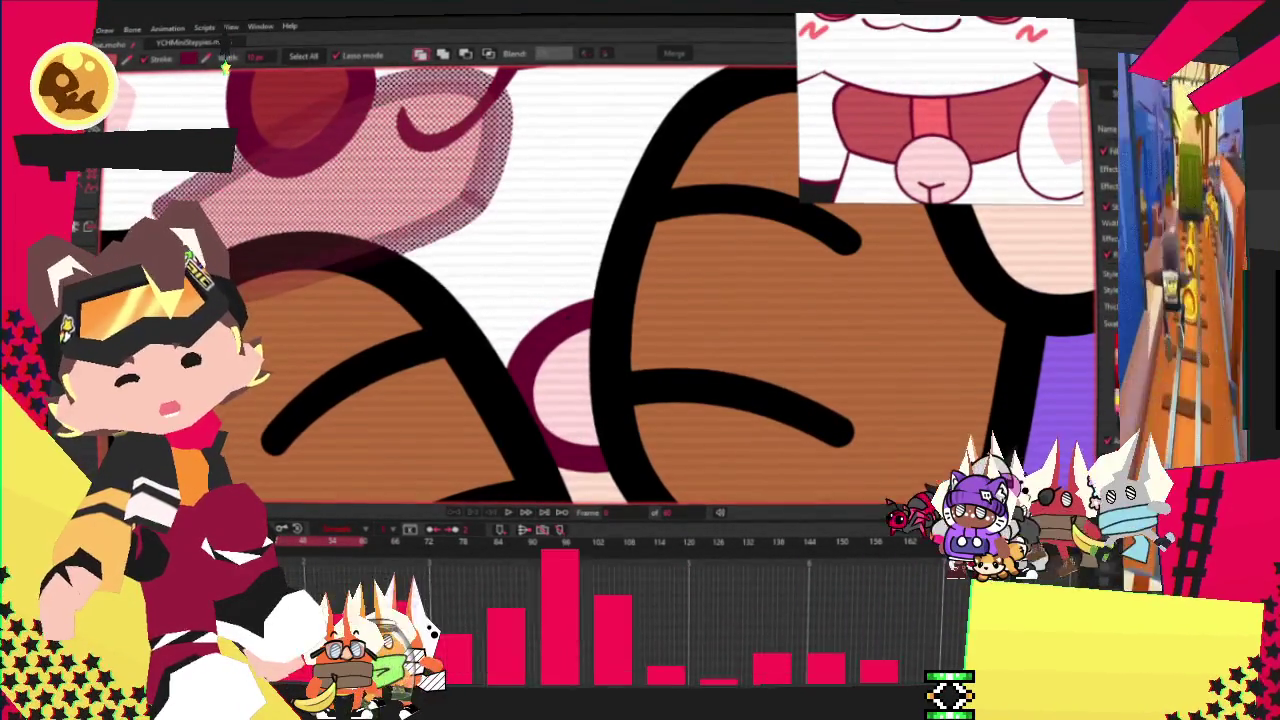
{"action": "key", "text": "t"}
{"action": "left_click_drag", "start_coordinate": [371, 188], "coordinate": [584, 278]}
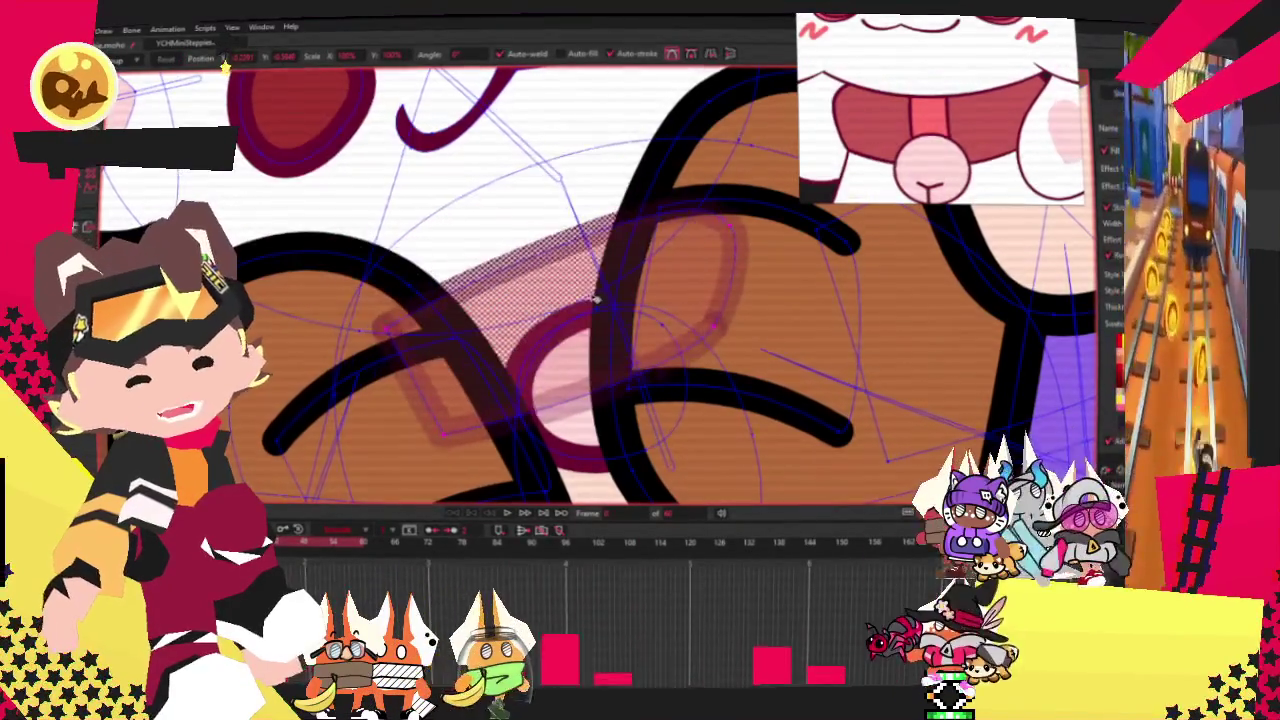
Rotate and enlarge the pink shape, stretching its points toward the paw into a looped ribbon.
{"action": "scroll", "coordinate": [584, 278], "scroll_direction": "up", "scroll_amount": 2}
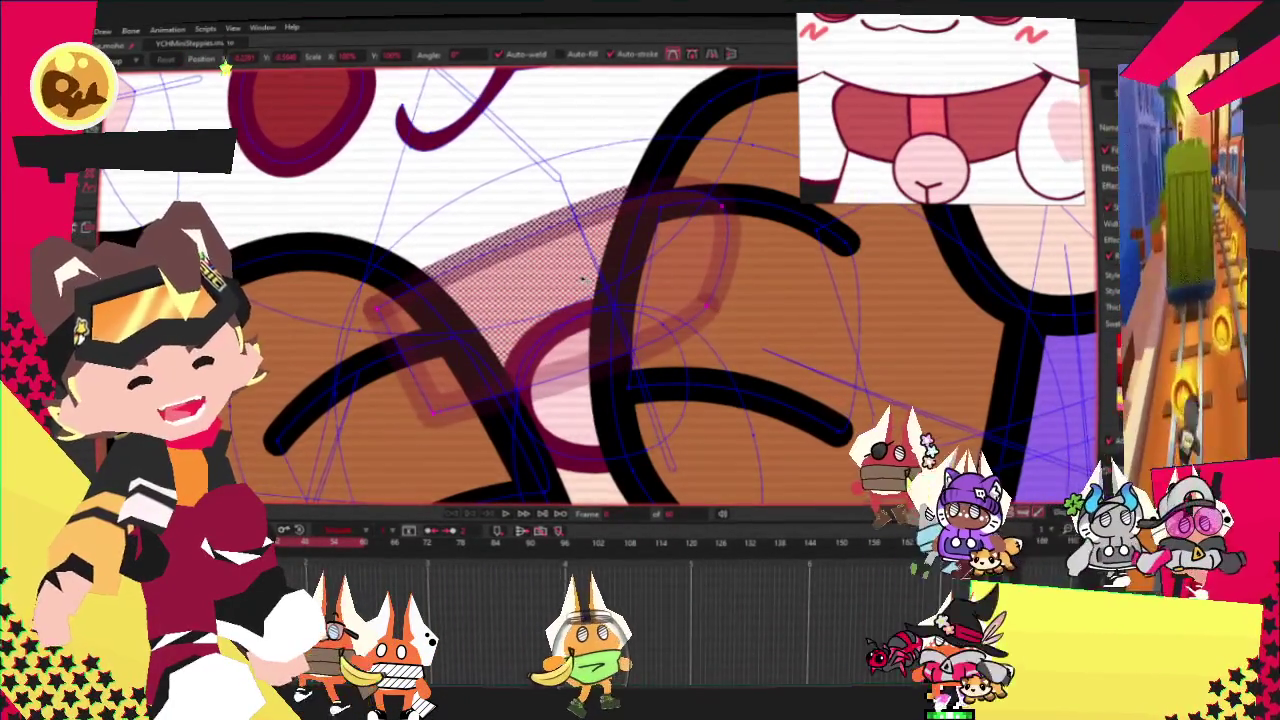
{"action": "scroll", "coordinate": [540, 290], "scroll_direction": "down", "scroll_amount": 4}
{"action": "scroll", "coordinate": [510, 303], "scroll_direction": "up", "scroll_amount": 3}
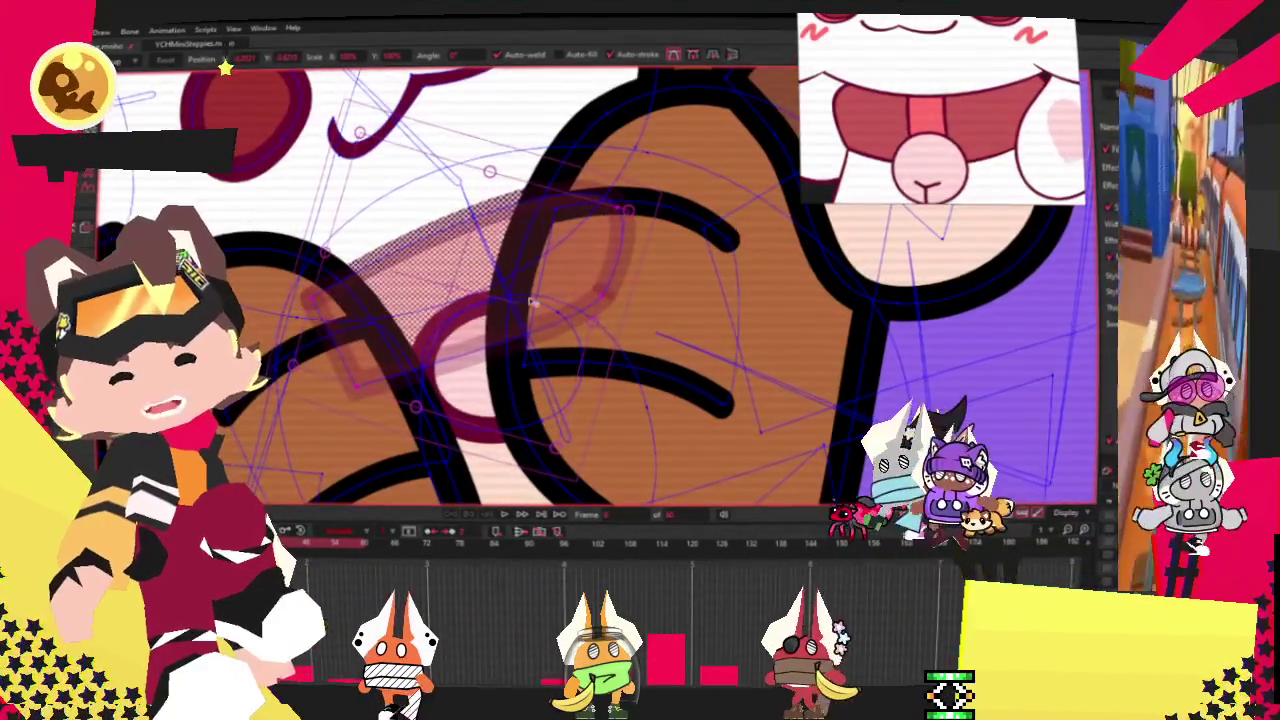
{"action": "mouse_move", "coordinate": [512, 303]}
{"action": "left_mouse_down"}
{"action": "mouse_move", "coordinate": [620, 222]}
{"action": "mouse_move", "coordinate": [427, 250]}
{"action": "left_mouse_up"}
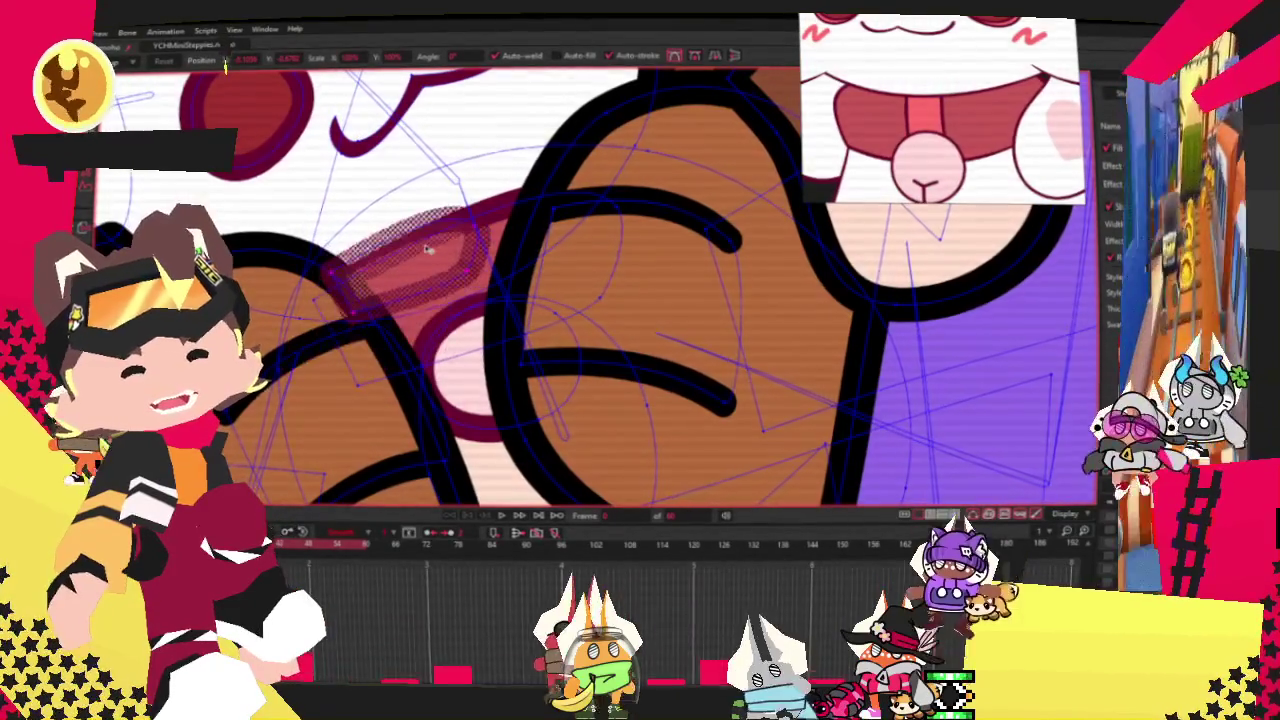
{"action": "key", "text": "q"}
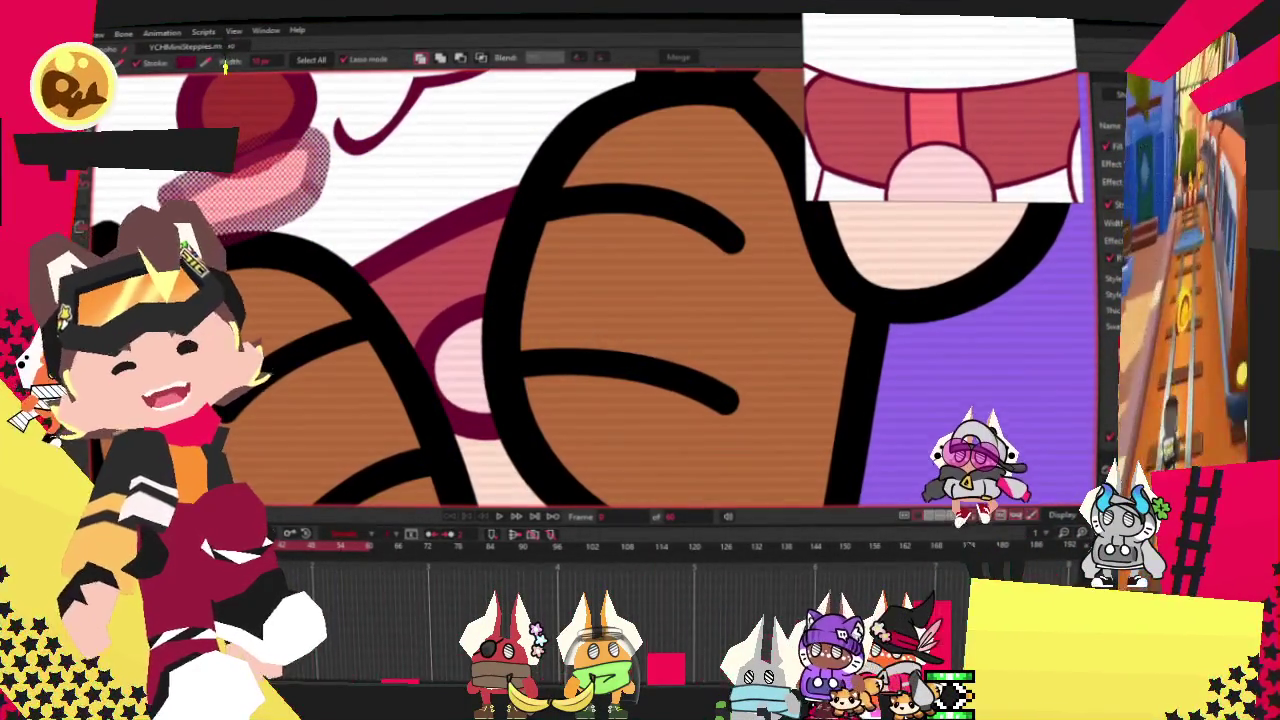
{"action": "key", "text": "t"}
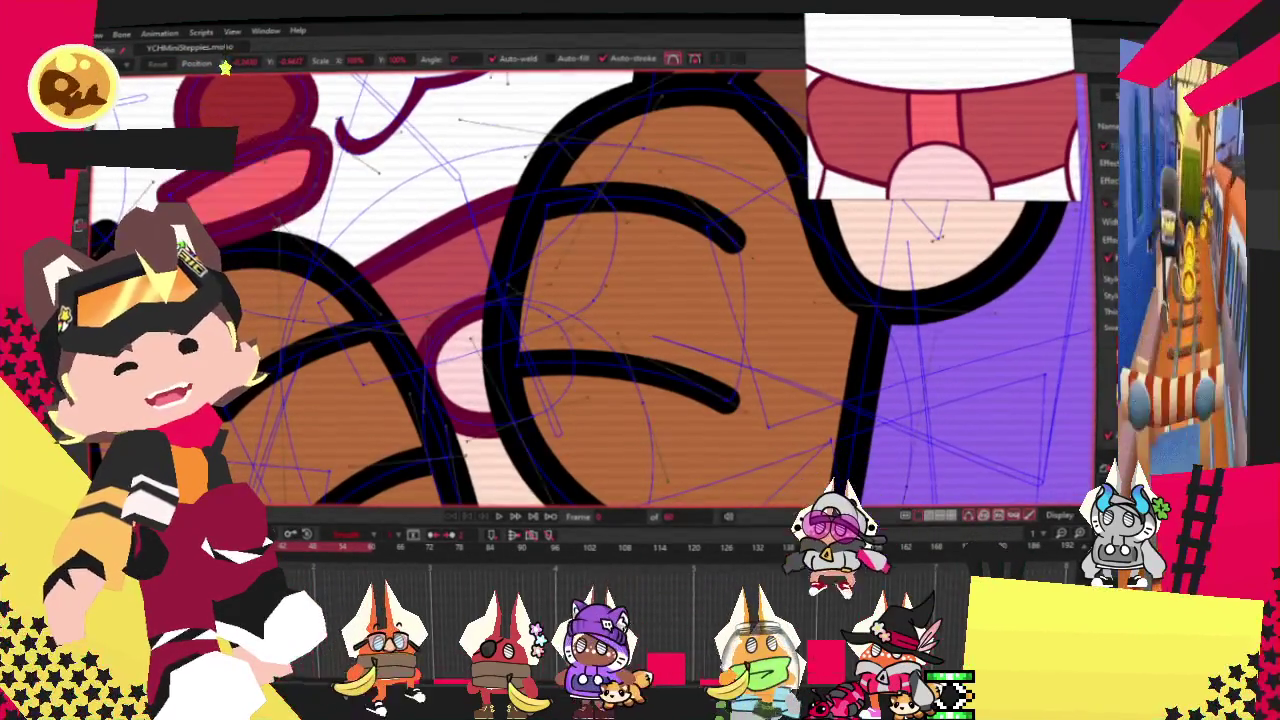
{"action": "left_click_drag", "start_coordinate": [330, 160], "coordinate": [490, 300]}
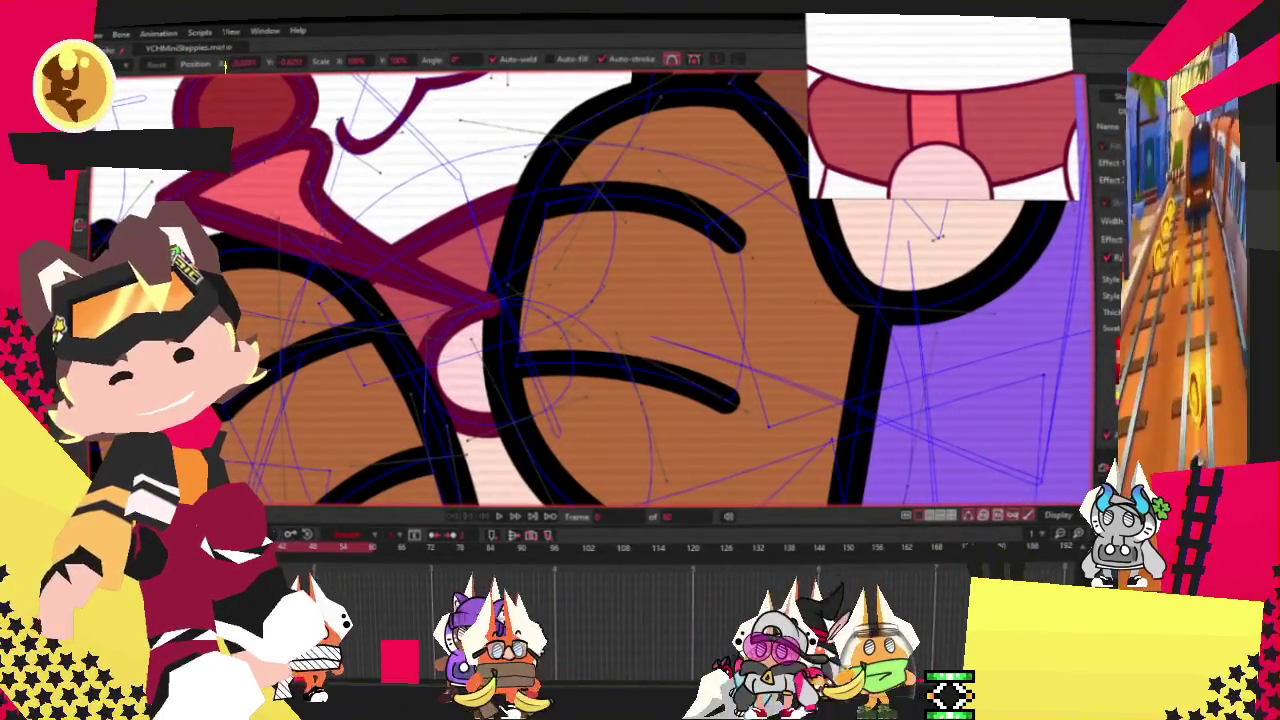
{"action": "left_click_drag", "start_coordinate": [241, 186], "coordinate": [438, 253]}
Pull the ribbon's top edge downward, then select the pink band fill between the paws.
{"action": "scroll", "coordinate": [340, 188], "scroll_direction": "up", "scroll_amount": 2}
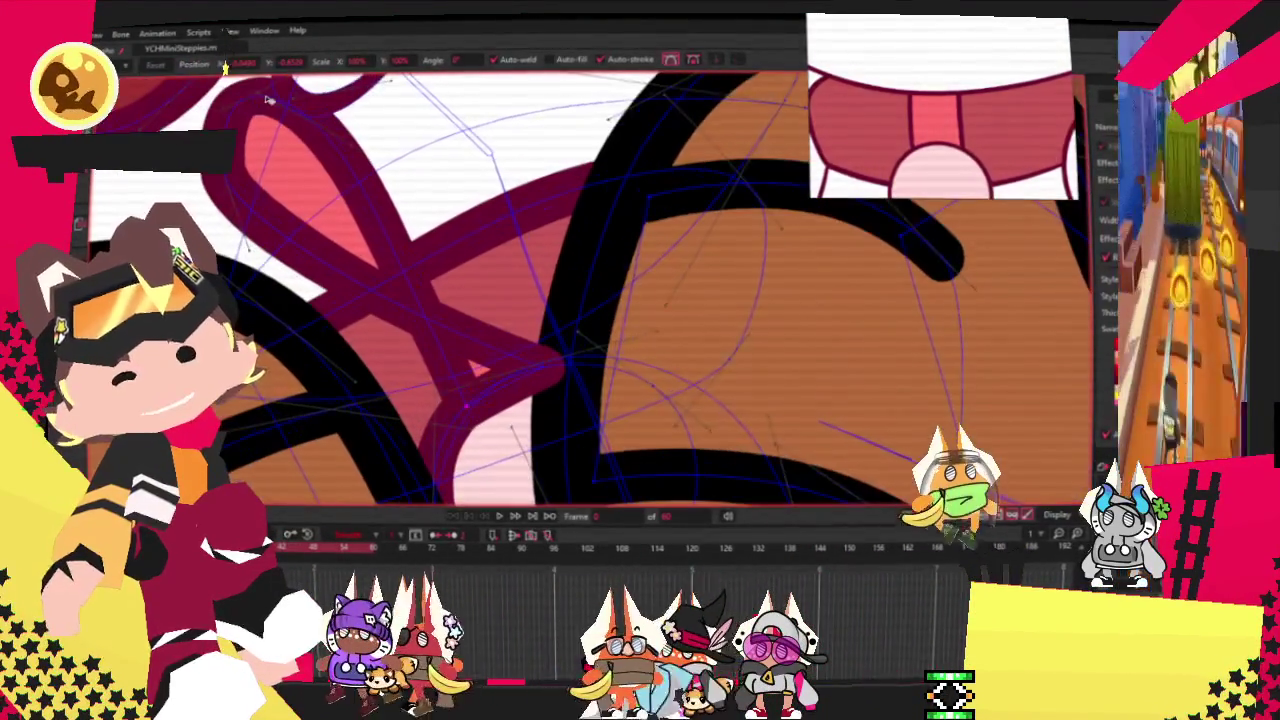
{"action": "mouse_move", "coordinate": [240, 102]}
{"action": "left_mouse_down"}
{"action": "mouse_move", "coordinate": [222, 175]}
{"action": "mouse_move", "coordinate": [492, 210]}
{"action": "left_mouse_up"}
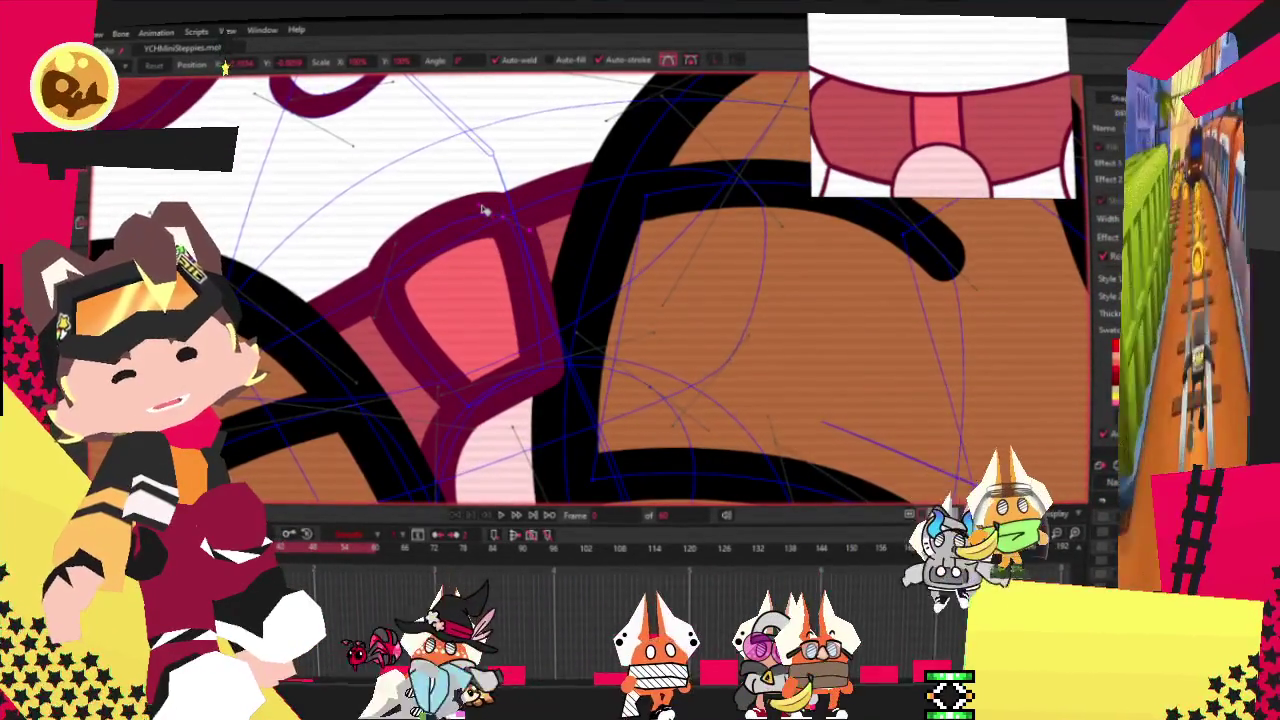
{"action": "scroll", "coordinate": [492, 210], "scroll_direction": "down", "scroll_amount": 2}
{"action": "key", "text": "q"}
{"action": "left_click", "coordinate": [420, 245]}
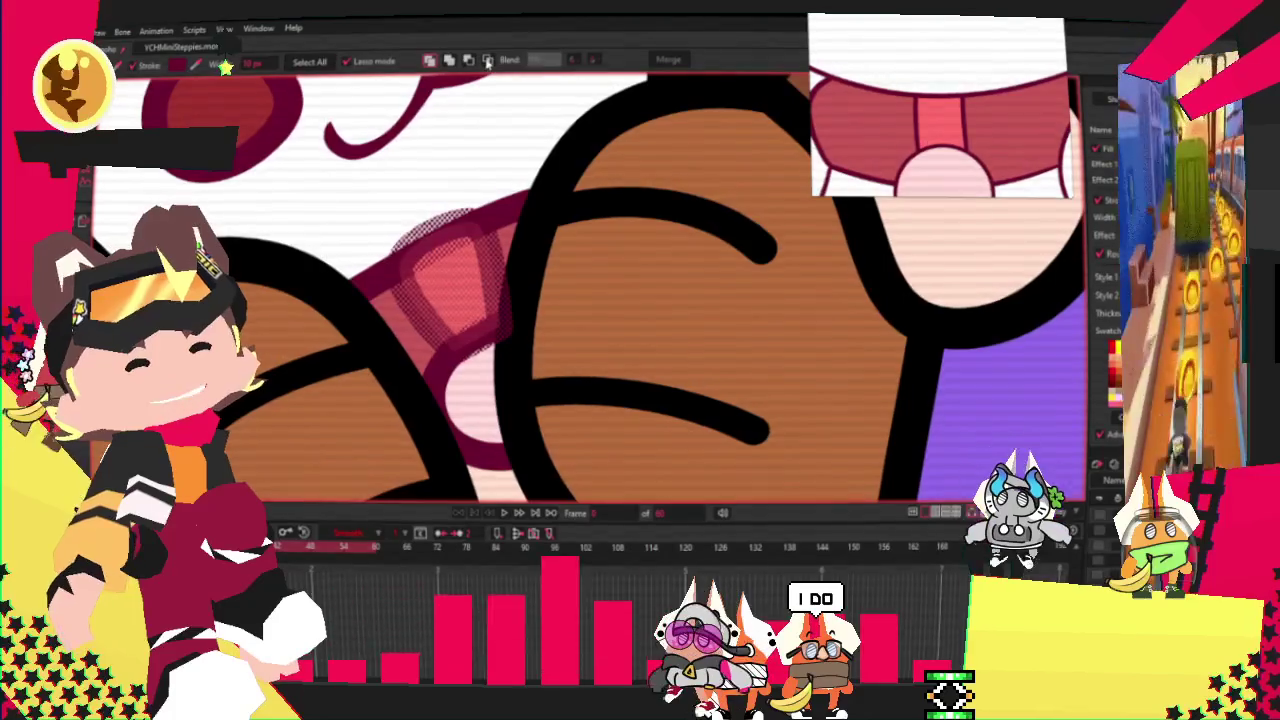
Change the pink band's stacking order and pull one of its points upward.
{"action": "left_click", "coordinate": [488, 60]}
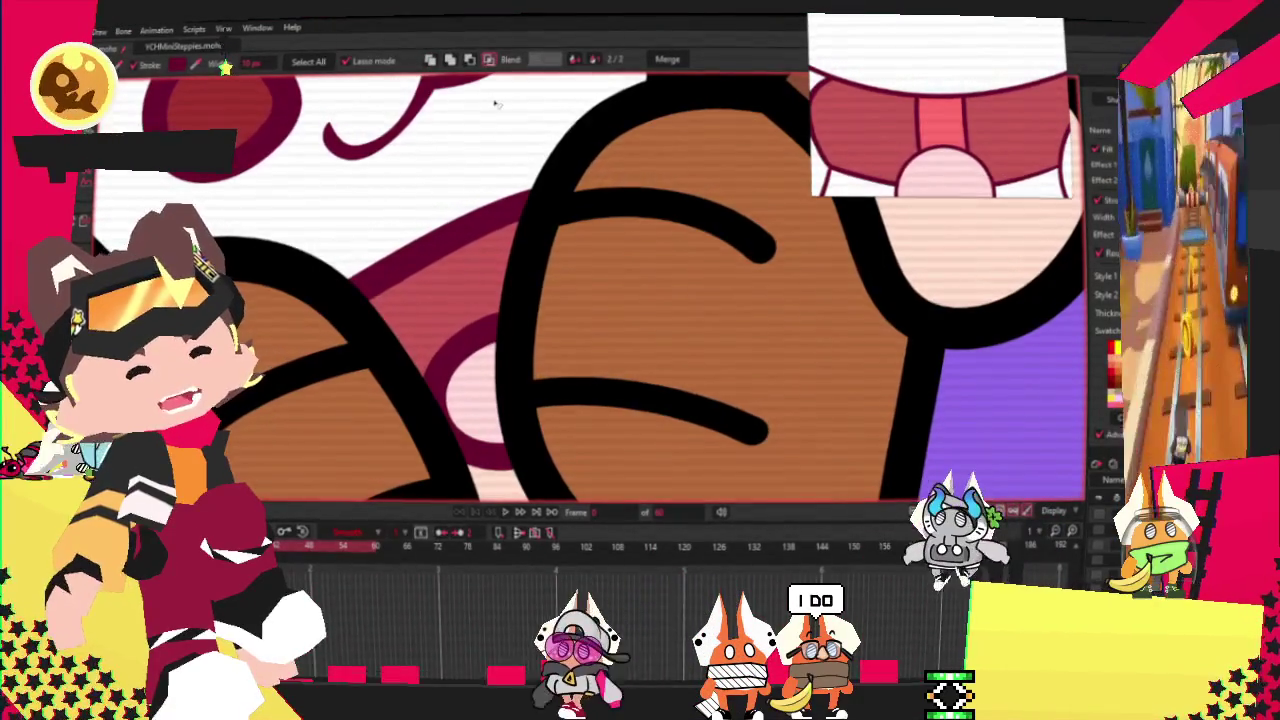
{"action": "scroll", "coordinate": [496, 103], "scroll_direction": "down", "scroll_amount": 2}
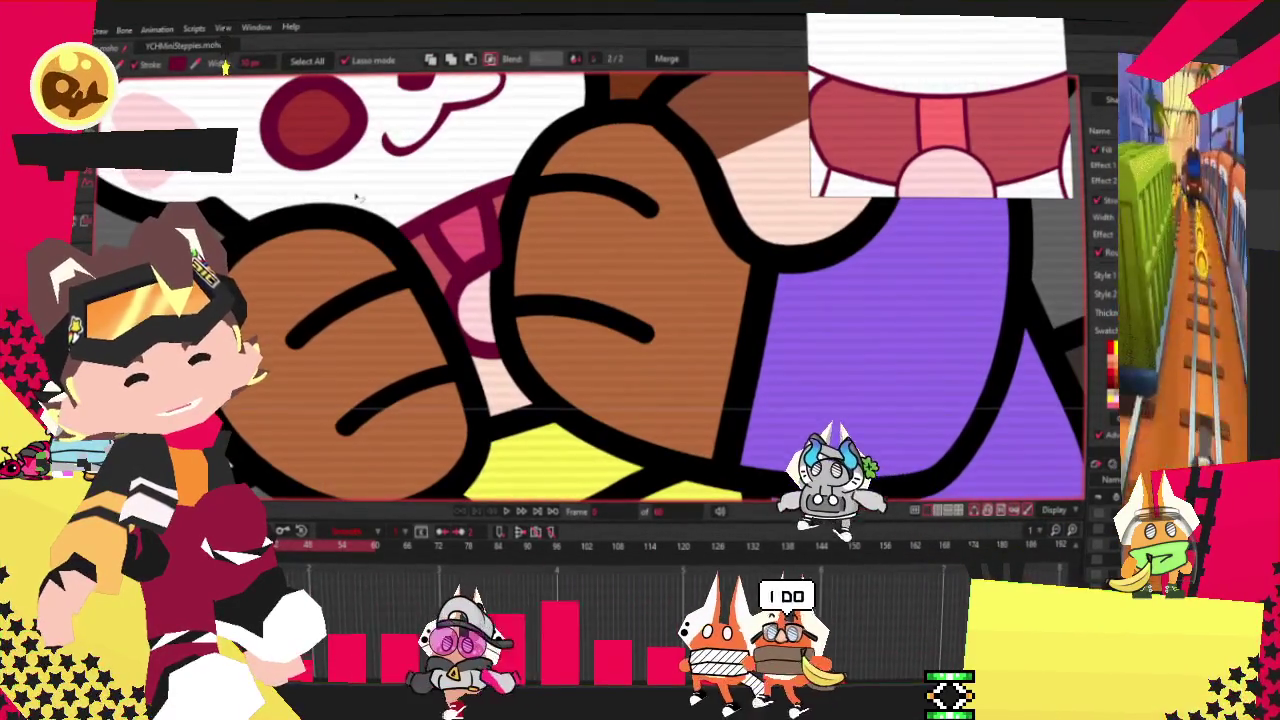
{"action": "scroll", "coordinate": [226, 66], "scroll_direction": "down", "scroll_amount": 3}
{"action": "scroll", "coordinate": [226, 66], "scroll_direction": "up", "scroll_amount": 3}
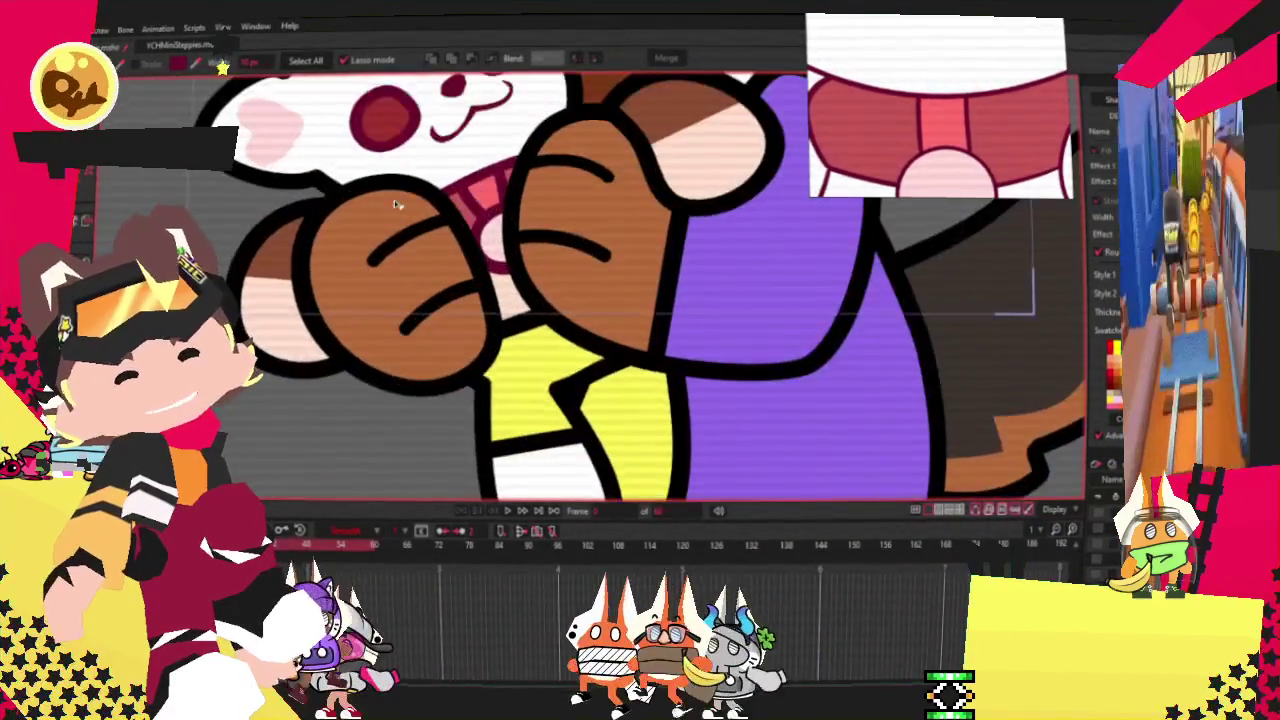
{"action": "scroll", "coordinate": [224, 68], "scroll_direction": "up", "scroll_amount": 1}
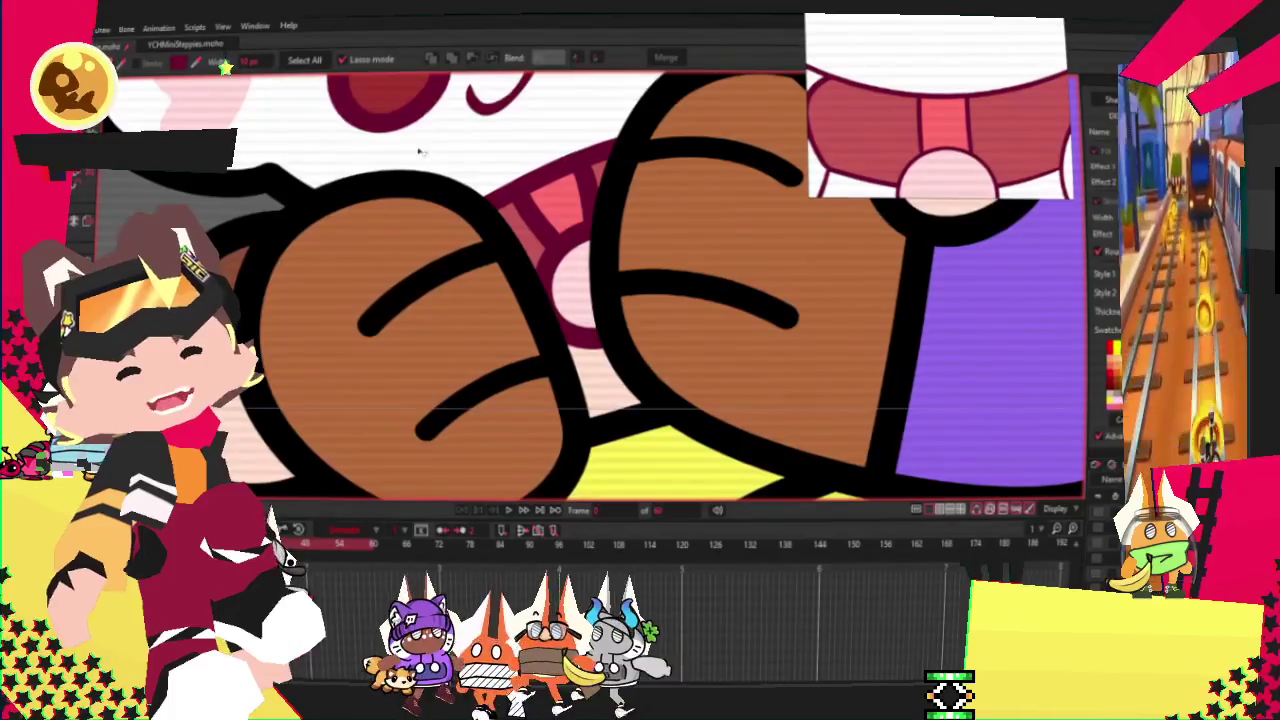
{"action": "scroll", "coordinate": [507, 265], "scroll_direction": "up", "scroll_amount": 2}
{"action": "key", "text": "t"}
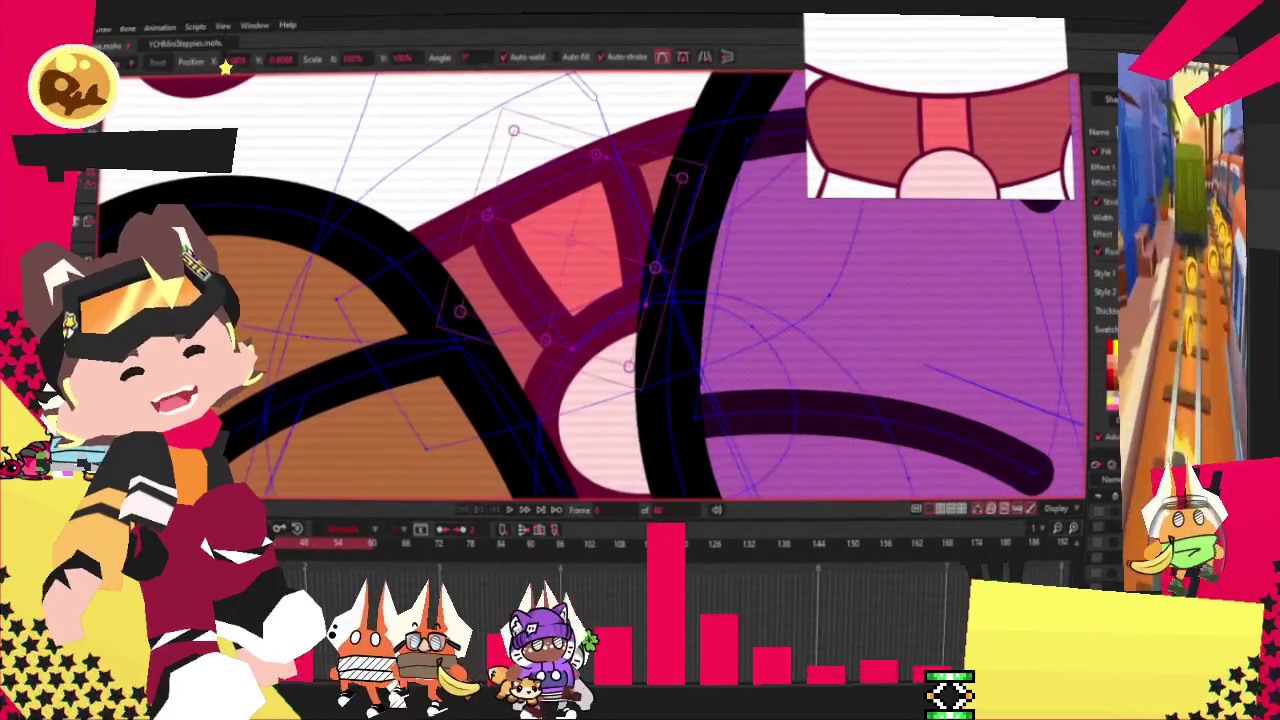
{"action": "scroll", "coordinate": [515, 218], "scroll_direction": "up", "scroll_amount": 2}
{"action": "left_click", "coordinate": [472, 210]}
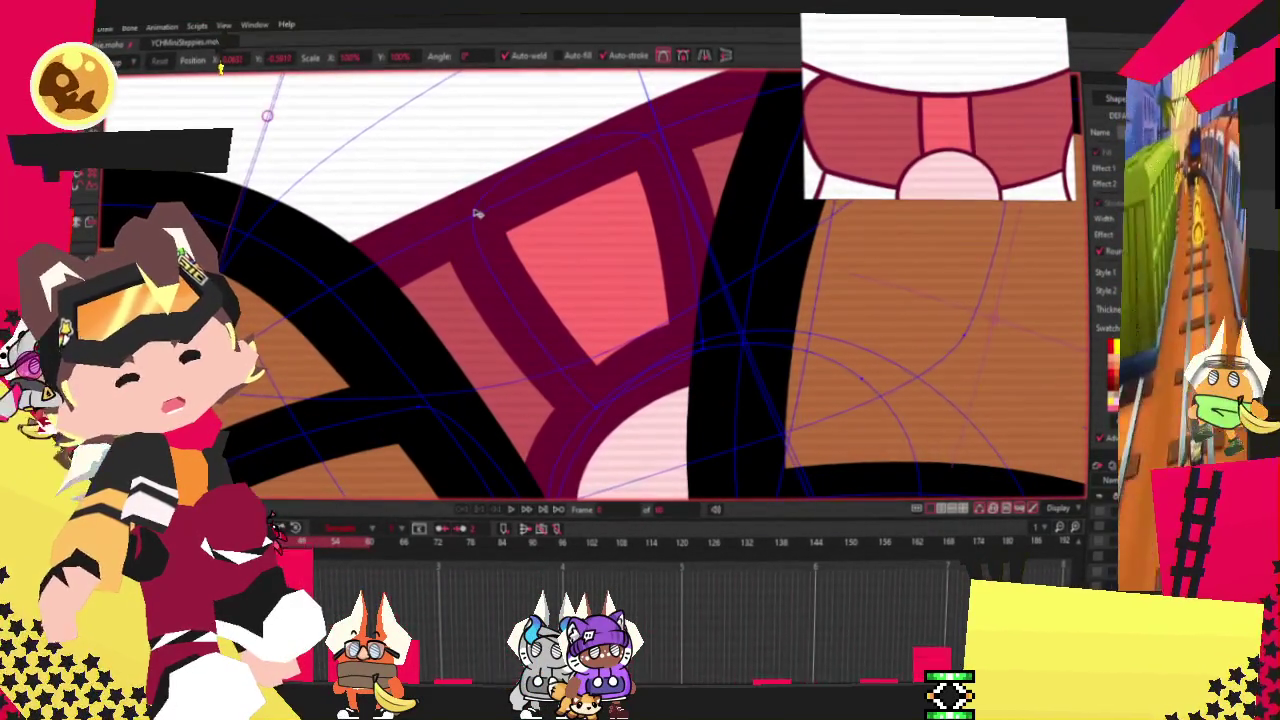
{"action": "left_click_drag", "start_coordinate": [485, 196], "coordinate": [503, 78]}
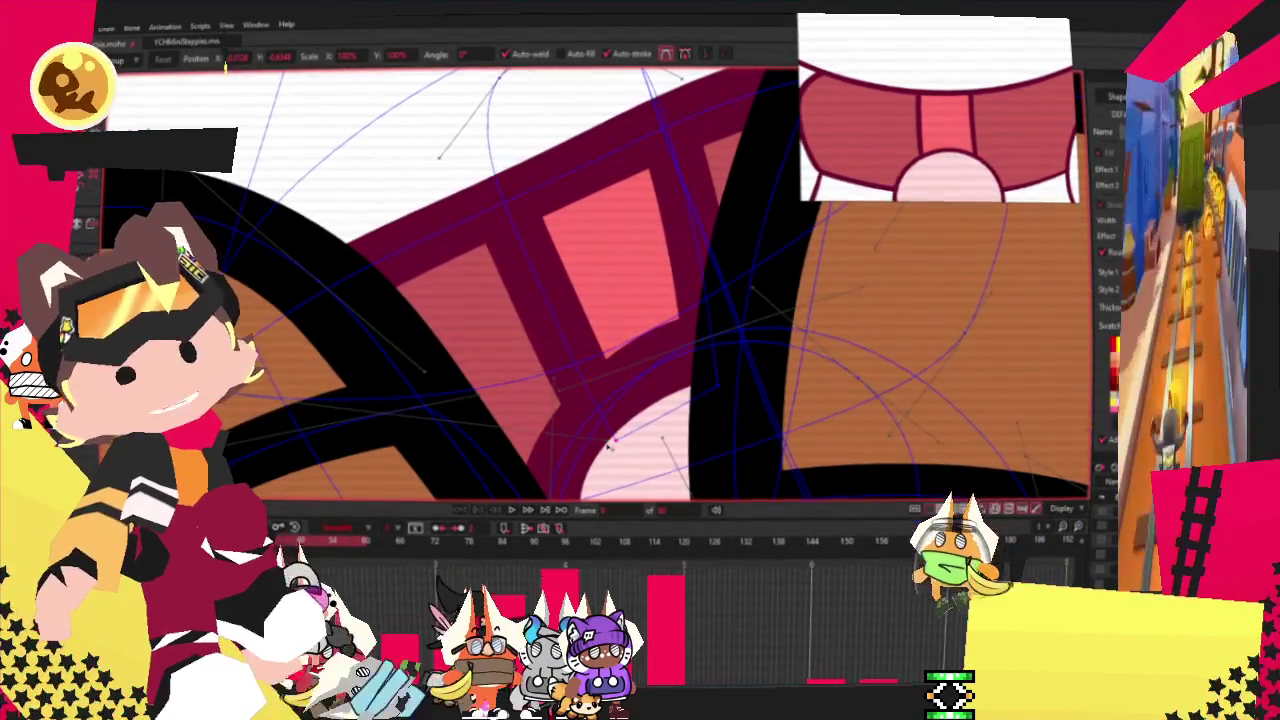
{"action": "scroll", "coordinate": [606, 445], "scroll_direction": "down", "scroll_amount": 2}
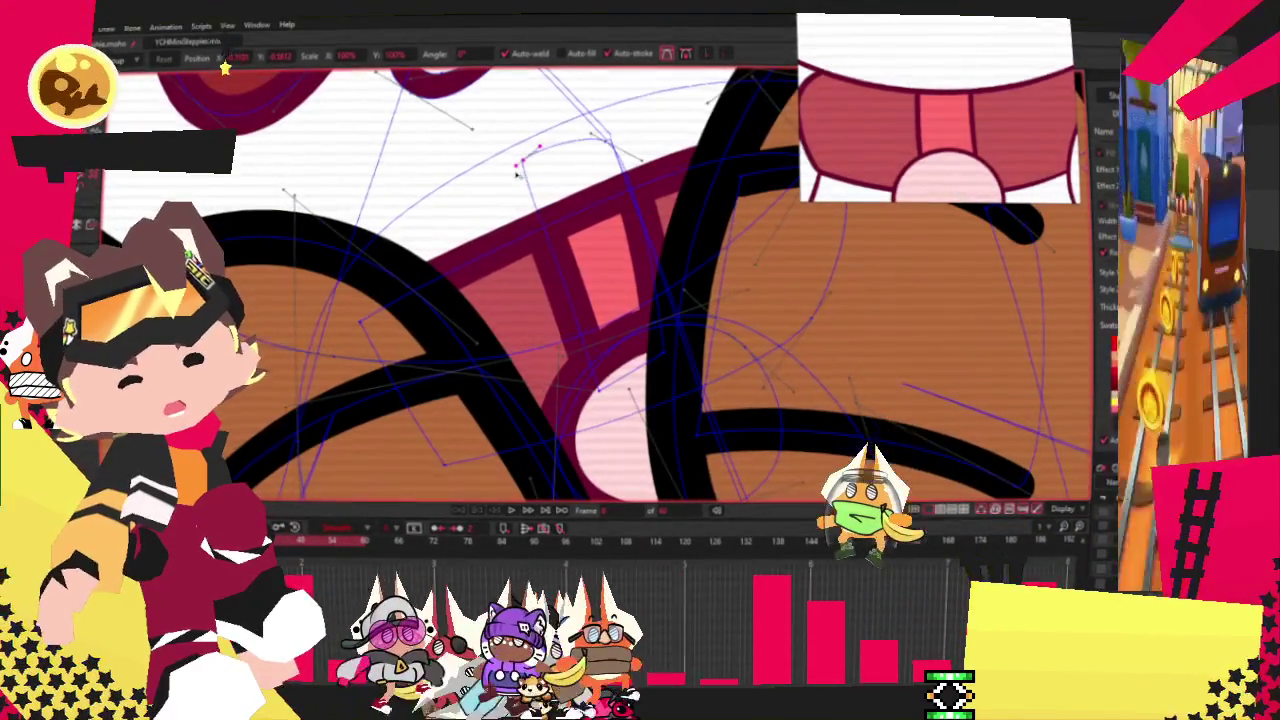
{"action": "scroll", "coordinate": [516, 174], "scroll_direction": "down", "scroll_amount": 2}
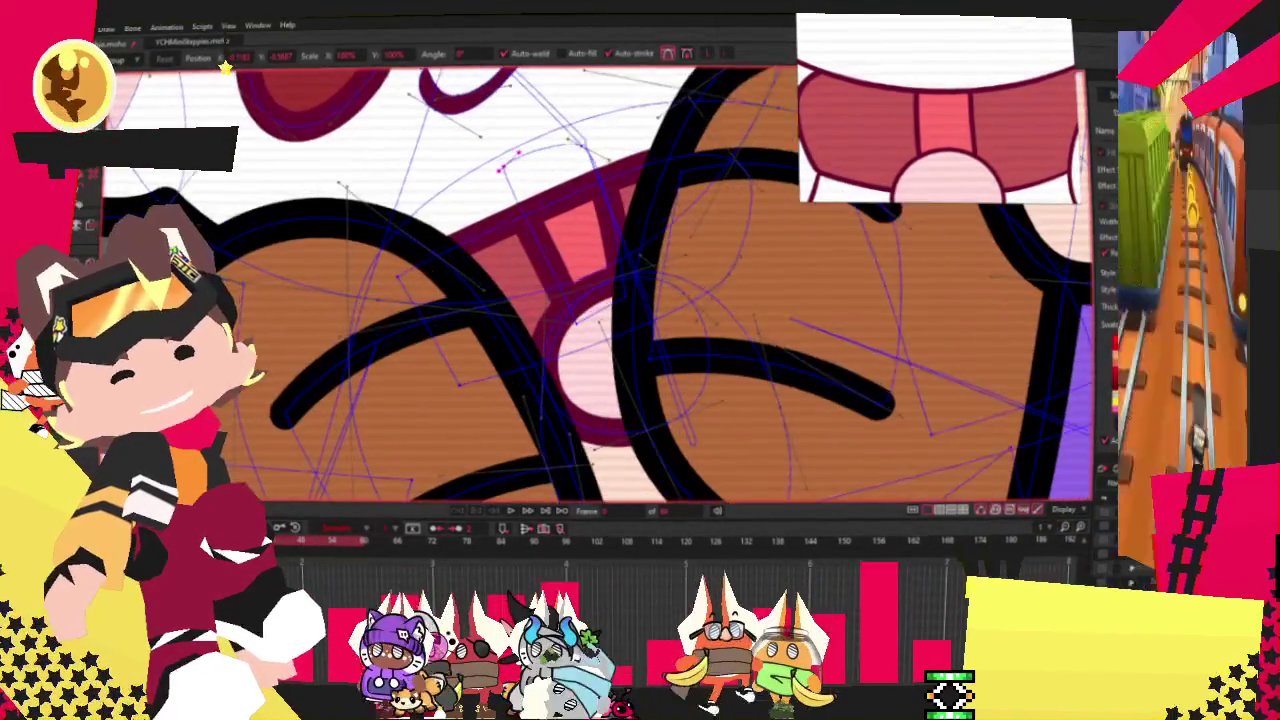
Select the purple hoodie sleeve and stretch it down across the dog's right arm.
{"action": "key", "text": "q"}
{"action": "left_click", "coordinate": [540, 260]}
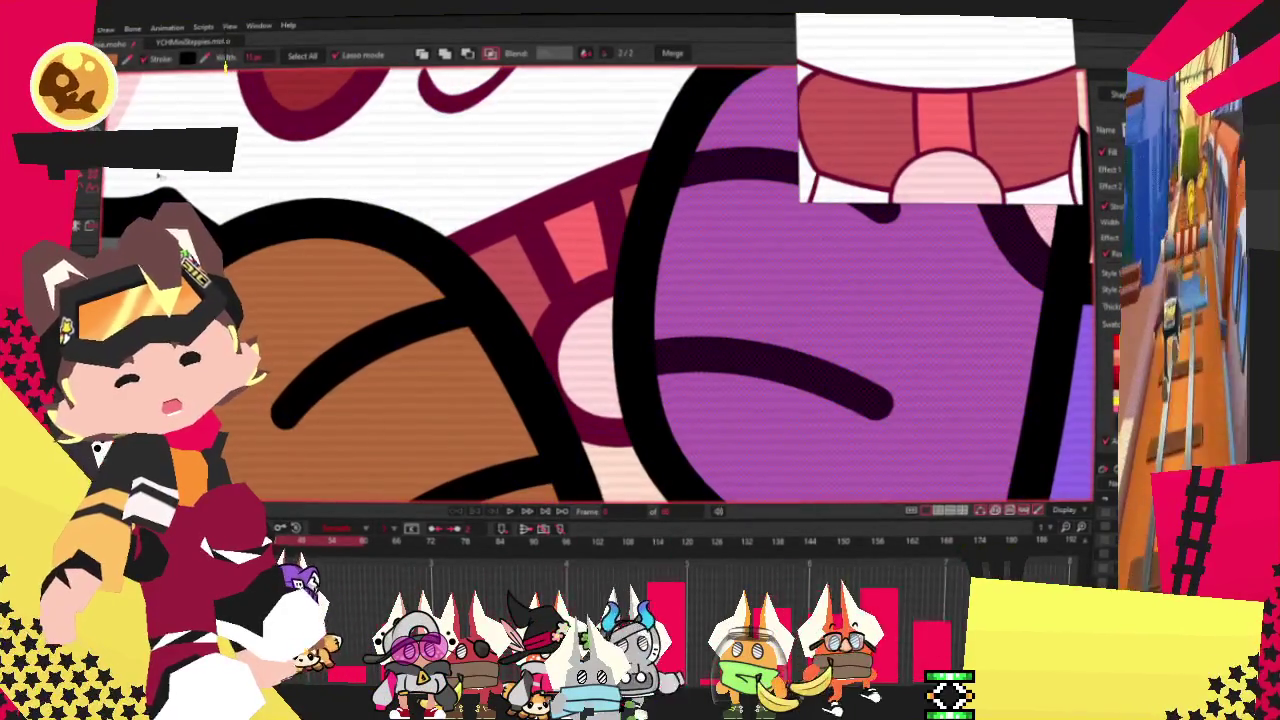
{"action": "scroll", "coordinate": [300, 150], "scroll_direction": "down", "scroll_amount": 5}
{"action": "scroll", "coordinate": [300, 150], "scroll_direction": "up", "scroll_amount": 3}
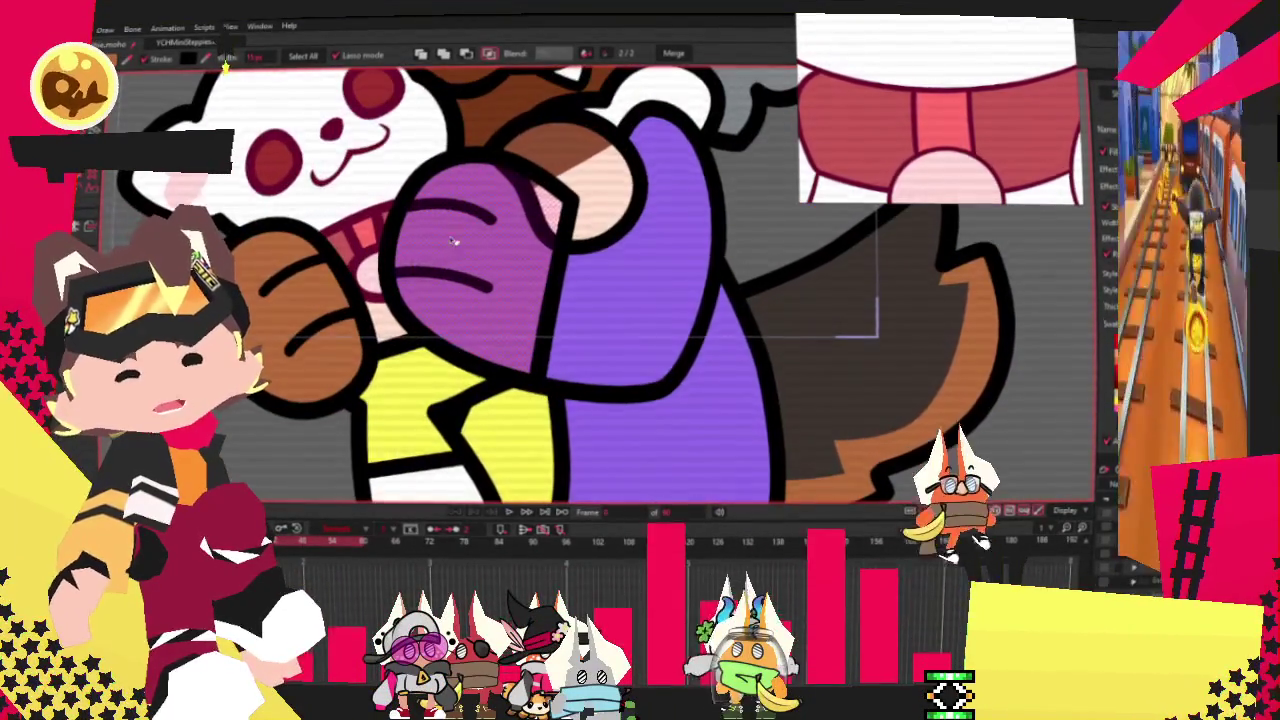
{"action": "scroll", "coordinate": [412, 229], "scroll_direction": "down", "scroll_amount": 1}
{"action": "key", "text": "t"}
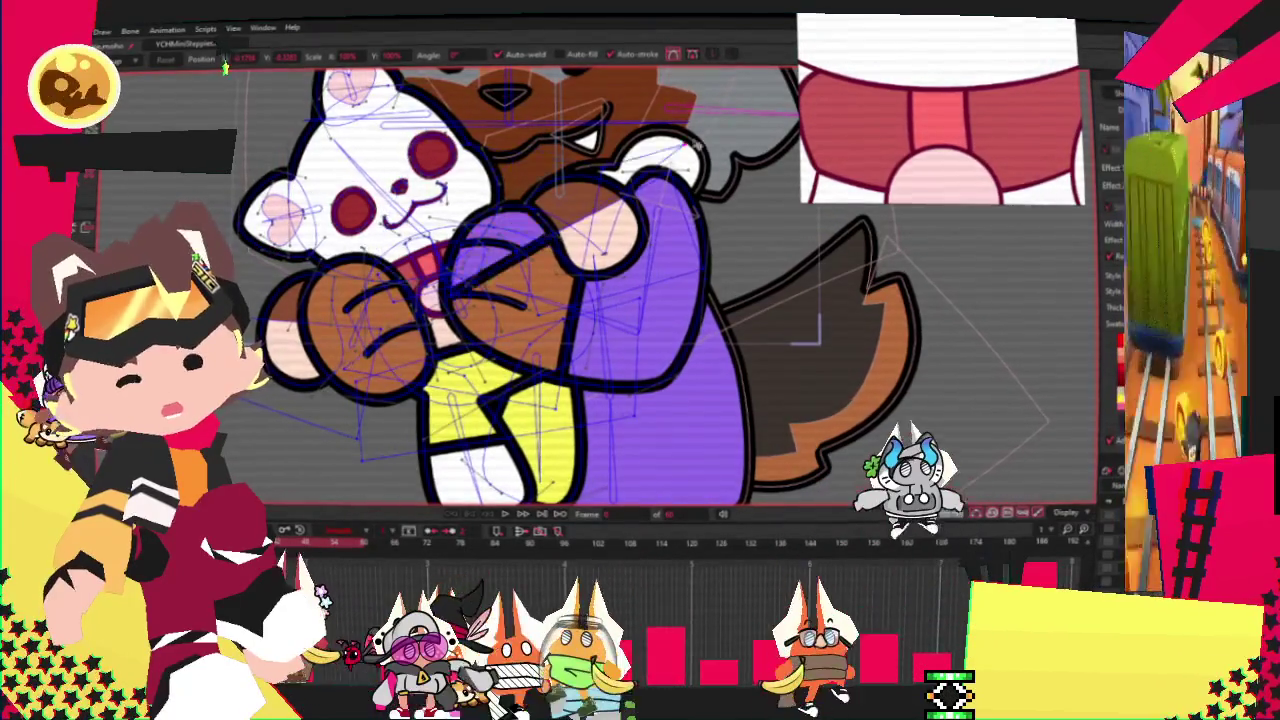
{"action": "left_click_drag", "start_coordinate": [415, 140], "coordinate": [405, 368]}
{"action": "scroll", "coordinate": [405, 368], "scroll_direction": "up", "scroll_amount": 2}
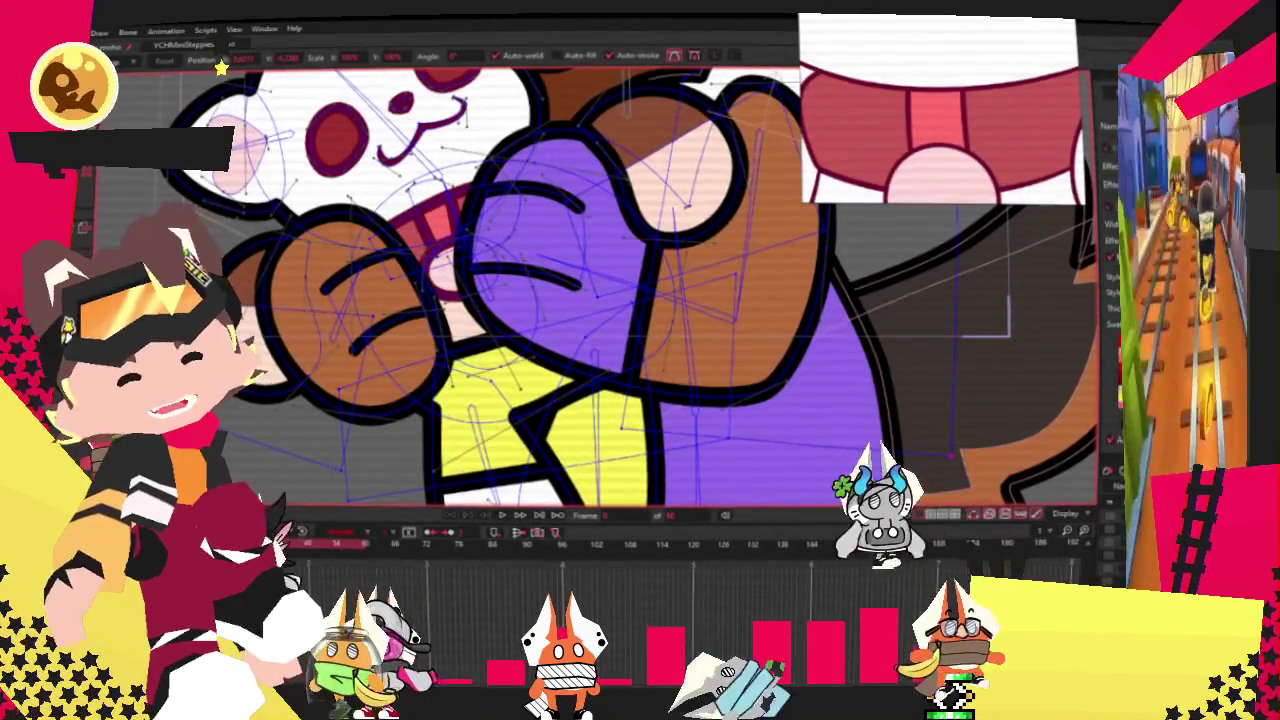
{"action": "key", "text": "q"}
{"action": "scroll", "coordinate": [730, 321], "scroll_direction": "down", "scroll_amount": 3}
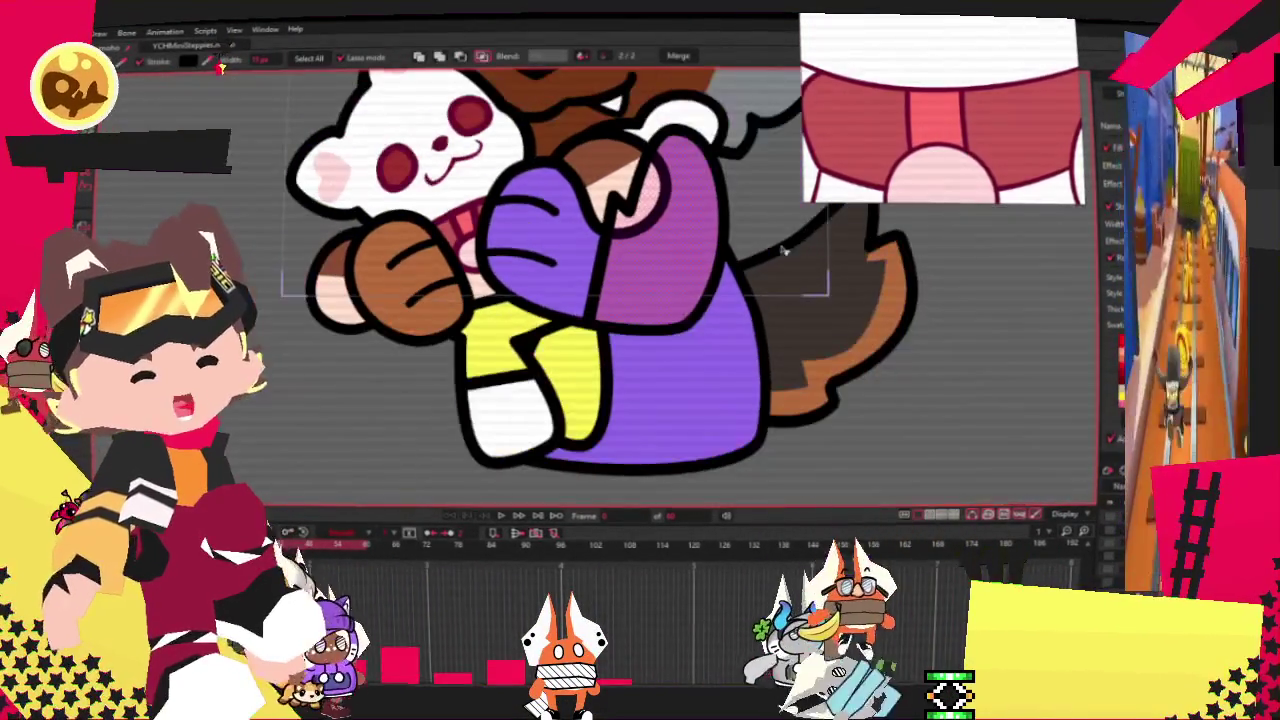
{"action": "scroll", "coordinate": [704, 412], "scroll_direction": "up", "scroll_amount": 2}
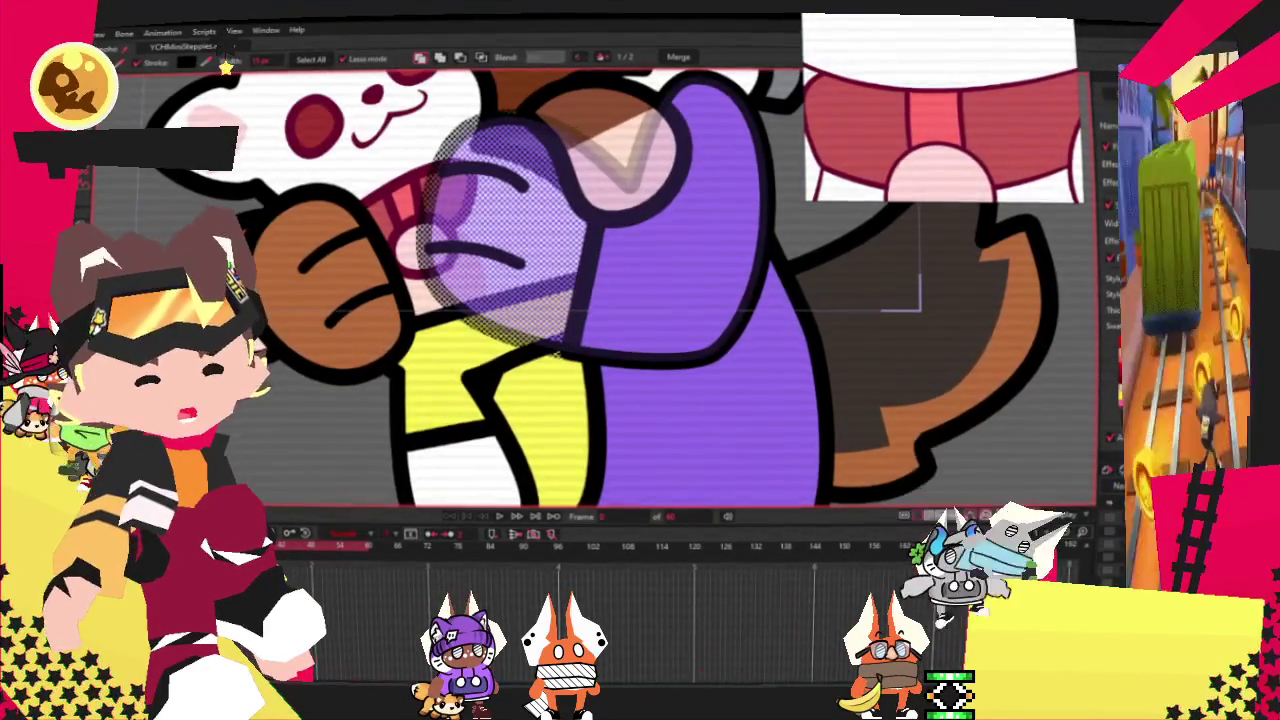
Zoom around the paw to check it sits in front of the purple sleeve.
{"action": "scroll", "coordinate": [600, 290], "scroll_direction": "down", "scroll_amount": 3}
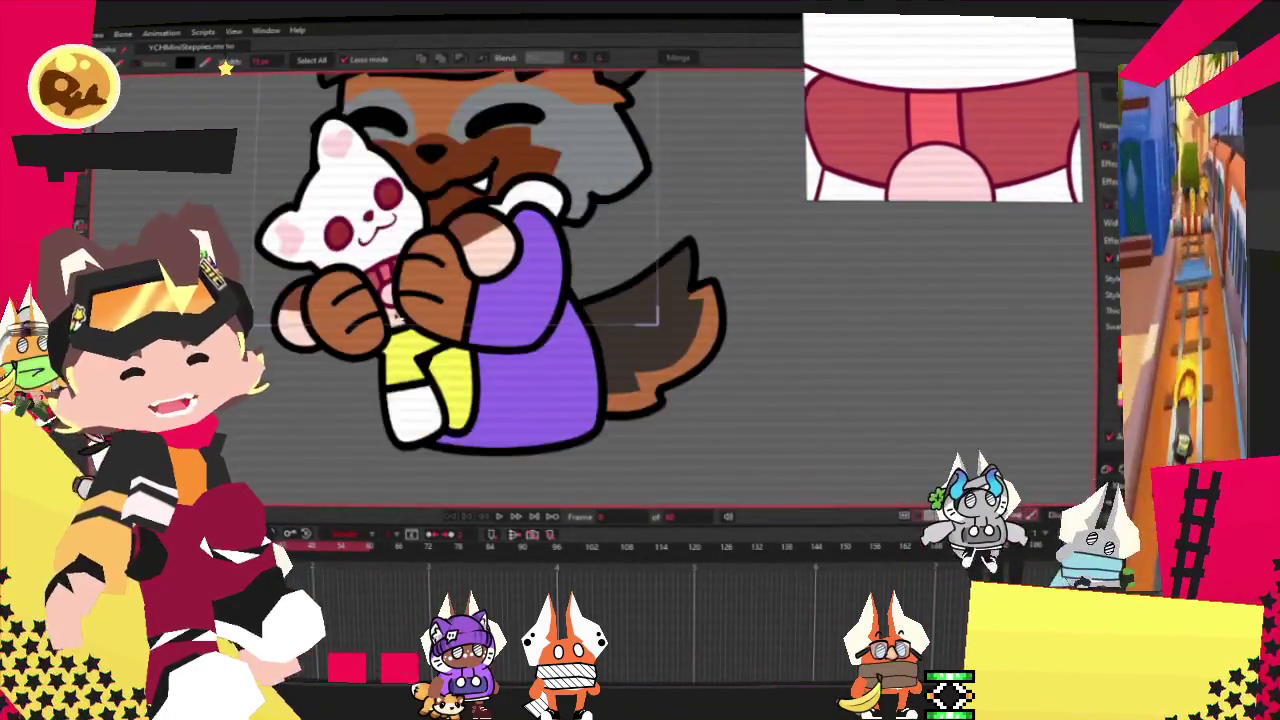
{"action": "scroll", "coordinate": [600, 290], "scroll_direction": "up", "scroll_amount": 2}
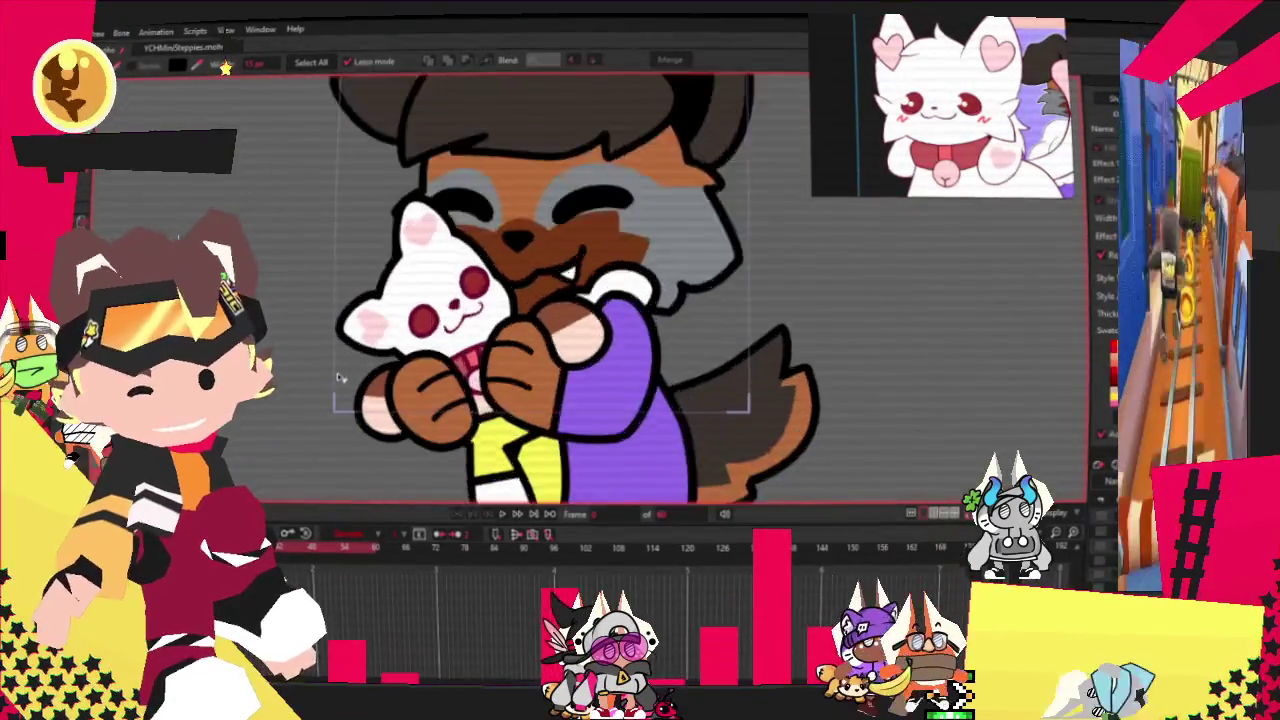
Add a new point to the cat's head outline where its cheek meets the dog's muzzle.
{"action": "key", "text": "a"}
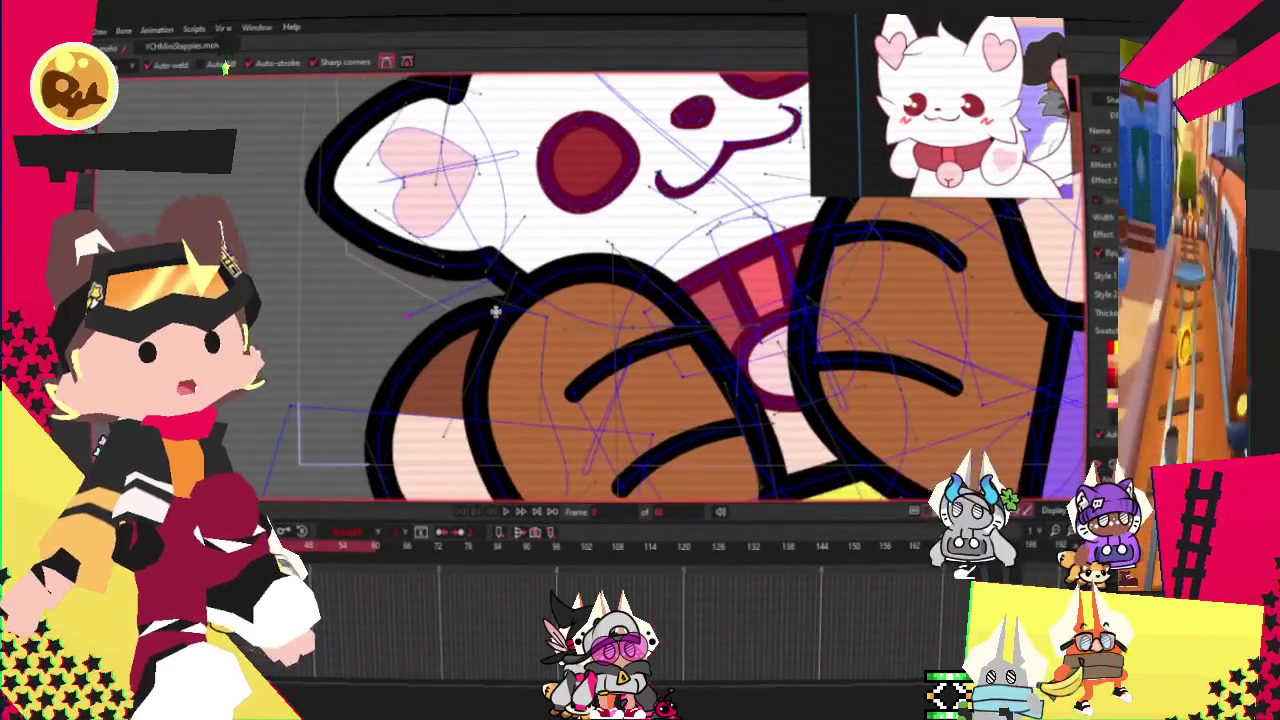
{"action": "left_click_drag", "start_coordinate": [505, 278], "coordinate": [525, 332]}
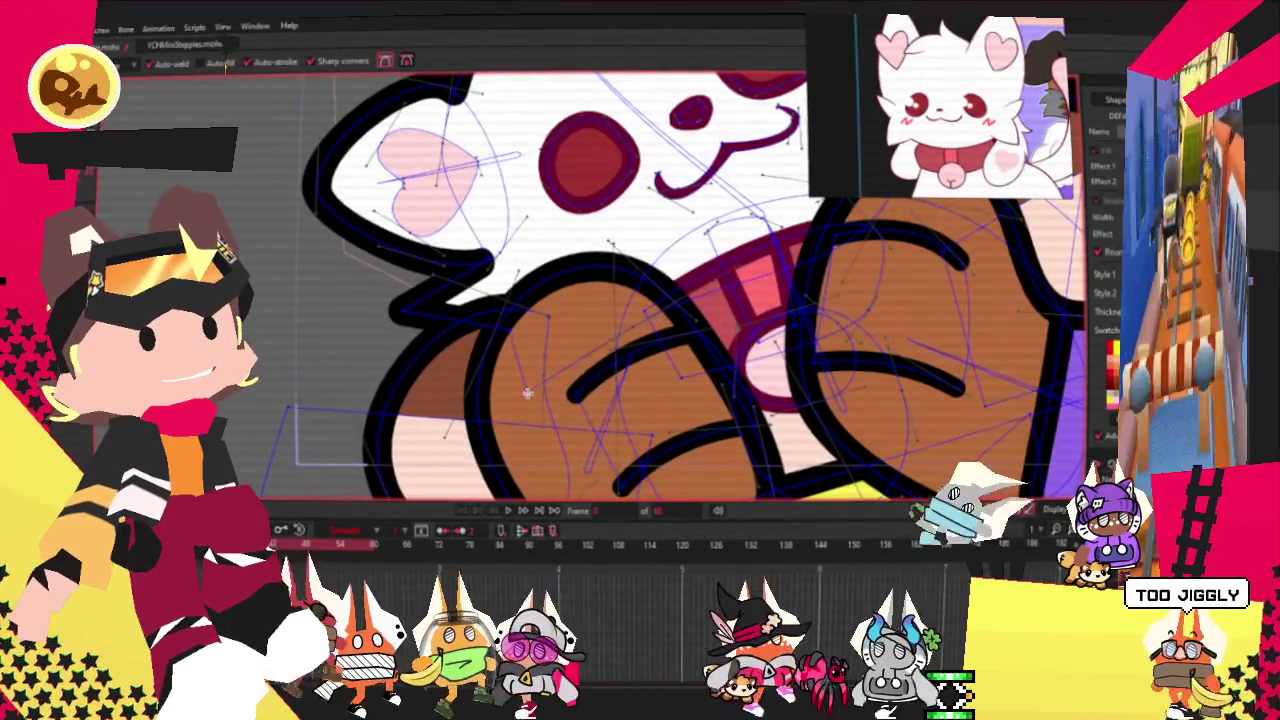
{"action": "scroll", "coordinate": [354, 326], "scroll_direction": "down", "scroll_amount": 3}
{"action": "scroll", "coordinate": [354, 326], "scroll_direction": "up", "scroll_amount": 2}
{"action": "scroll", "coordinate": [450, 290], "scroll_direction": "up", "scroll_amount": 2}
{"action": "scroll", "coordinate": [518, 257], "scroll_direction": "up", "scroll_amount": 2}
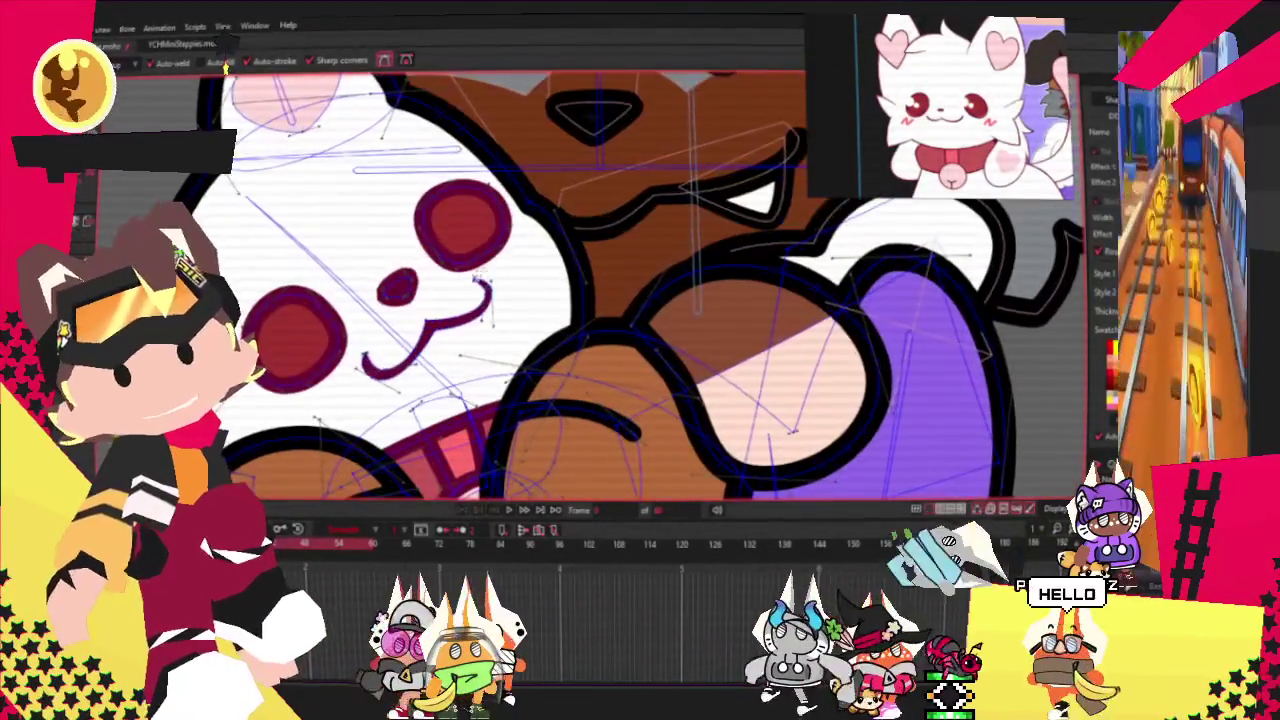
{"action": "scroll", "coordinate": [518, 256], "scroll_direction": "down", "scroll_amount": 2}
{"action": "scroll", "coordinate": [536, 360], "scroll_direction": "up", "scroll_amount": 3}
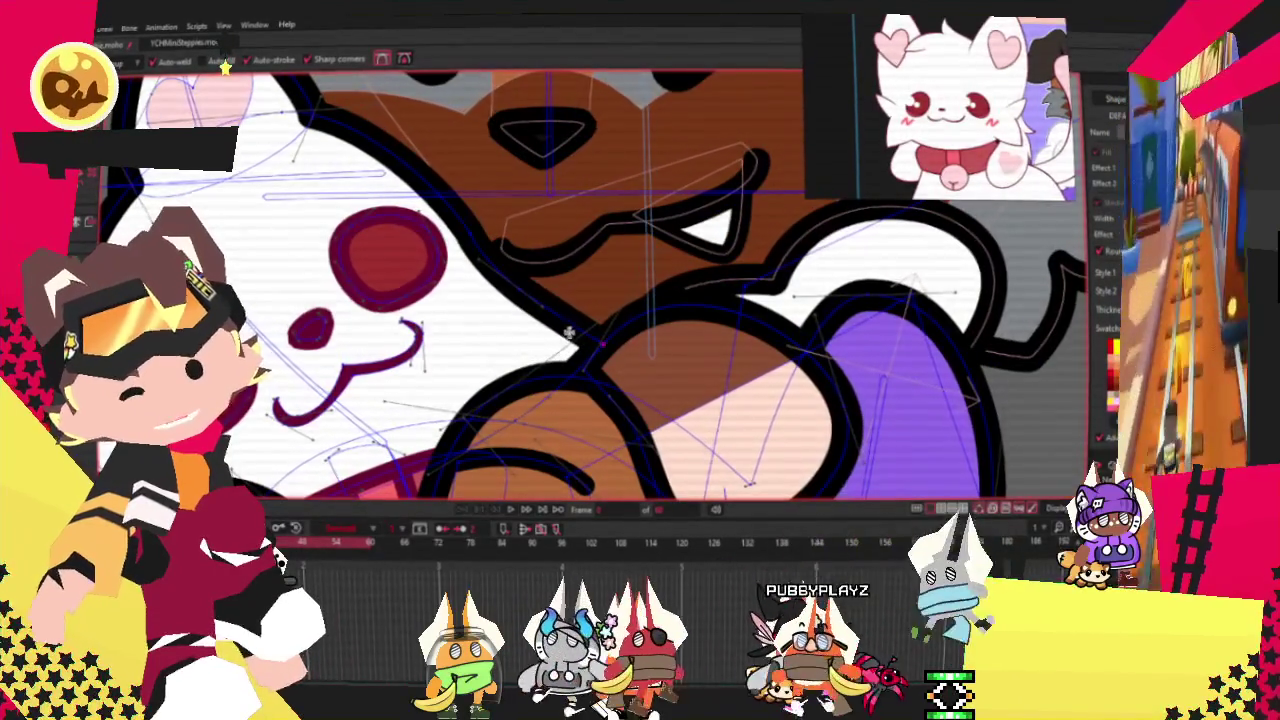
Pull the new point upward into a jagged fur spike.
{"action": "left_click_drag", "start_coordinate": [560, 298], "coordinate": [562, 215]}
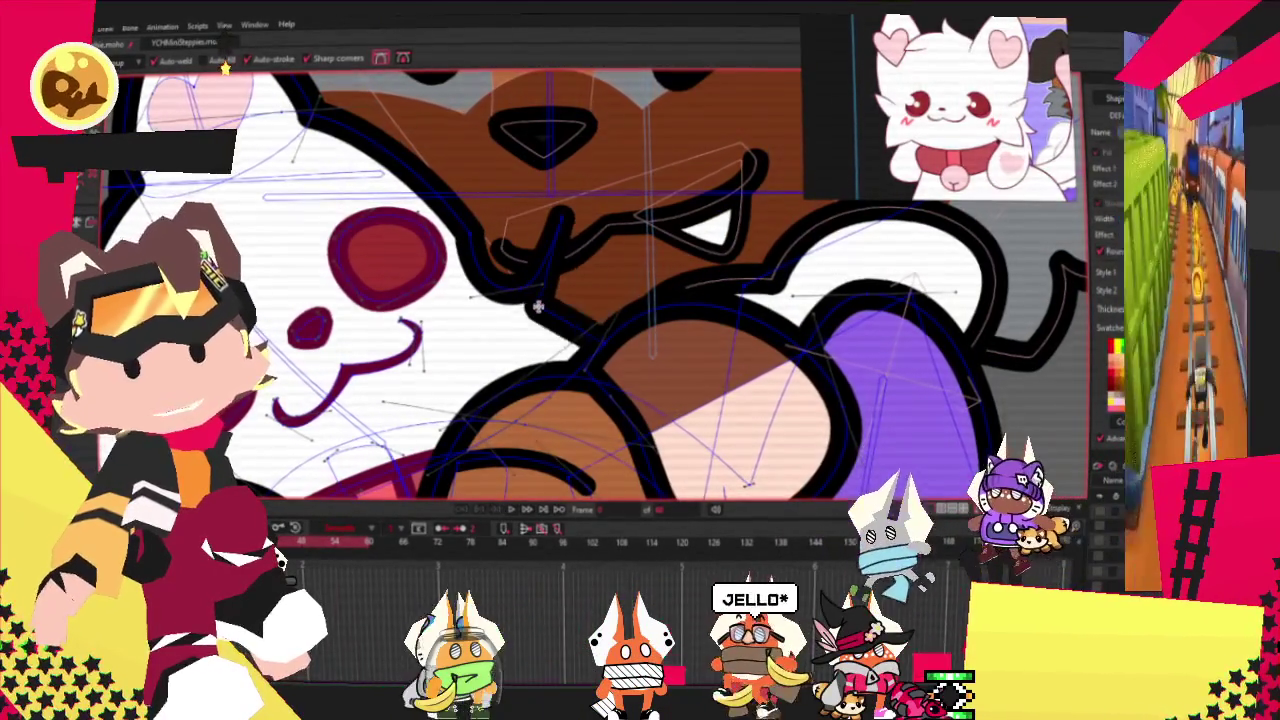
{"action": "key", "text": "t"}
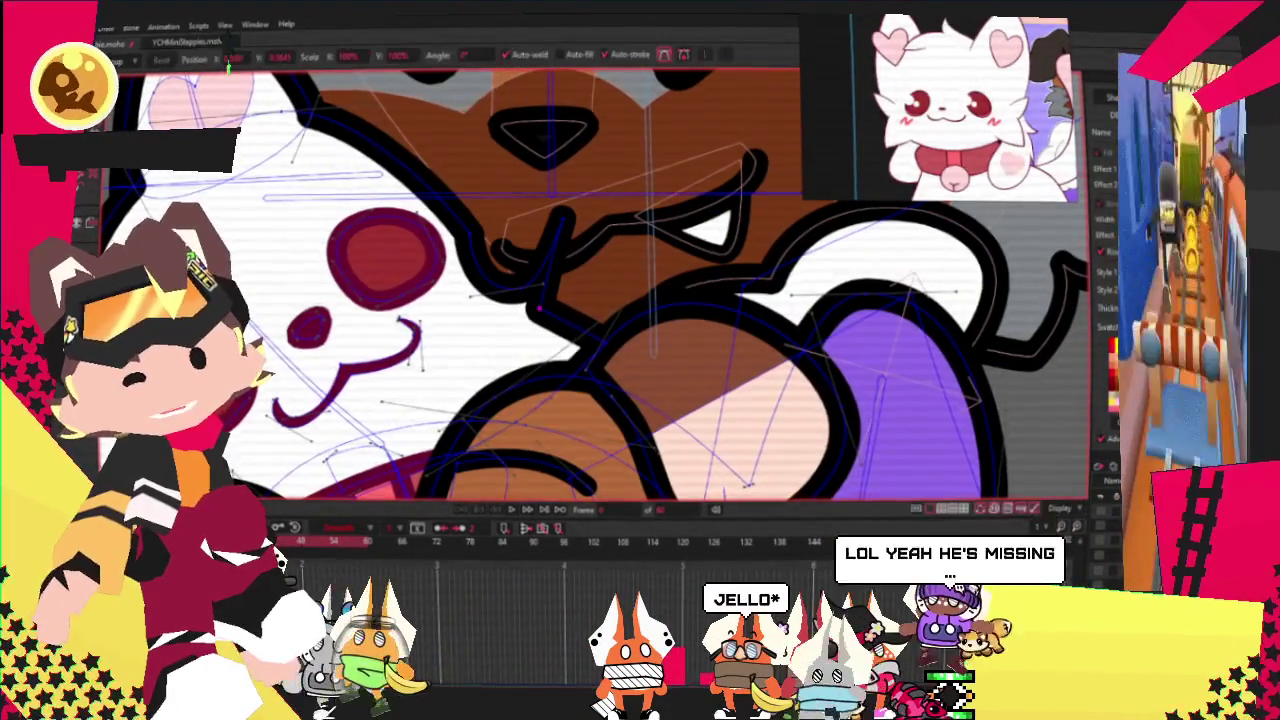
{"action": "scroll", "coordinate": [493, 269], "scroll_direction": "down", "scroll_amount": 3}
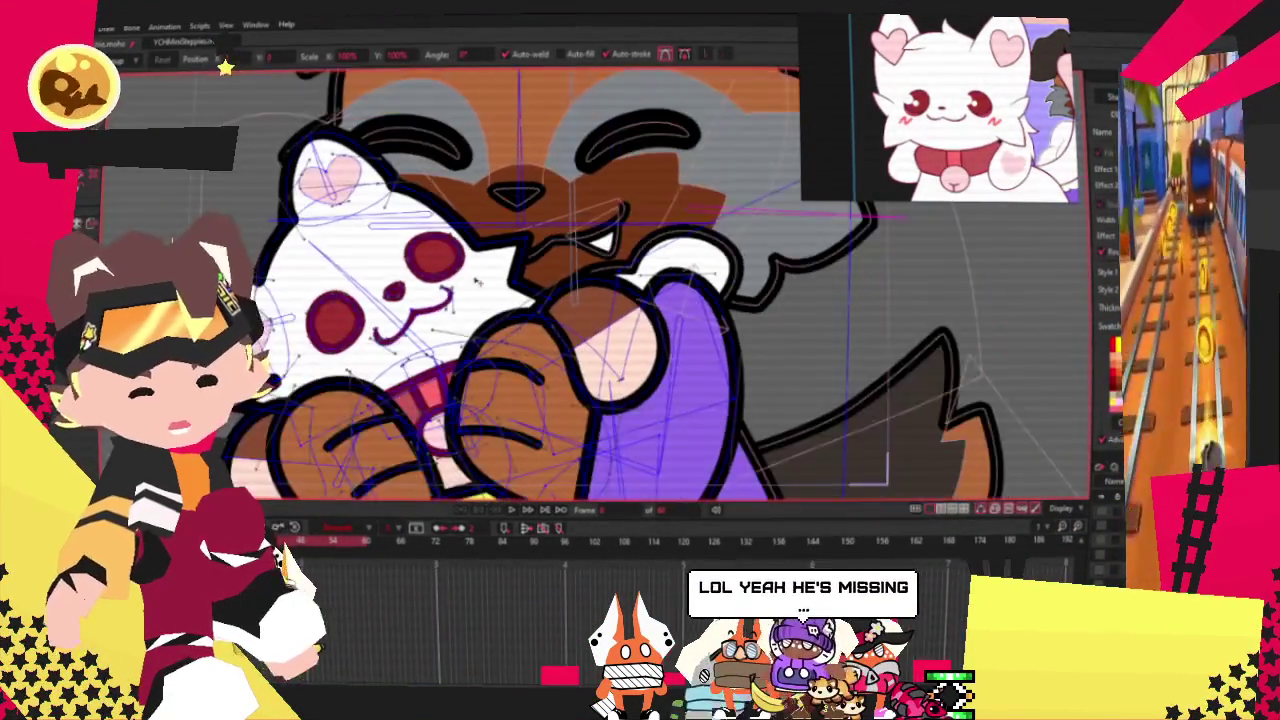
{"action": "scroll", "coordinate": [493, 269], "scroll_direction": "up", "scroll_amount": 3}
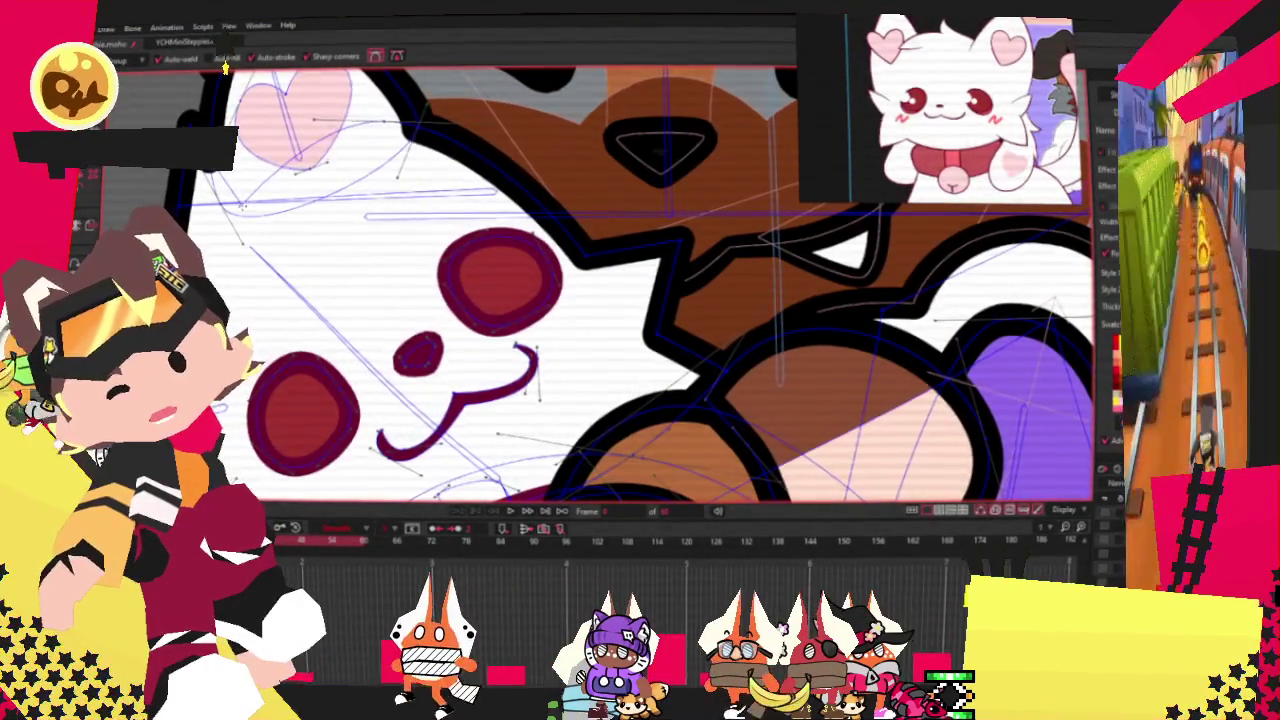
{"action": "scroll", "coordinate": [452, 453], "scroll_direction": "down", "scroll_amount": 3}
{"action": "scroll", "coordinate": [452, 453], "scroll_direction": "up", "scroll_amount": 3}
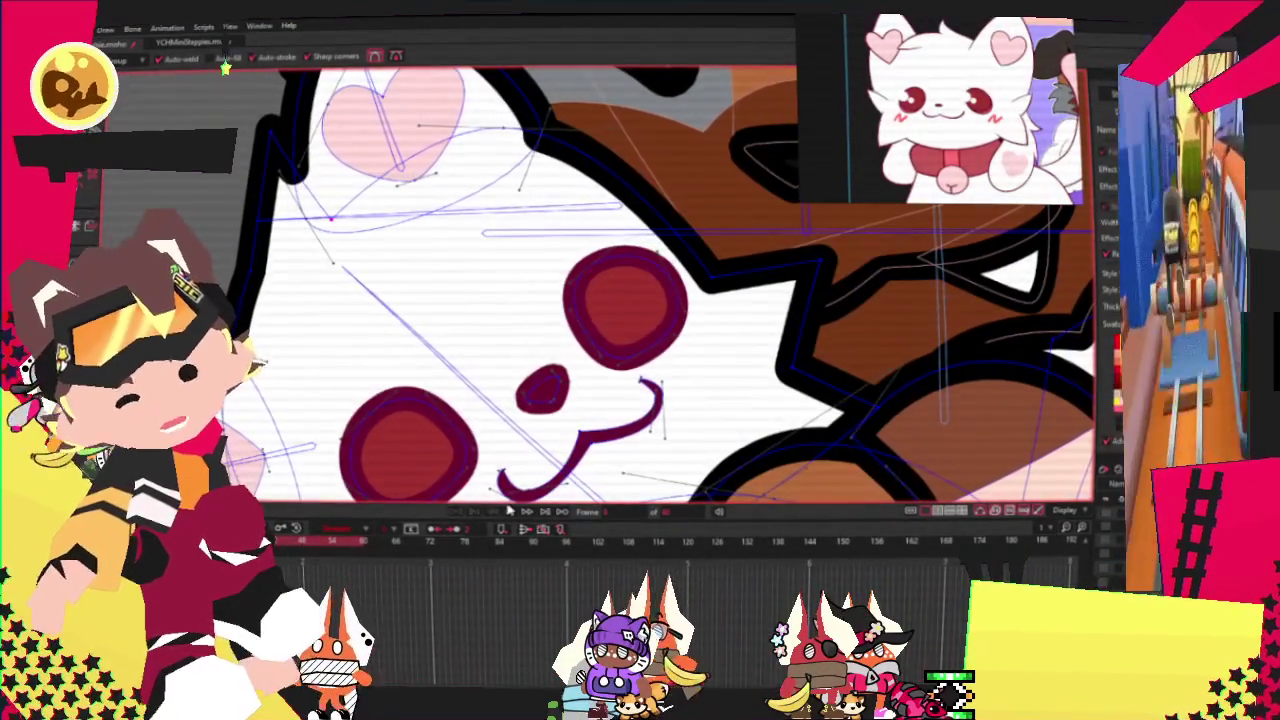
{"action": "scroll", "coordinate": [660, 290], "scroll_direction": "down", "scroll_amount": 3}
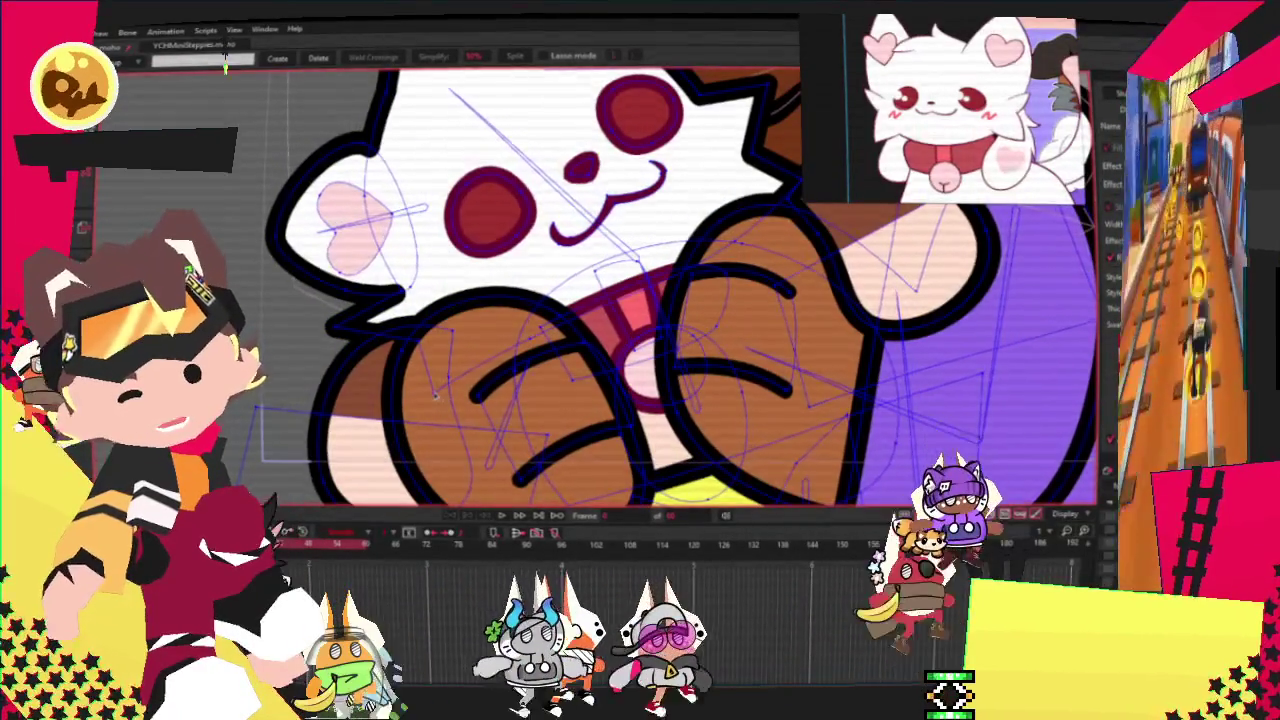
Select the cat's face outline and drag its left cheek curve further out and lower.
{"action": "key", "text": "t"}
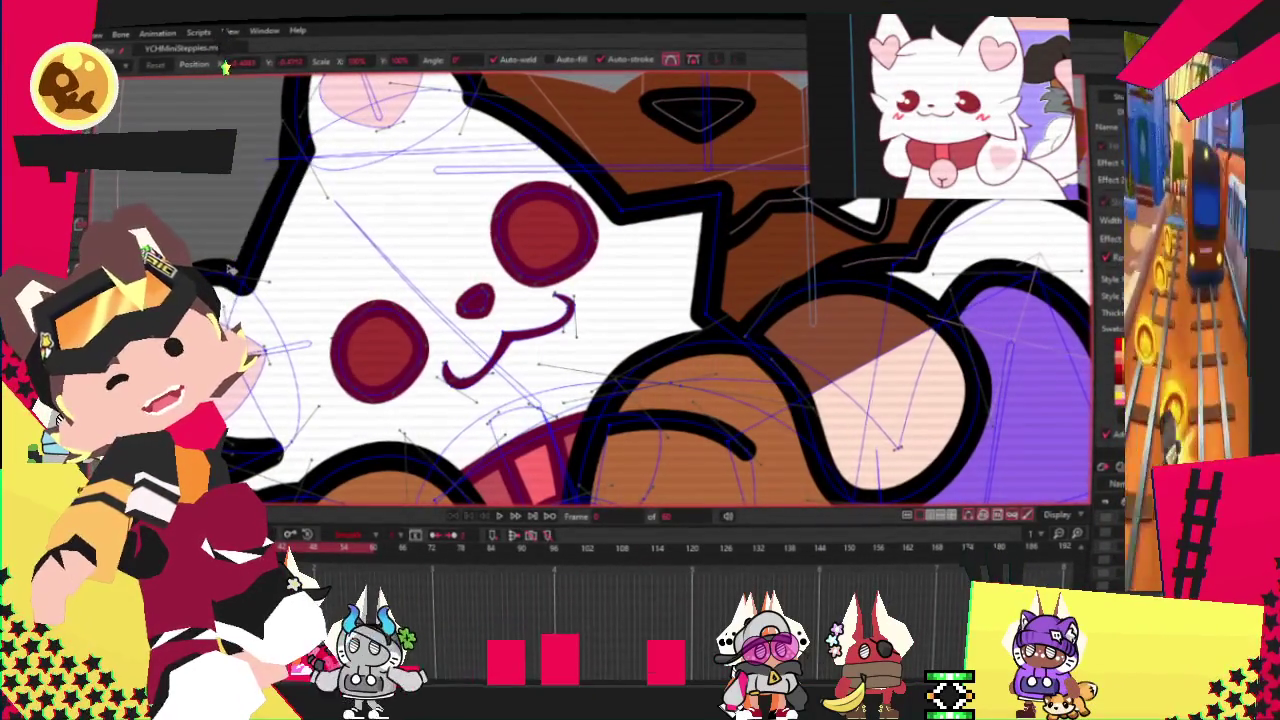
{"action": "scroll", "coordinate": [470, 132], "scroll_direction": "up", "scroll_amount": 1}
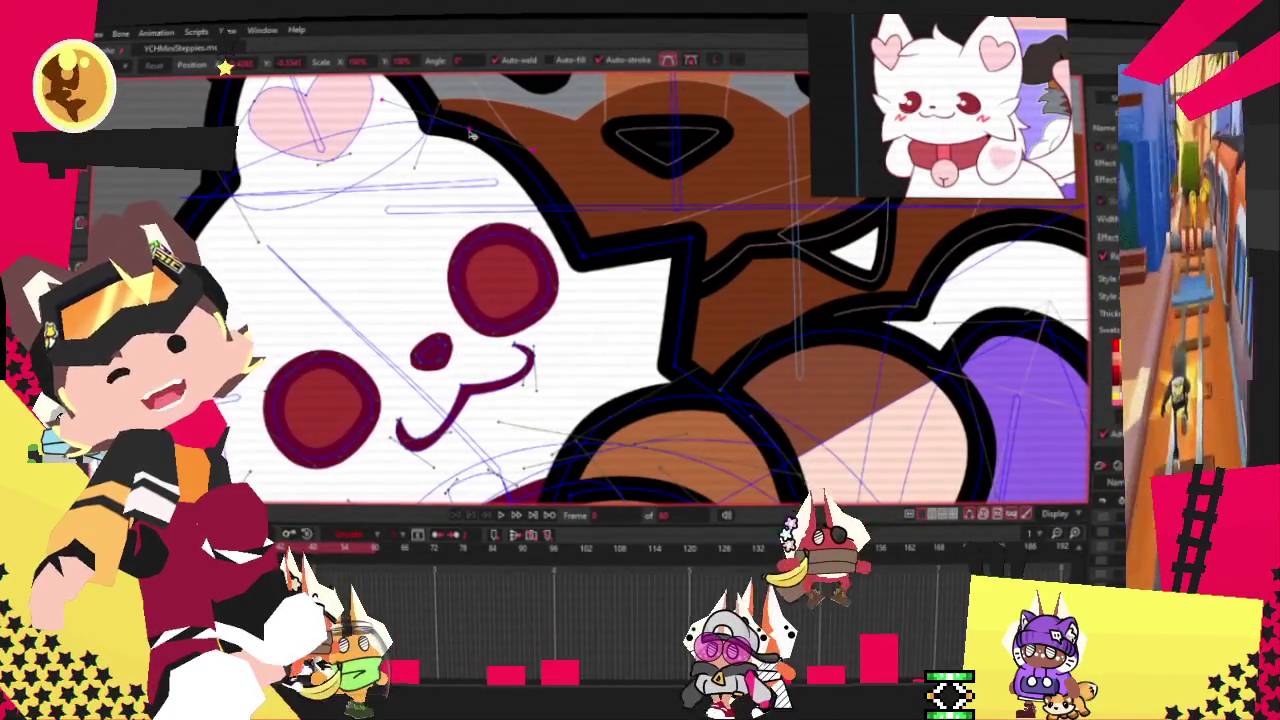
{"action": "scroll", "coordinate": [470, 133], "scroll_direction": "down", "scroll_amount": 3}
{"action": "scroll", "coordinate": [470, 133], "scroll_direction": "down", "scroll_amount": 3}
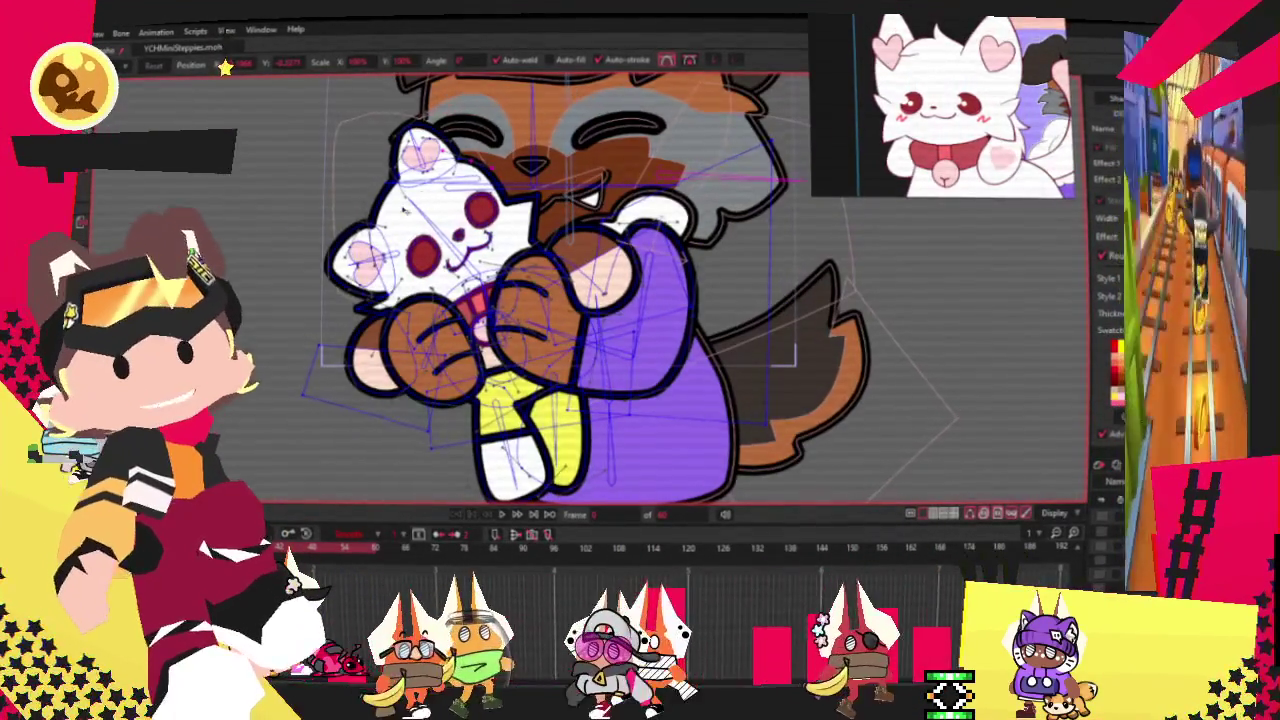
{"action": "scroll", "coordinate": [455, 292], "scroll_direction": "up", "scroll_amount": 2}
{"action": "scroll", "coordinate": [455, 292], "scroll_direction": "up", "scroll_amount": 2}
{"action": "scroll", "coordinate": [455, 292], "scroll_direction": "up", "scroll_amount": 2}
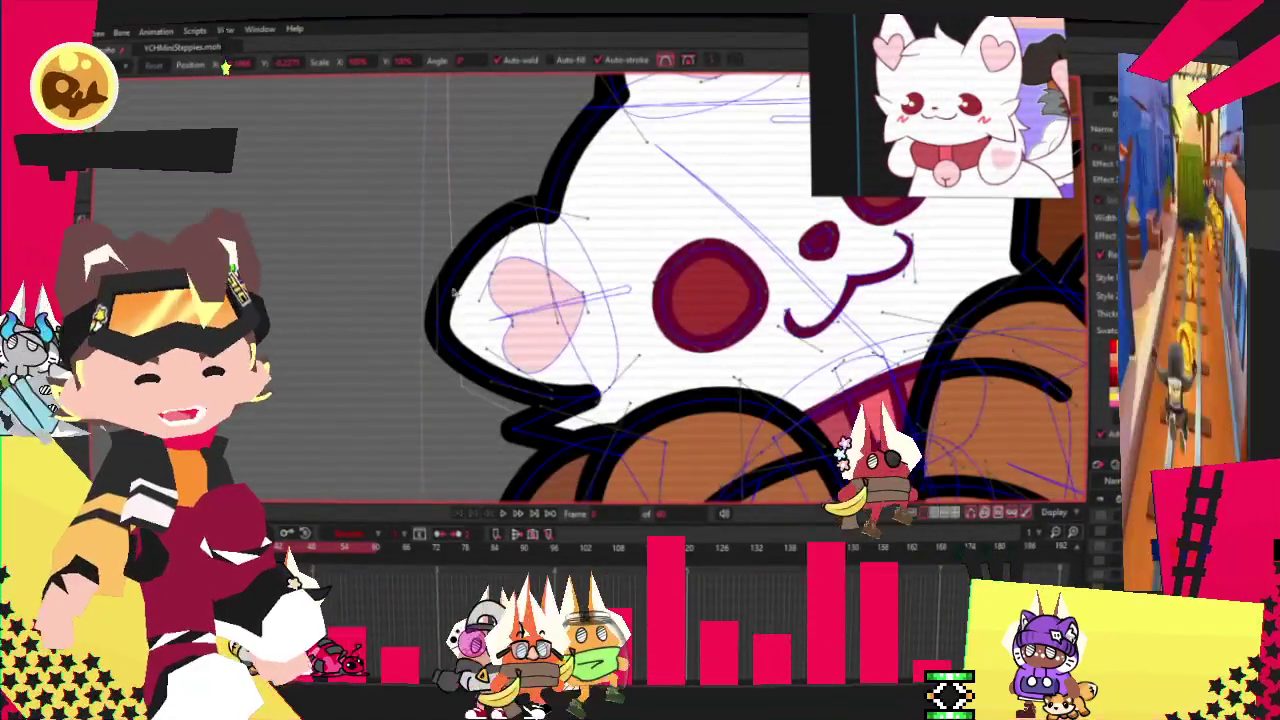
{"action": "left_click", "coordinate": [450, 282]}
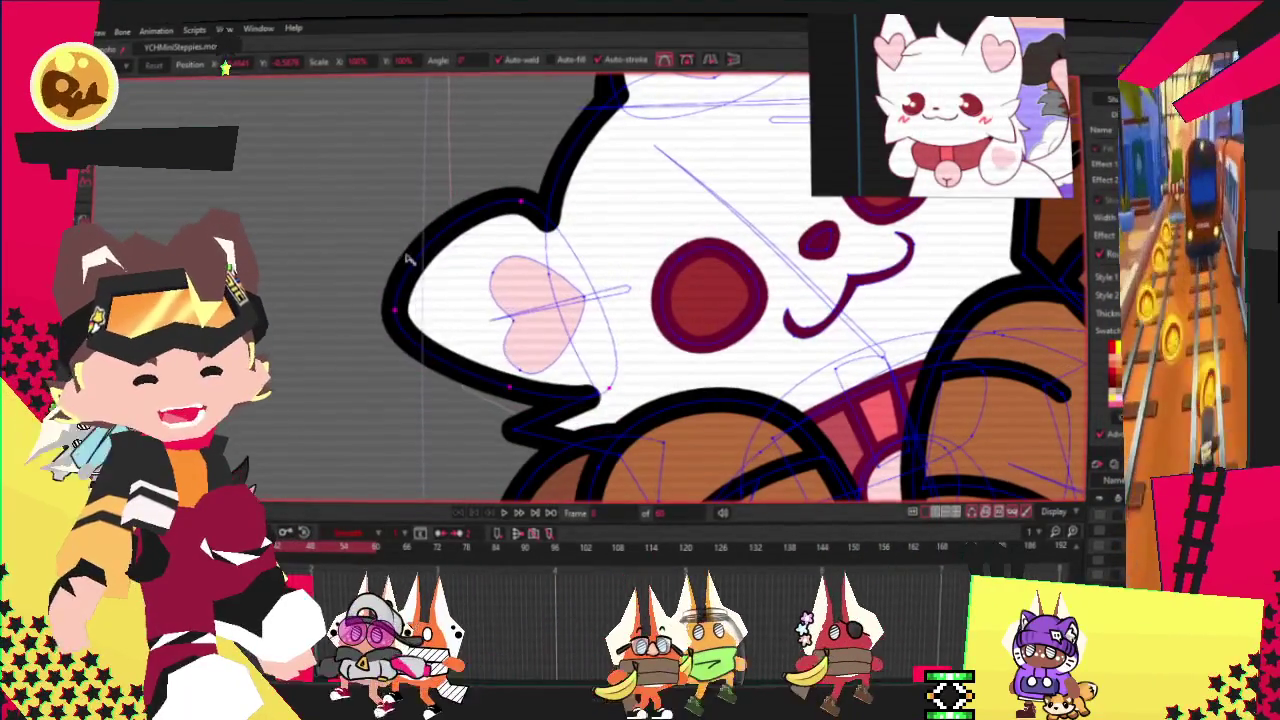
{"action": "left_click_drag", "start_coordinate": [407, 258], "coordinate": [459, 294]}
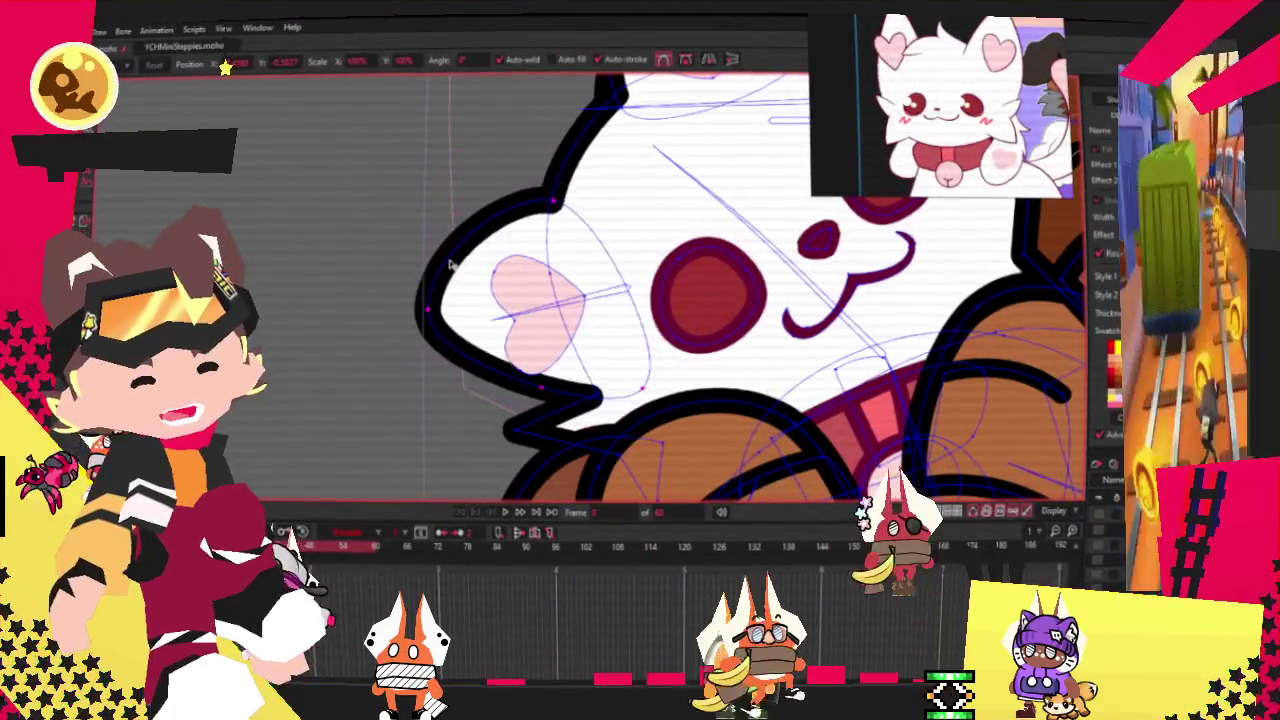
{"action": "scroll", "coordinate": [517, 295], "scroll_direction": "down", "scroll_amount": 3}
{"action": "scroll", "coordinate": [517, 295], "scroll_direction": "up", "scroll_amount": 2}
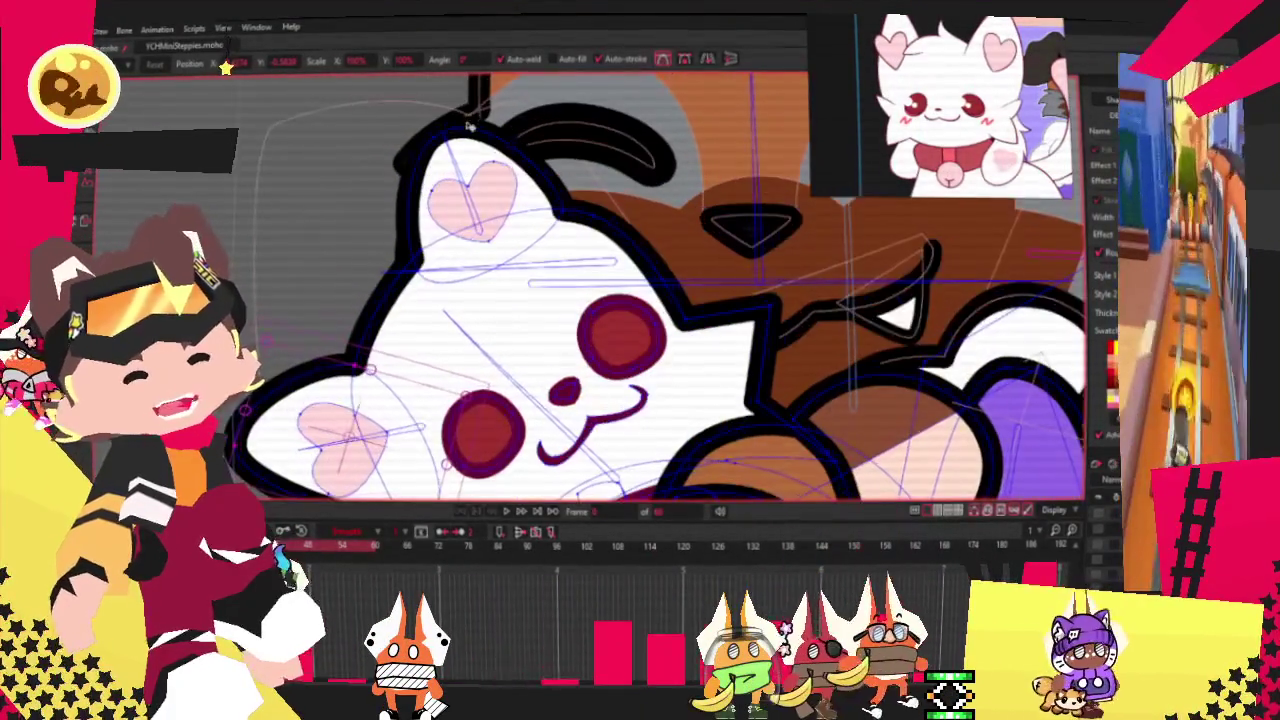
{"action": "scroll", "coordinate": [517, 295], "scroll_direction": "up", "scroll_amount": 1}
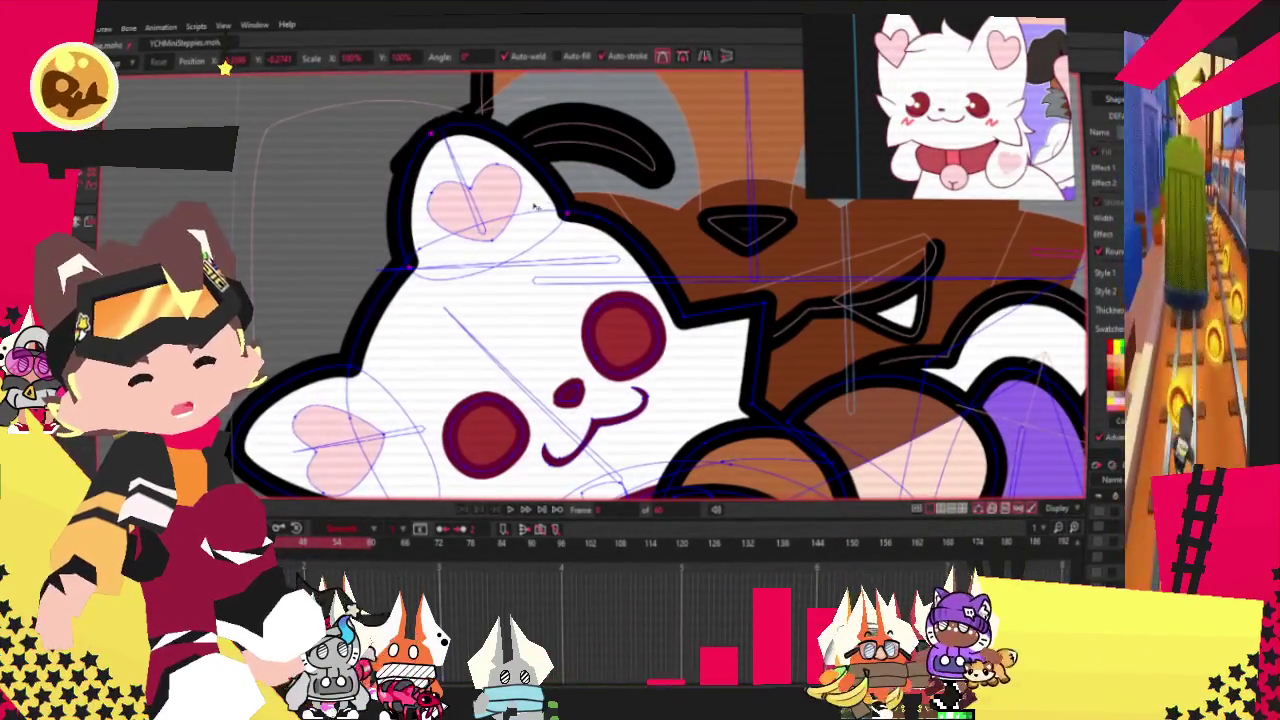
{"action": "scroll", "coordinate": [535, 208], "scroll_direction": "down", "scroll_amount": 2}
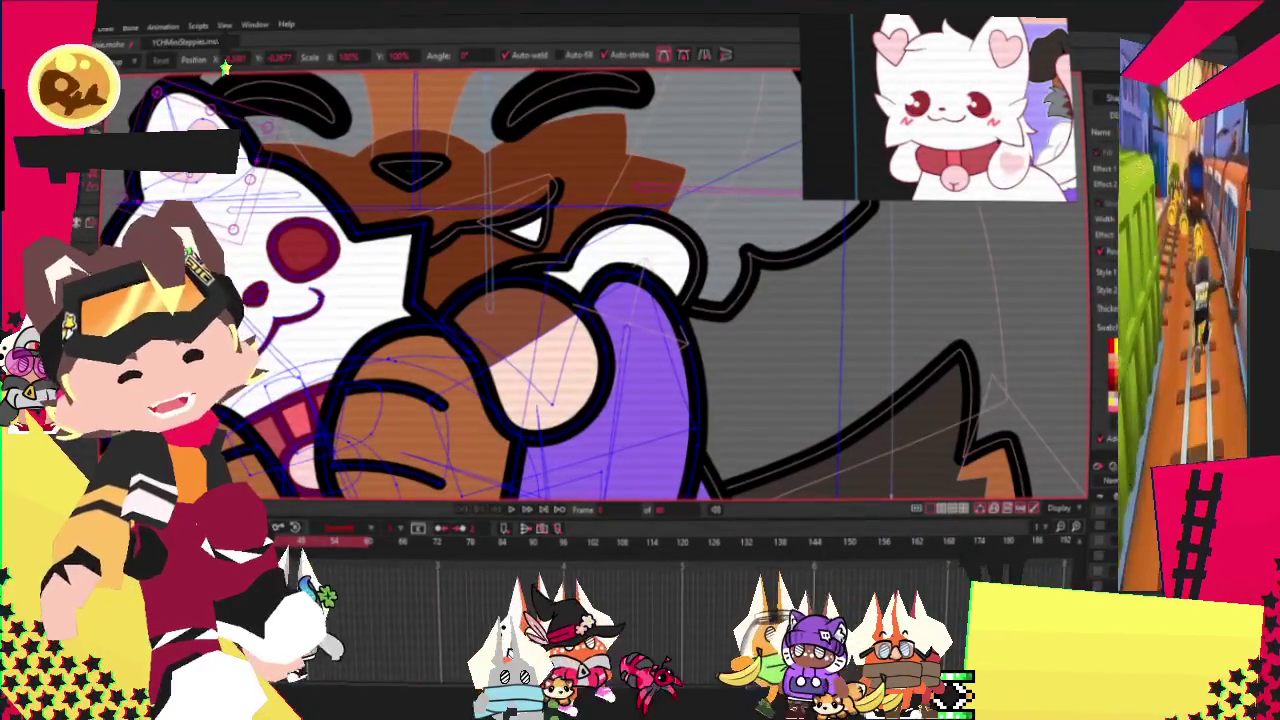
Switch to the Curvature tool and zoom around the paws to inspect the curves.
{"action": "key", "text": "c"}
{"action": "scroll", "coordinate": [380, 284], "scroll_direction": "up", "scroll_amount": 2}
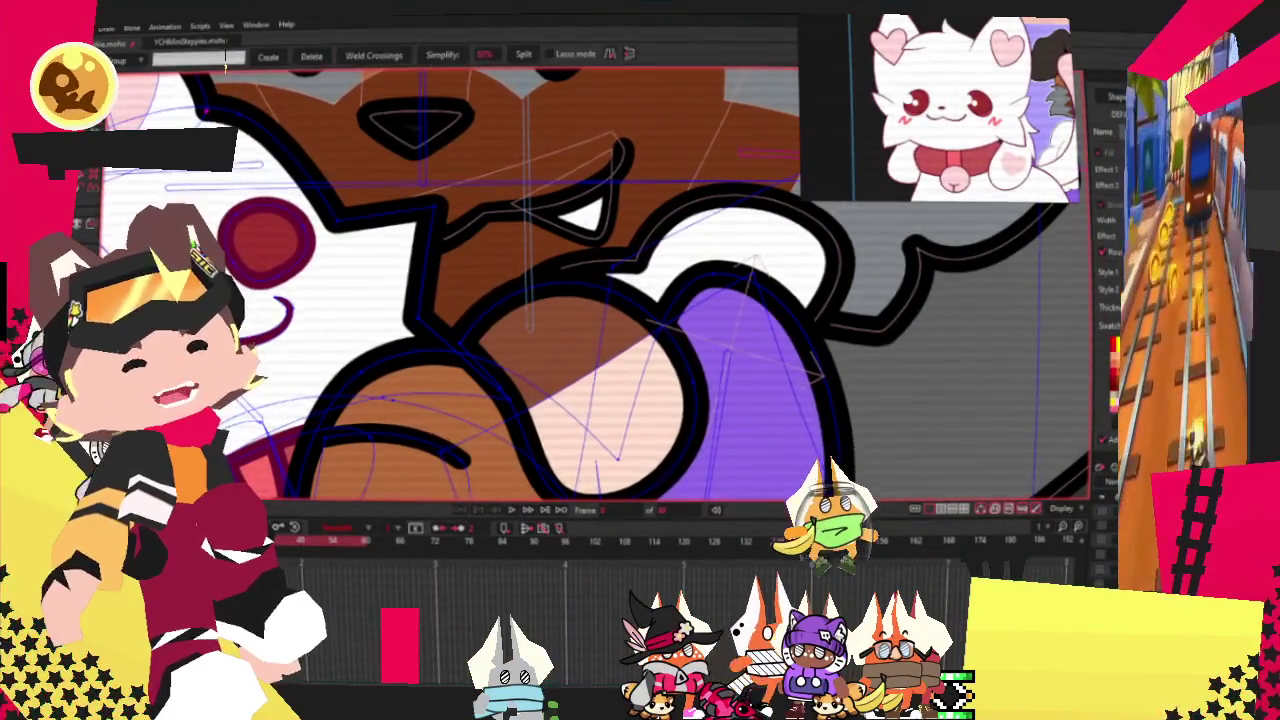
{"action": "scroll", "coordinate": [833, 254], "scroll_direction": "down", "scroll_amount": 3}
{"action": "scroll", "coordinate": [373, 238], "scroll_direction": "up", "scroll_amount": 3}
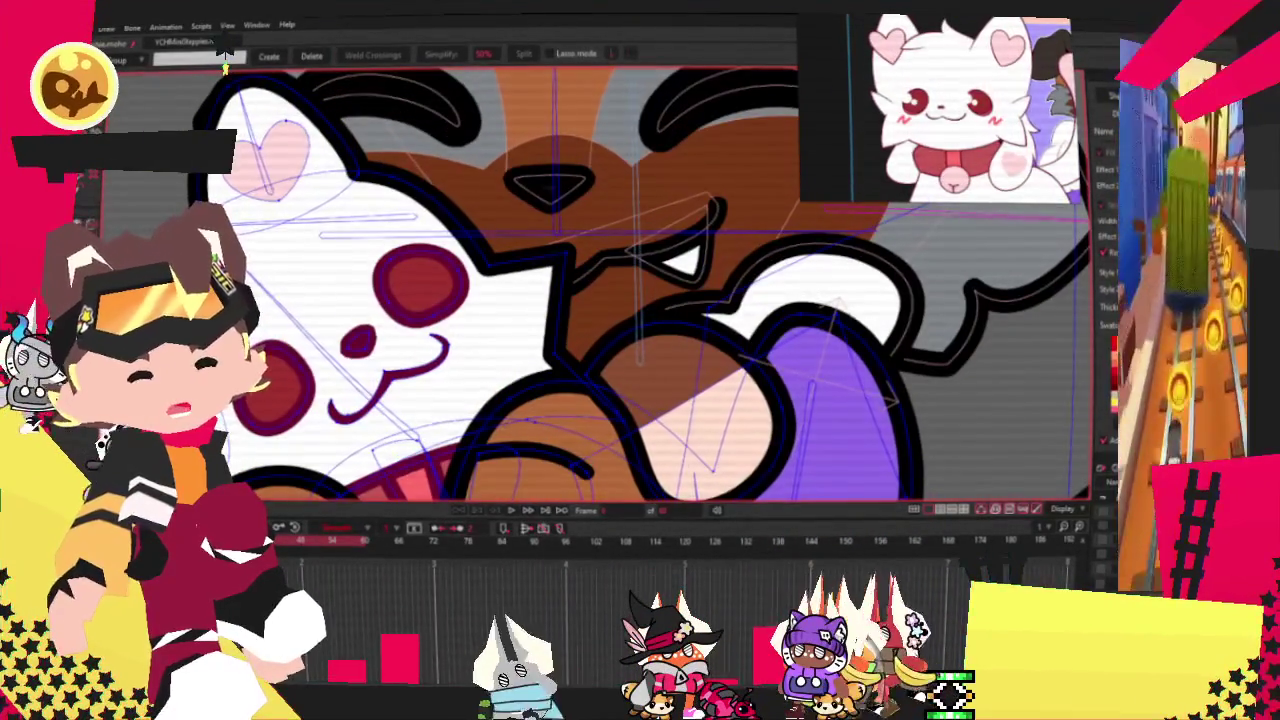
{"action": "key", "text": "c"}
{"action": "scroll", "coordinate": [603, 268], "scroll_direction": "up", "scroll_amount": 2}
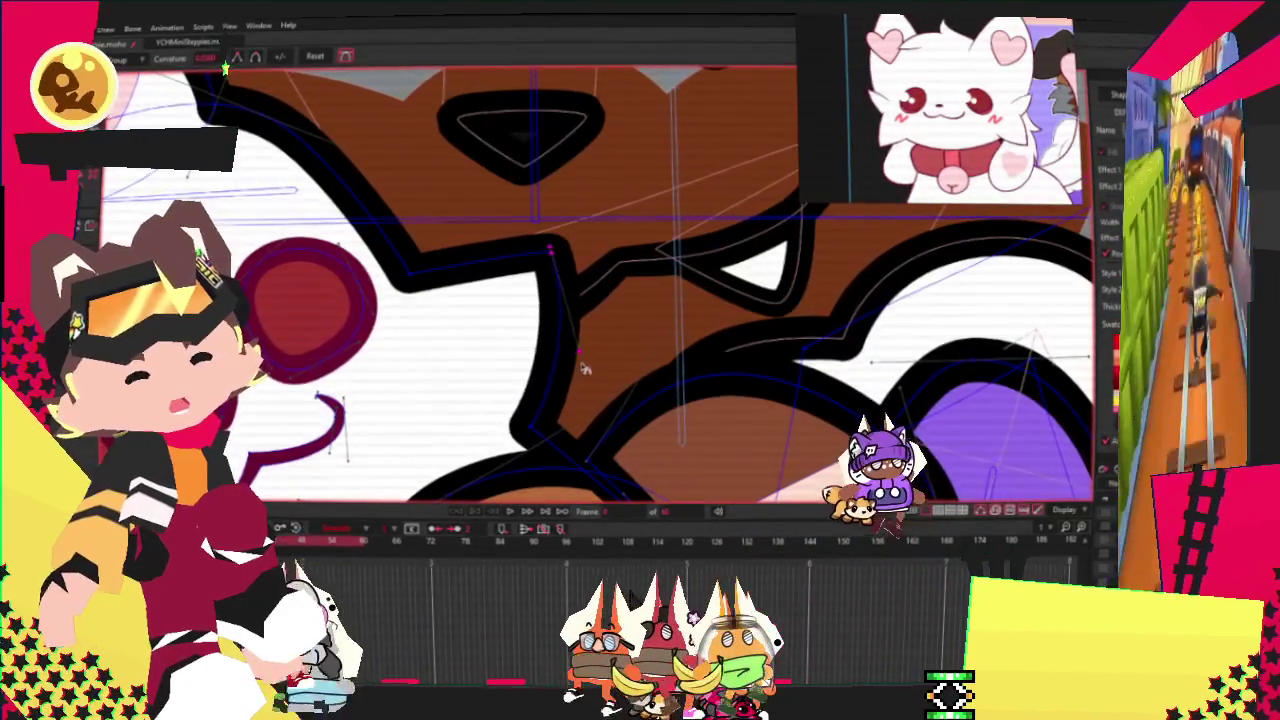
{"action": "scroll", "coordinate": [603, 268], "scroll_direction": "down", "scroll_amount": 2}
{"action": "scroll", "coordinate": [603, 268], "scroll_direction": "up", "scroll_amount": 1}
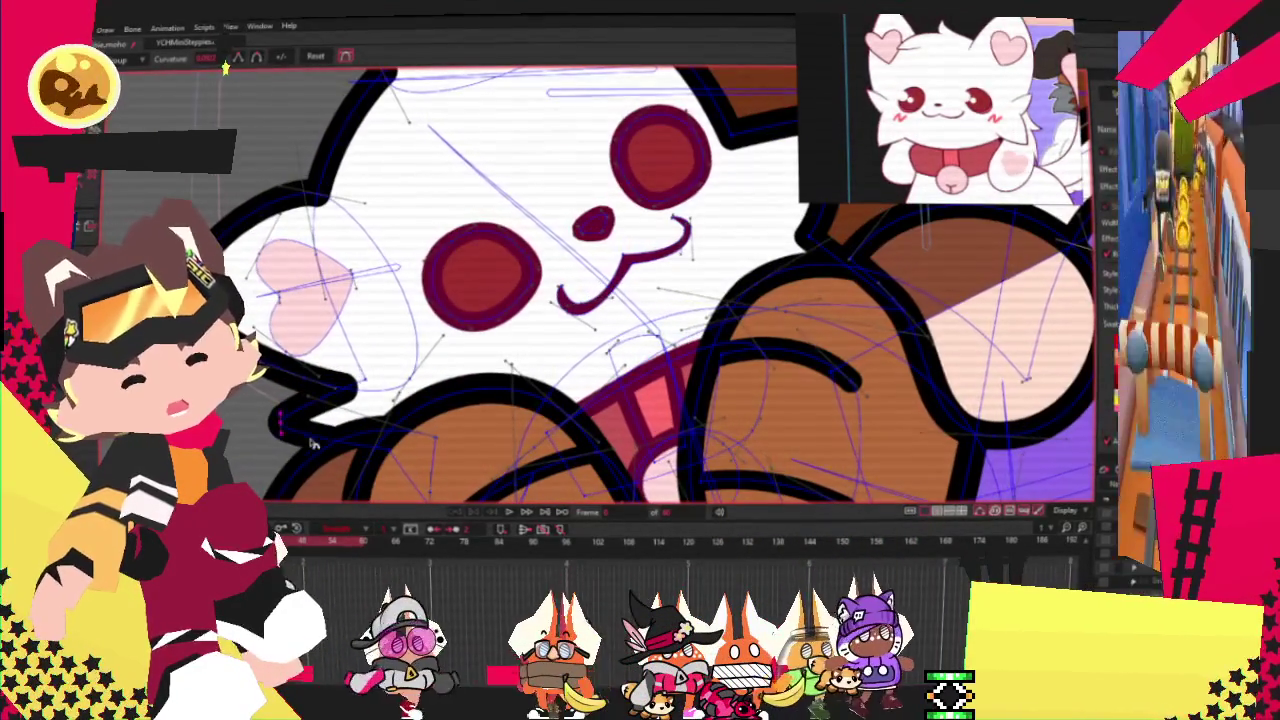
Return to Transform Points, check the paws up close, and step the animation forward one frame.
{"action": "key", "text": "t"}
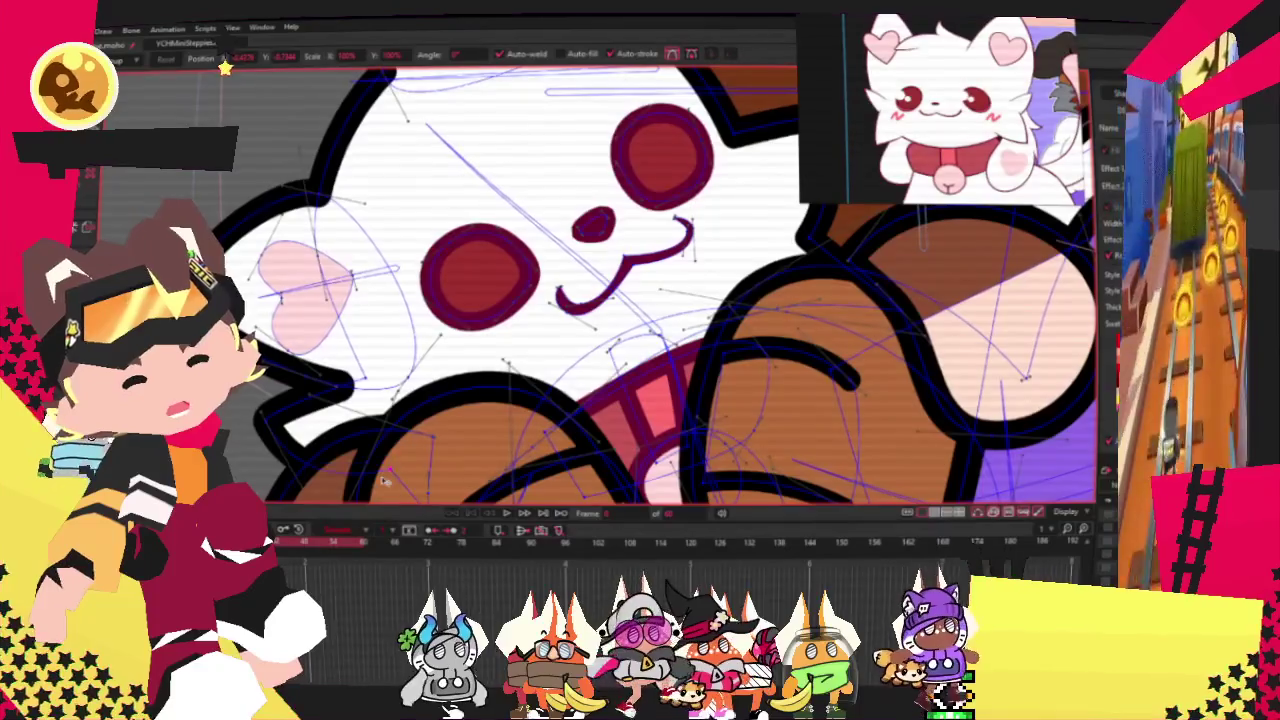
{"action": "scroll", "coordinate": [608, 290], "scroll_direction": "down", "scroll_amount": 3}
{"action": "scroll", "coordinate": [608, 290], "scroll_direction": "up", "scroll_amount": 2}
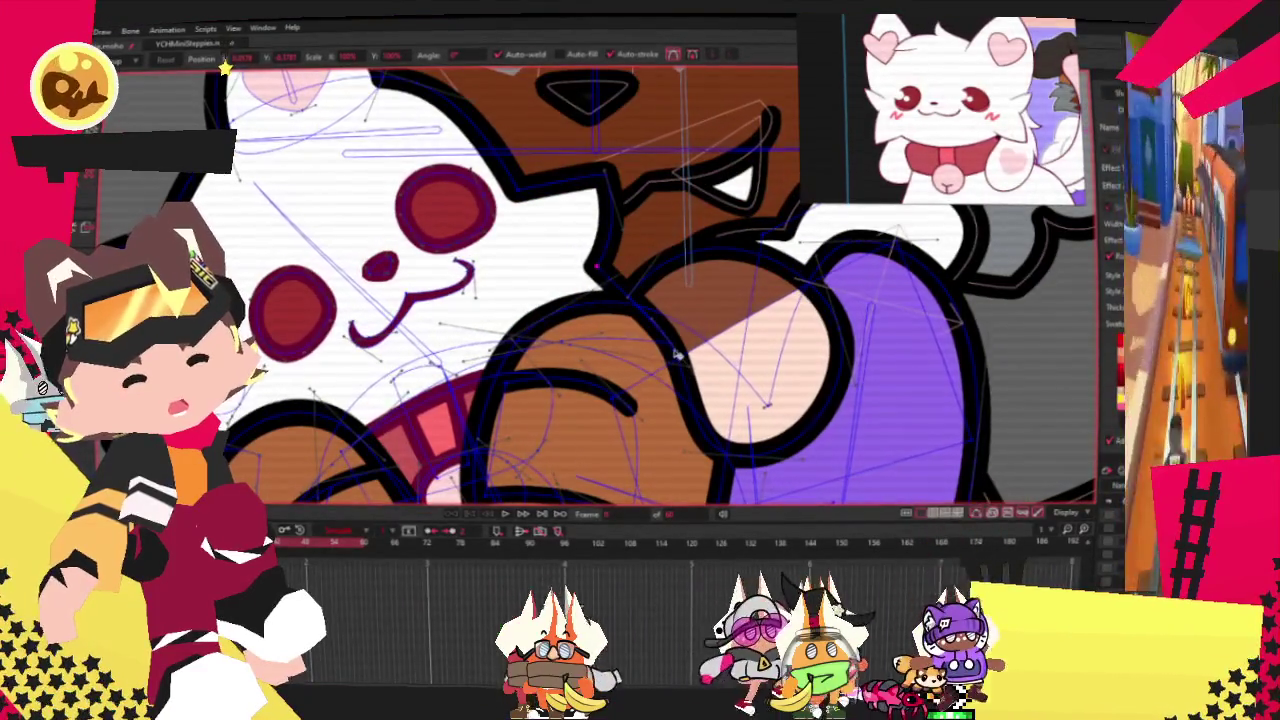
{"action": "scroll", "coordinate": [606, 310], "scroll_direction": "down", "scroll_amount": 3}
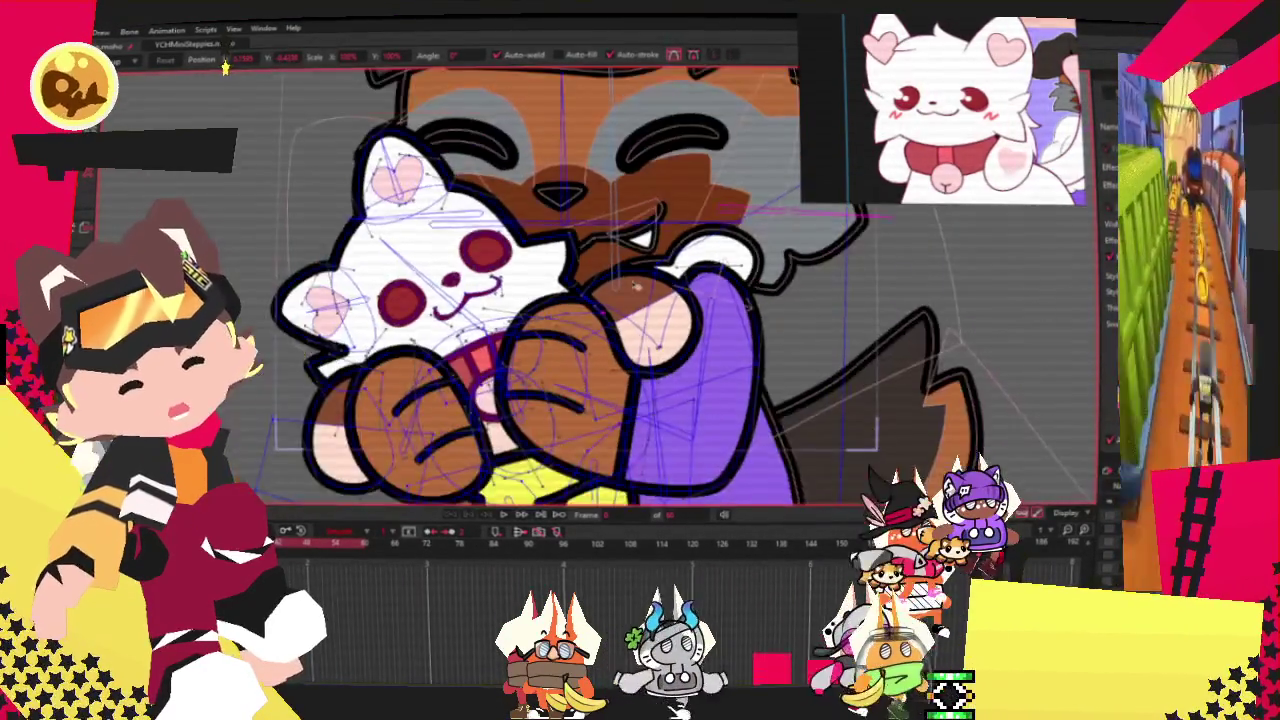
{"action": "scroll", "coordinate": [606, 310], "scroll_direction": "up", "scroll_amount": 3}
{"action": "scroll", "coordinate": [594, 342], "scroll_direction": "up", "scroll_amount": 2}
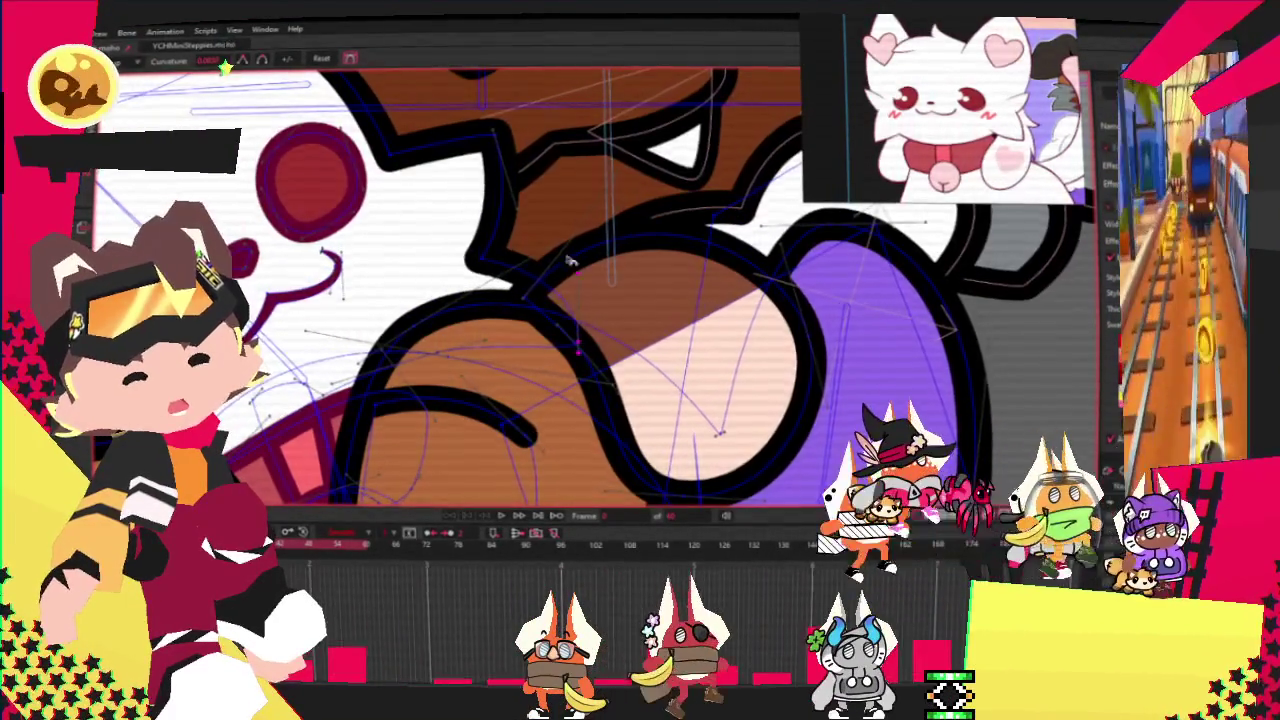
{"action": "scroll", "coordinate": [573, 270], "scroll_direction": "down", "scroll_amount": 3}
{"action": "scroll", "coordinate": [373, 373], "scroll_direction": "up", "scroll_amount": 2}
{"action": "scroll", "coordinate": [373, 373], "scroll_direction": "up", "scroll_amount": 2}
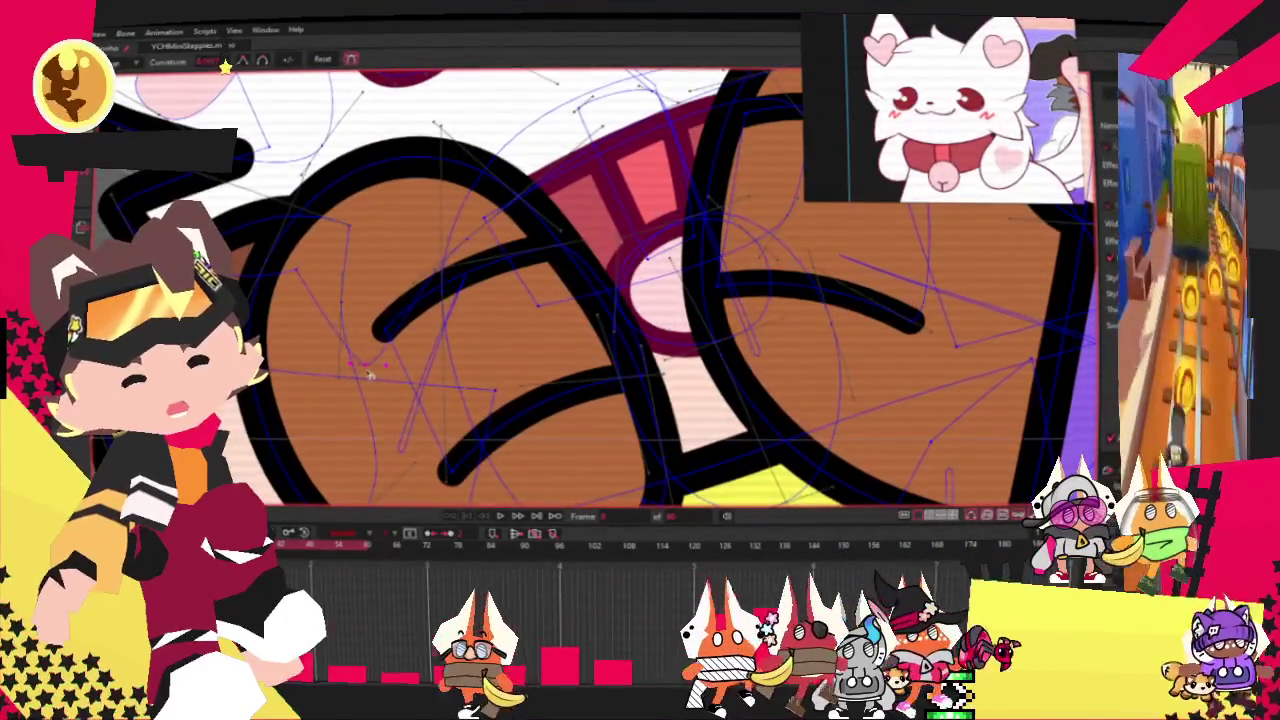
{"action": "key", "text": "t"}
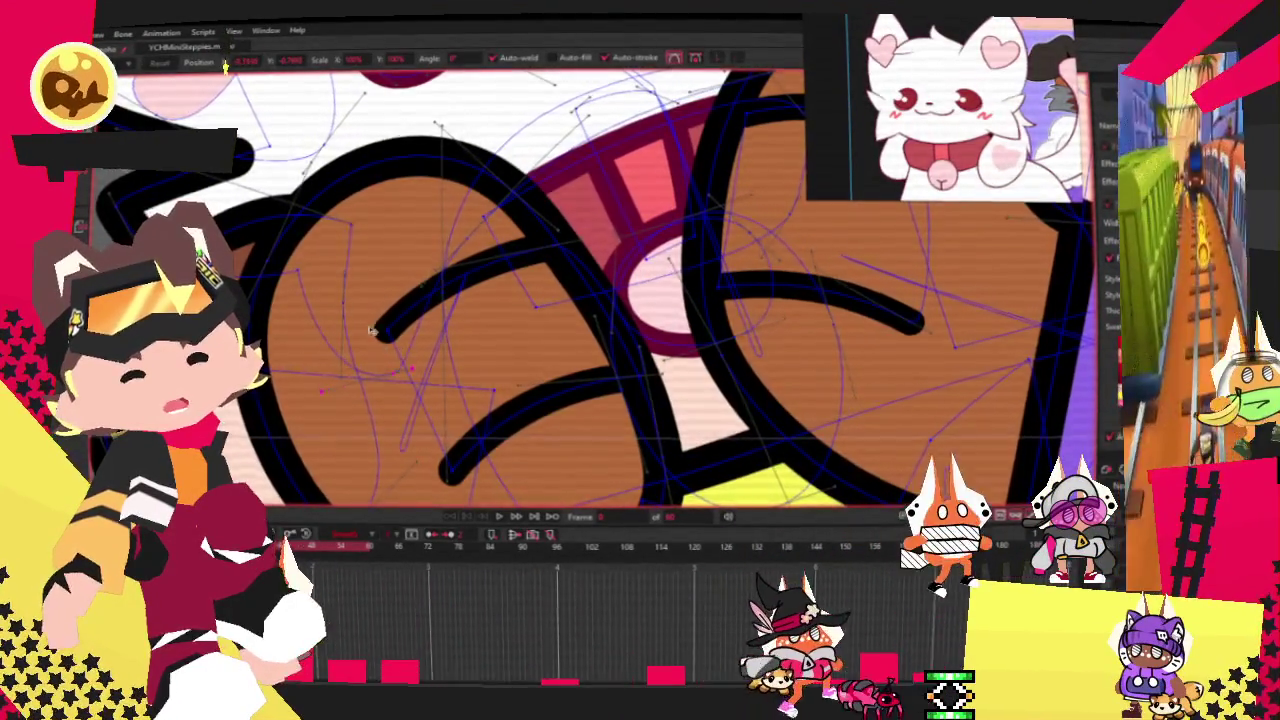
{"action": "scroll", "coordinate": [520, 282], "scroll_direction": "down", "scroll_amount": 2}
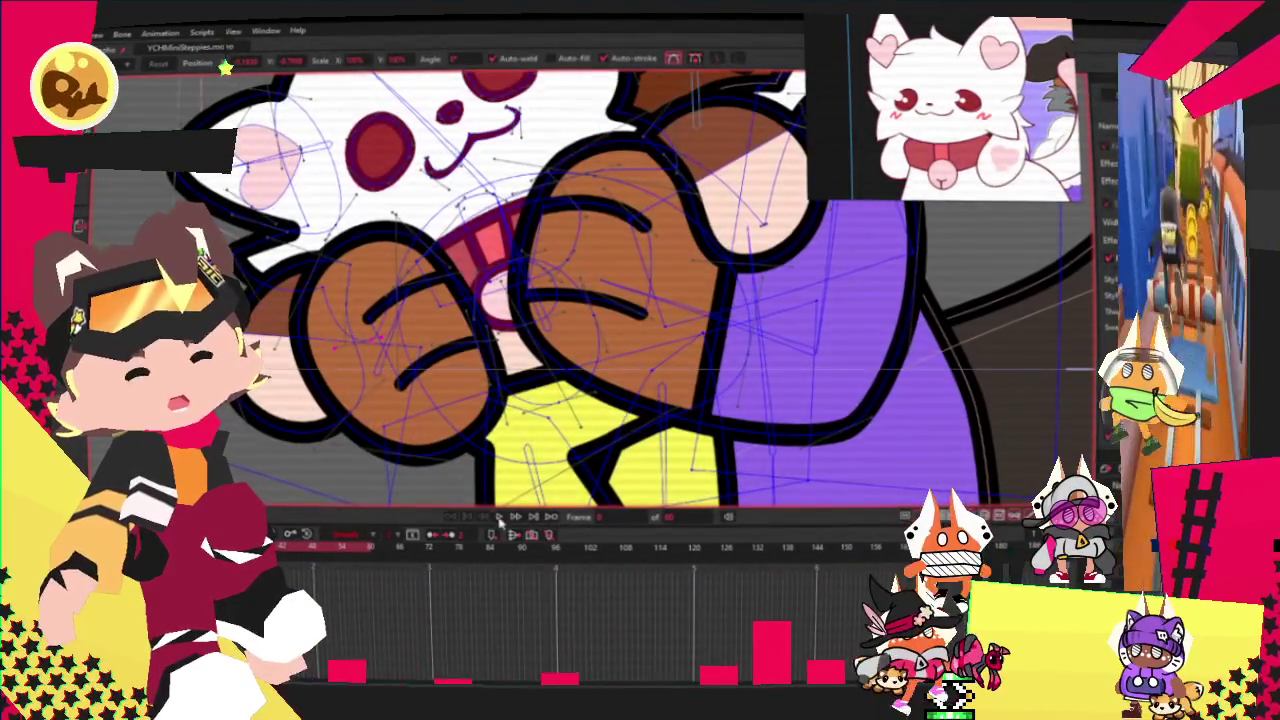
{"action": "left_click", "coordinate": [500, 518]}
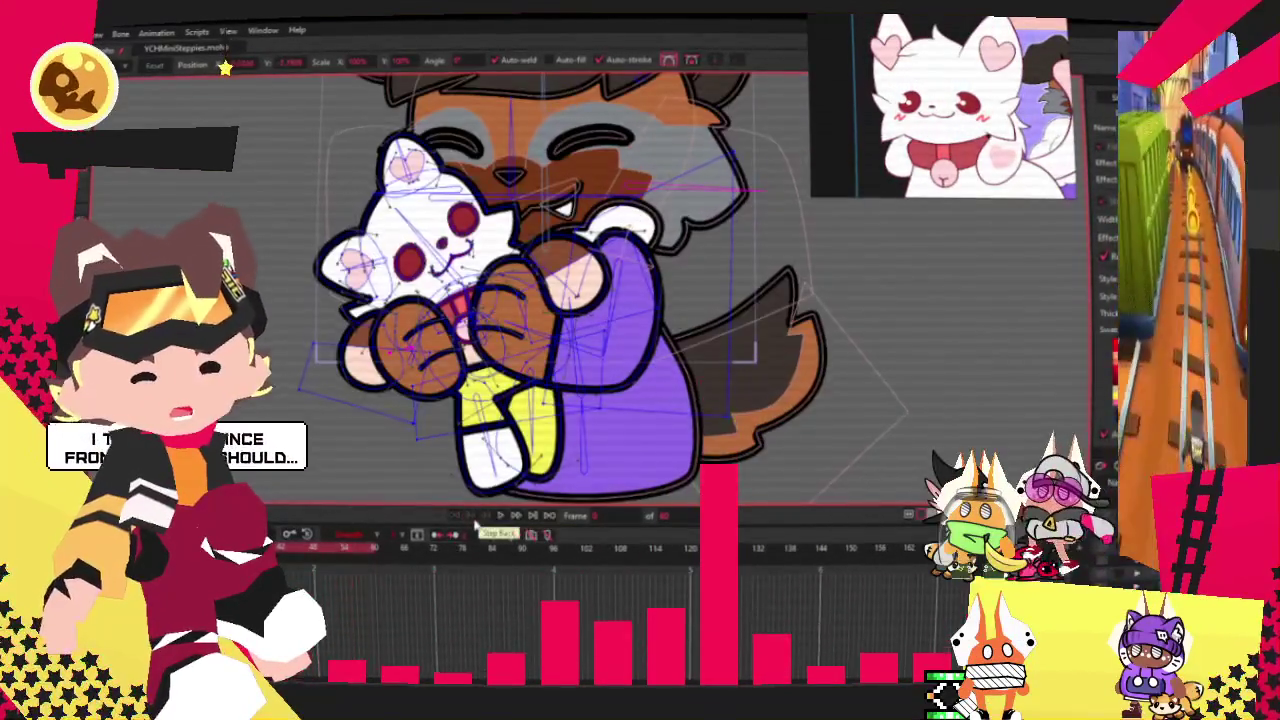
Switch from Select Points to the Freehand tool, then to Select Bones, using shortcuts G, U, B.
{"action": "key", "text": "g"}
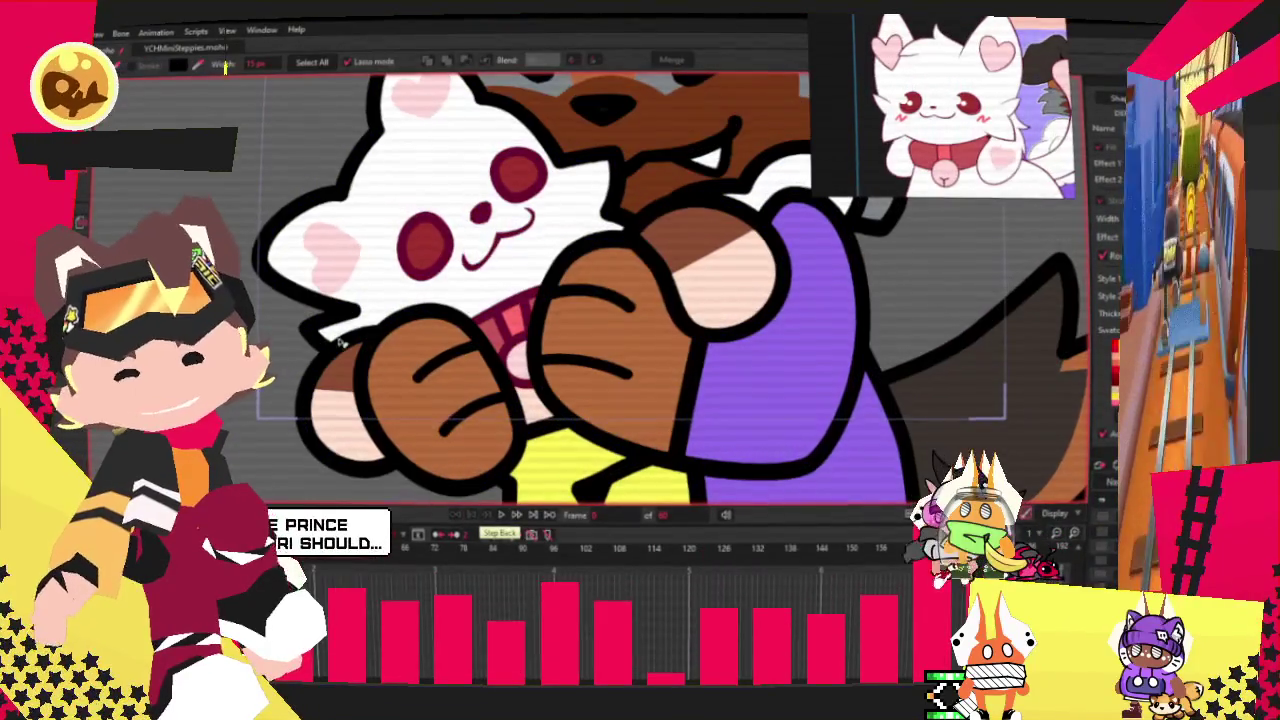
{"action": "key", "text": "u"}
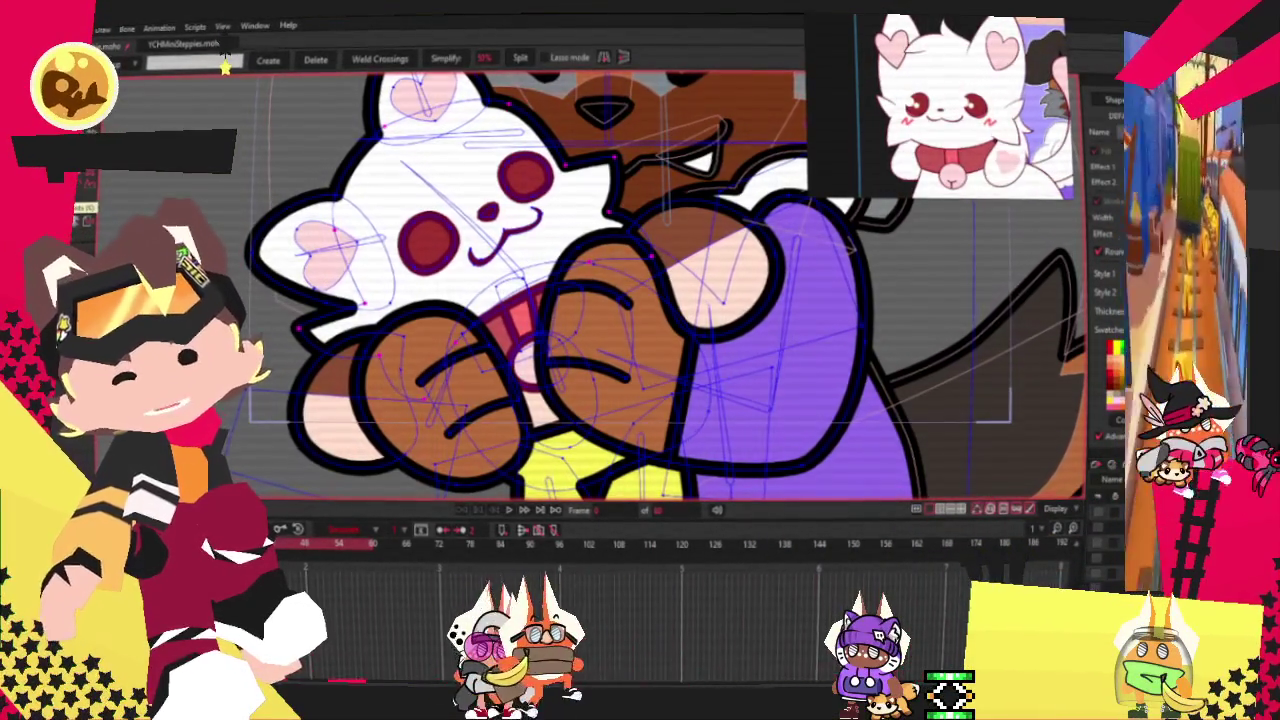
{"action": "key", "text": "b"}
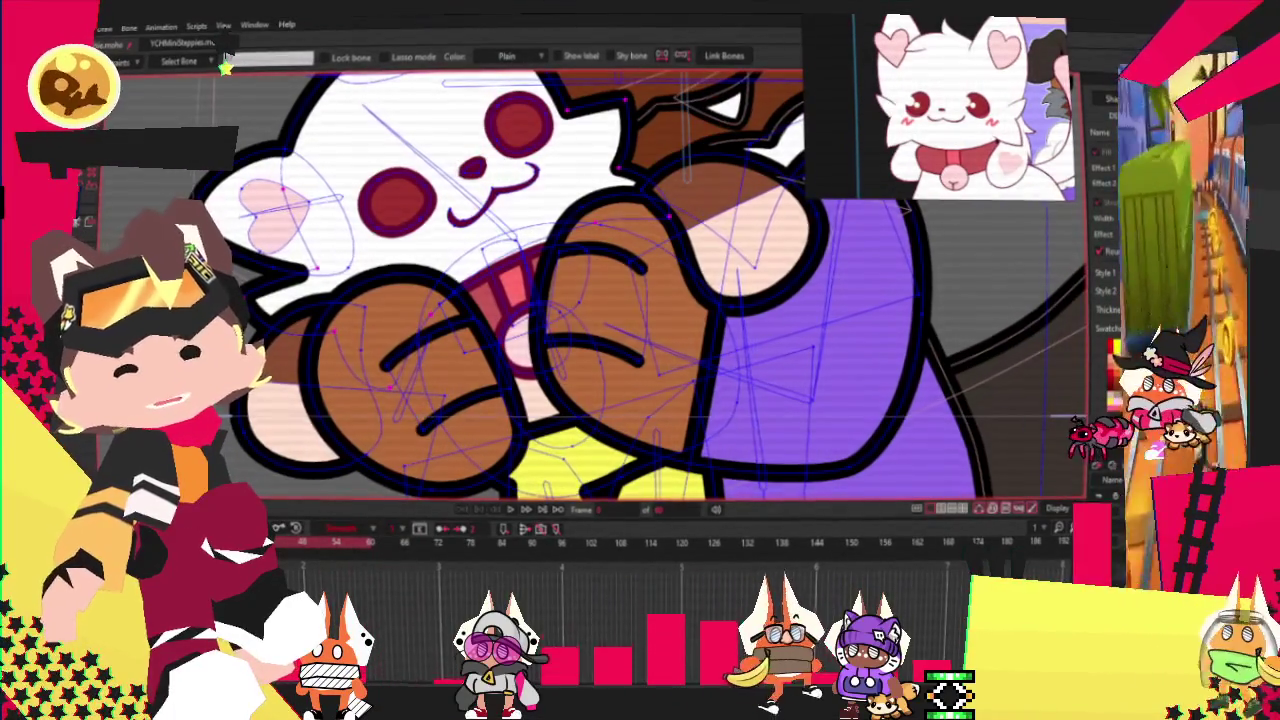
{"action": "key", "text": "f"}
{"action": "scroll", "coordinate": [330, 258], "scroll_direction": "up", "scroll_amount": 2}
{"action": "scroll", "coordinate": [330, 258], "scroll_direction": "up", "scroll_amount": 1}
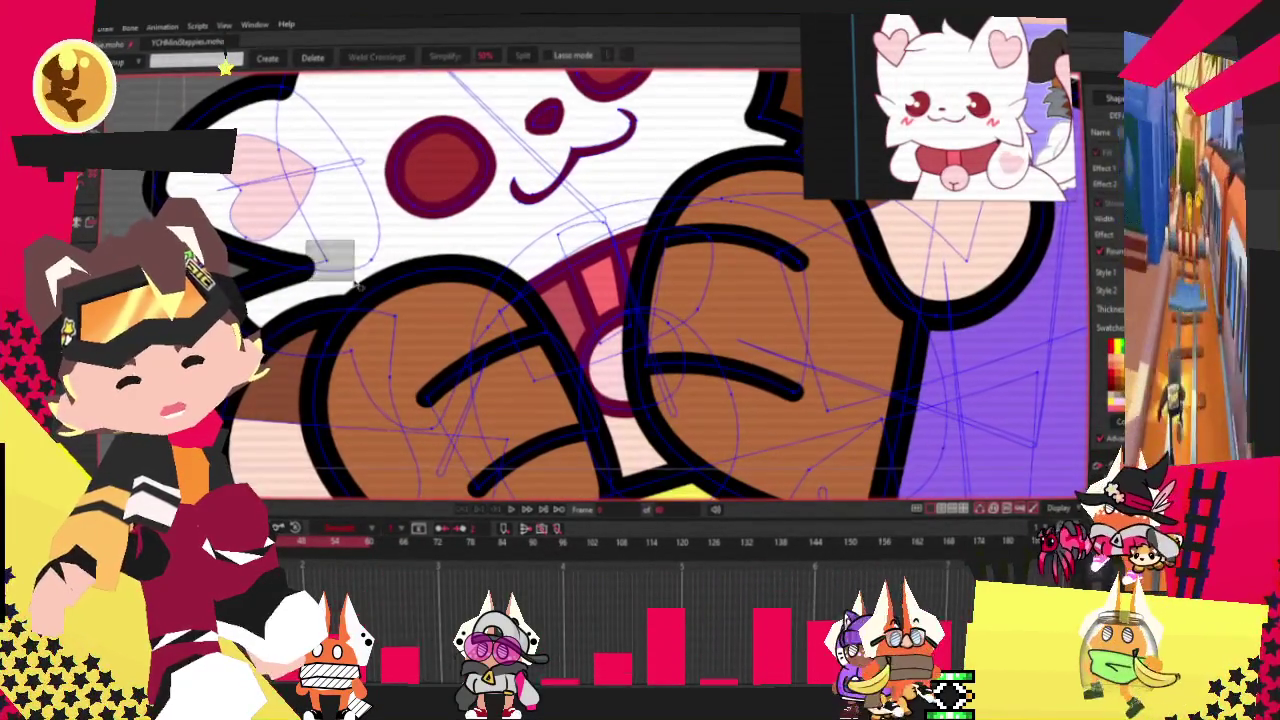
{"action": "scroll", "coordinate": [357, 284], "scroll_direction": "up", "scroll_amount": 1}
{"action": "scroll", "coordinate": [440, 440], "scroll_direction": "up", "scroll_amount": 2}
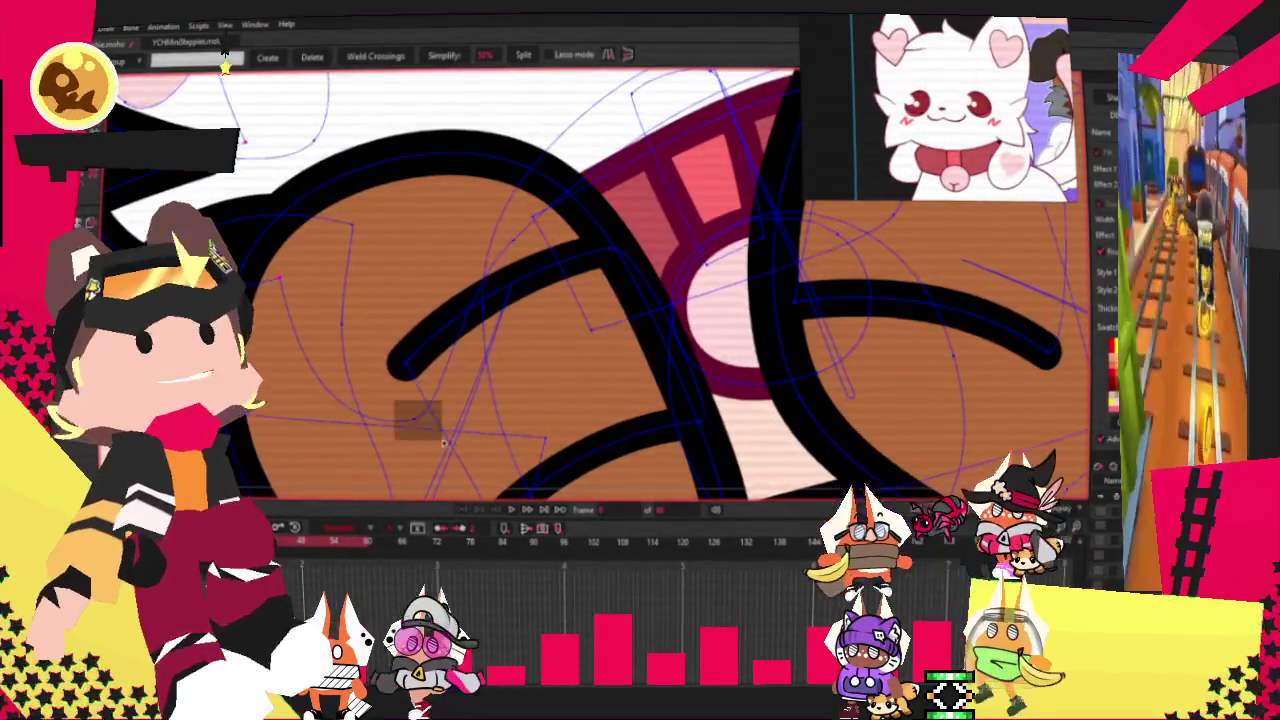
{"action": "scroll", "coordinate": [440, 440], "scroll_direction": "down", "scroll_amount": 3}
{"action": "scroll", "coordinate": [380, 340], "scroll_direction": "up", "scroll_amount": 2}
{"action": "scroll", "coordinate": [362, 305], "scroll_direction": "up", "scroll_amount": 1}
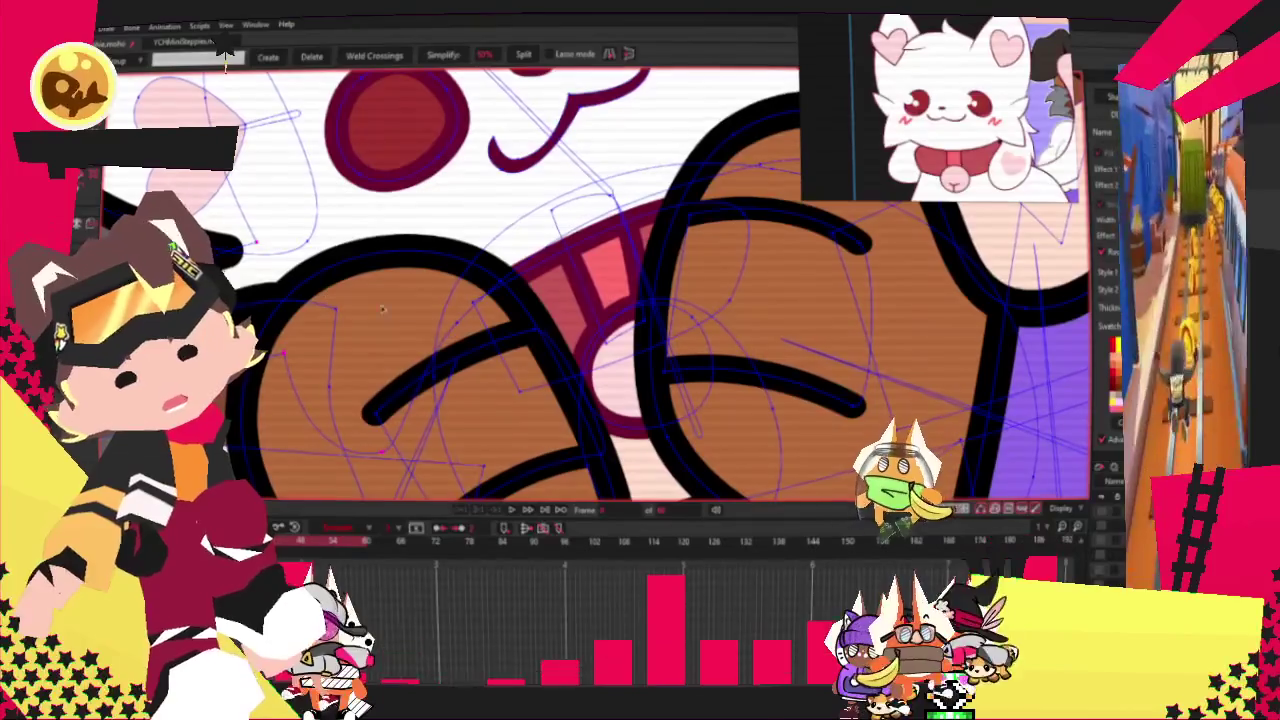
{"action": "scroll", "coordinate": [463, 343], "scroll_direction": "down", "scroll_amount": 1}
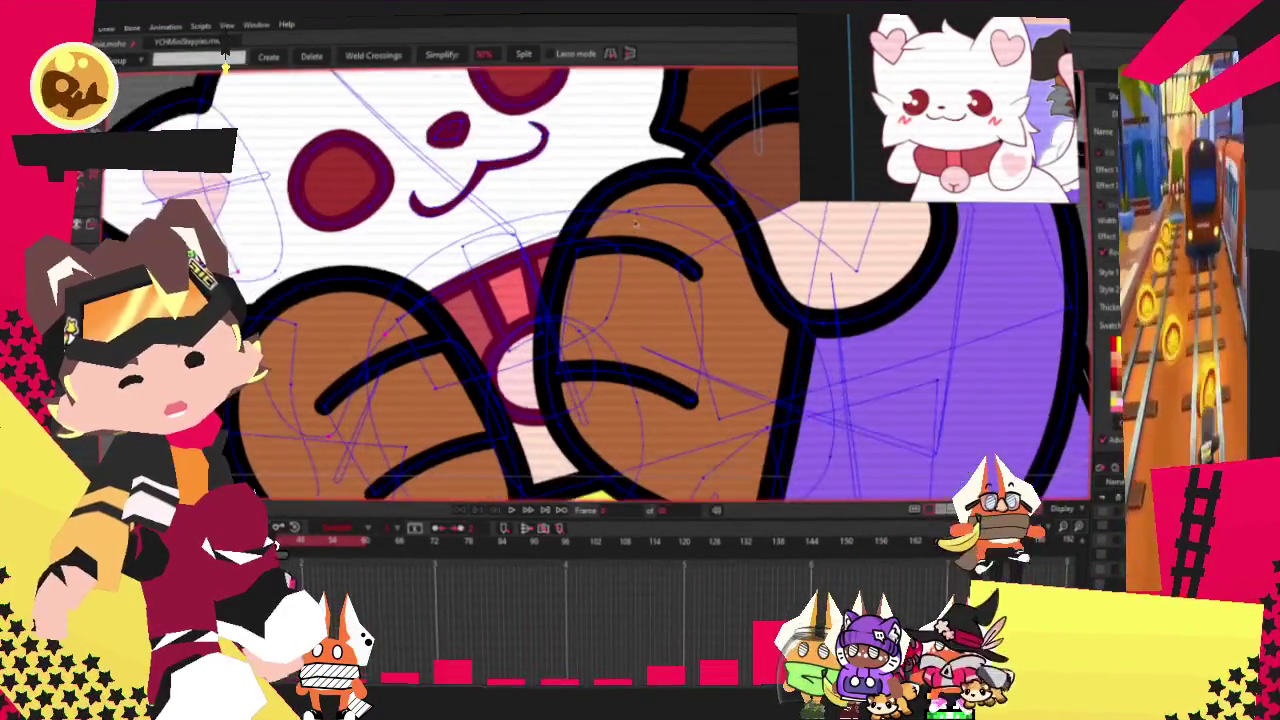
{"action": "scroll", "coordinate": [636, 225], "scroll_direction": "up", "scroll_amount": 1}
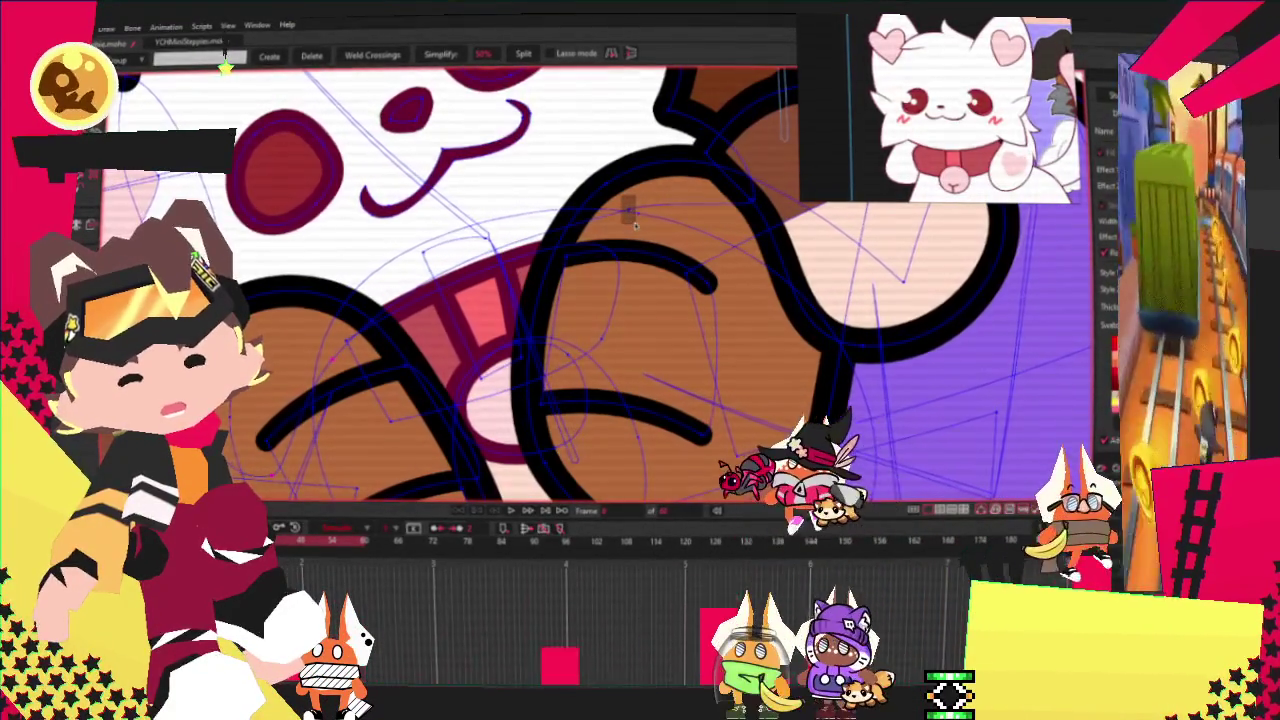
{"action": "scroll", "coordinate": [354, 170], "scroll_direction": "down", "scroll_amount": 1}
{"action": "scroll", "coordinate": [354, 170], "scroll_direction": "down", "scroll_amount": 1}
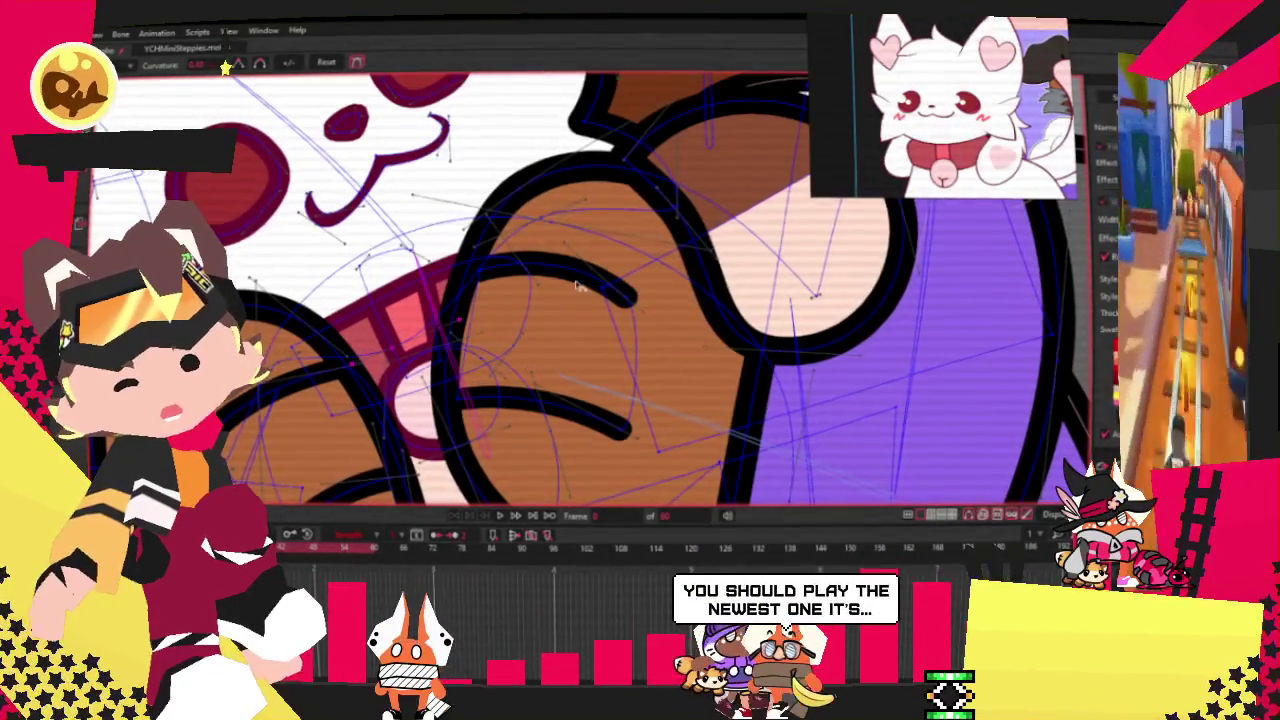
{"action": "left_click_drag", "start_coordinate": [551, 238], "coordinate": [429, 287]}
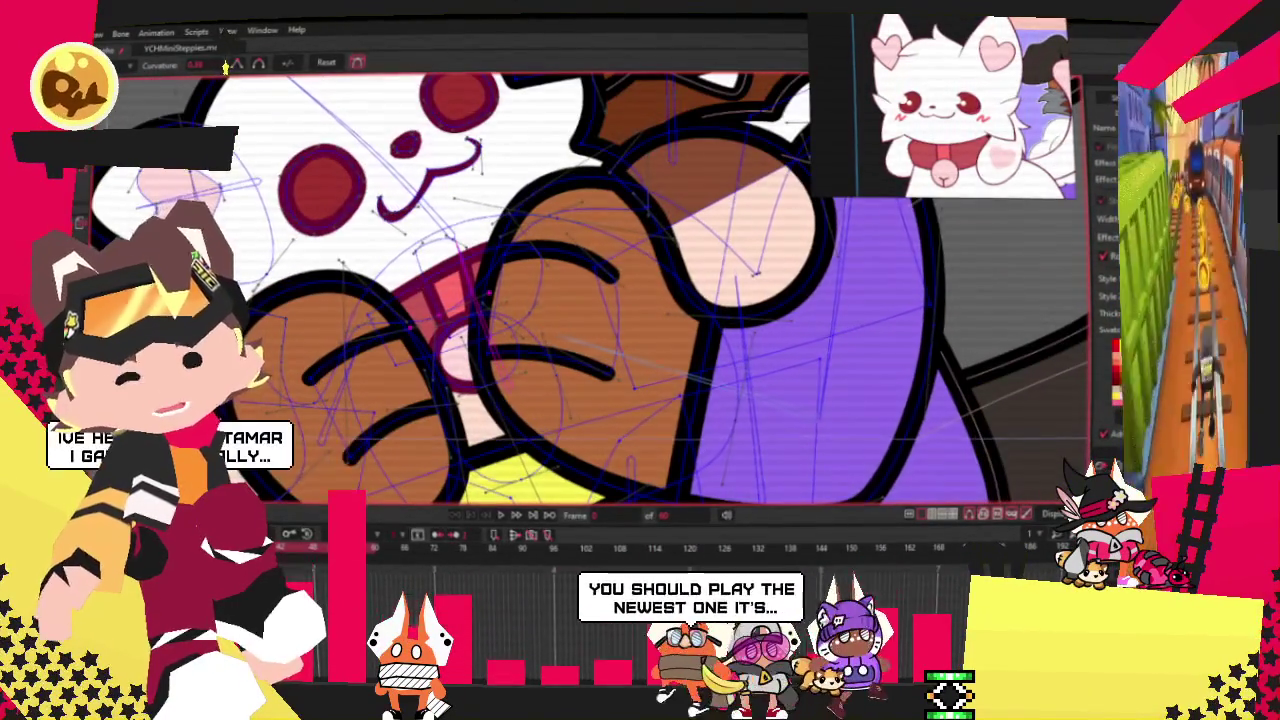
{"action": "key", "text": "t"}
{"action": "scroll", "coordinate": [396, 312], "scroll_direction": "up", "scroll_amount": 2}
{"action": "left_click_drag", "start_coordinate": [383, 307], "coordinate": [527, 252]}
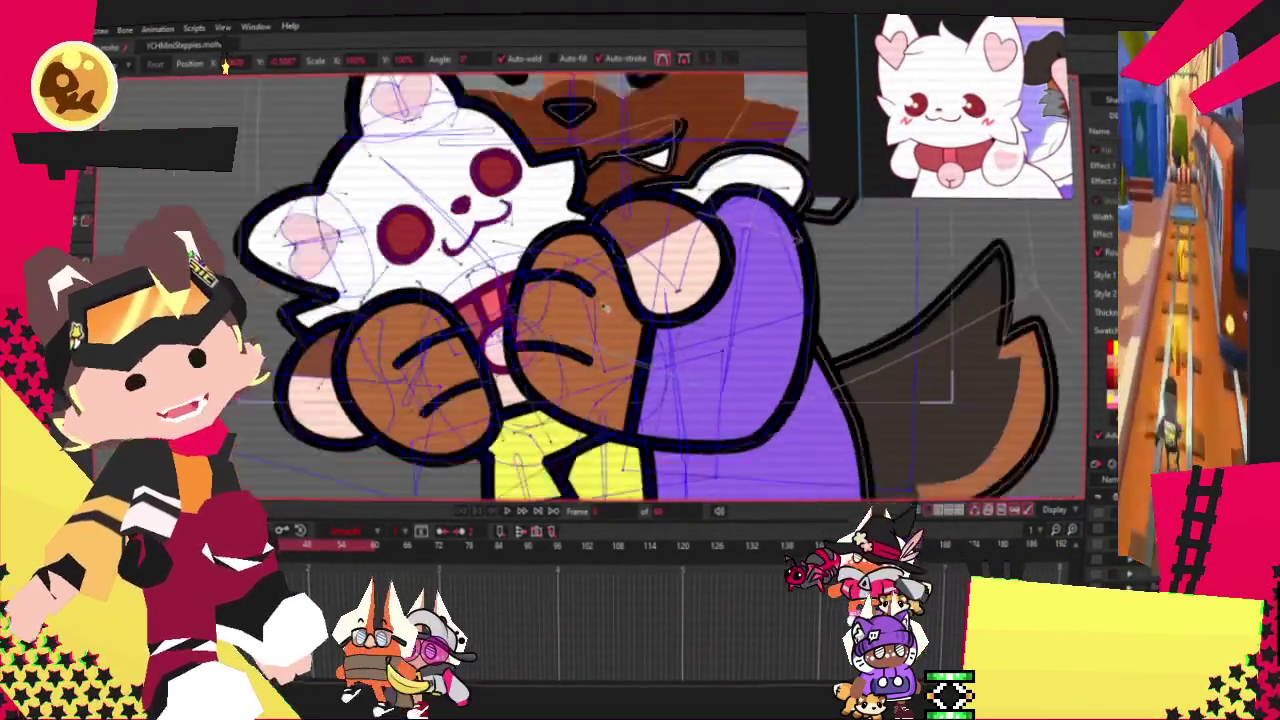
{"action": "left_click_drag", "start_coordinate": [731, 329], "coordinate": [382, 330]}
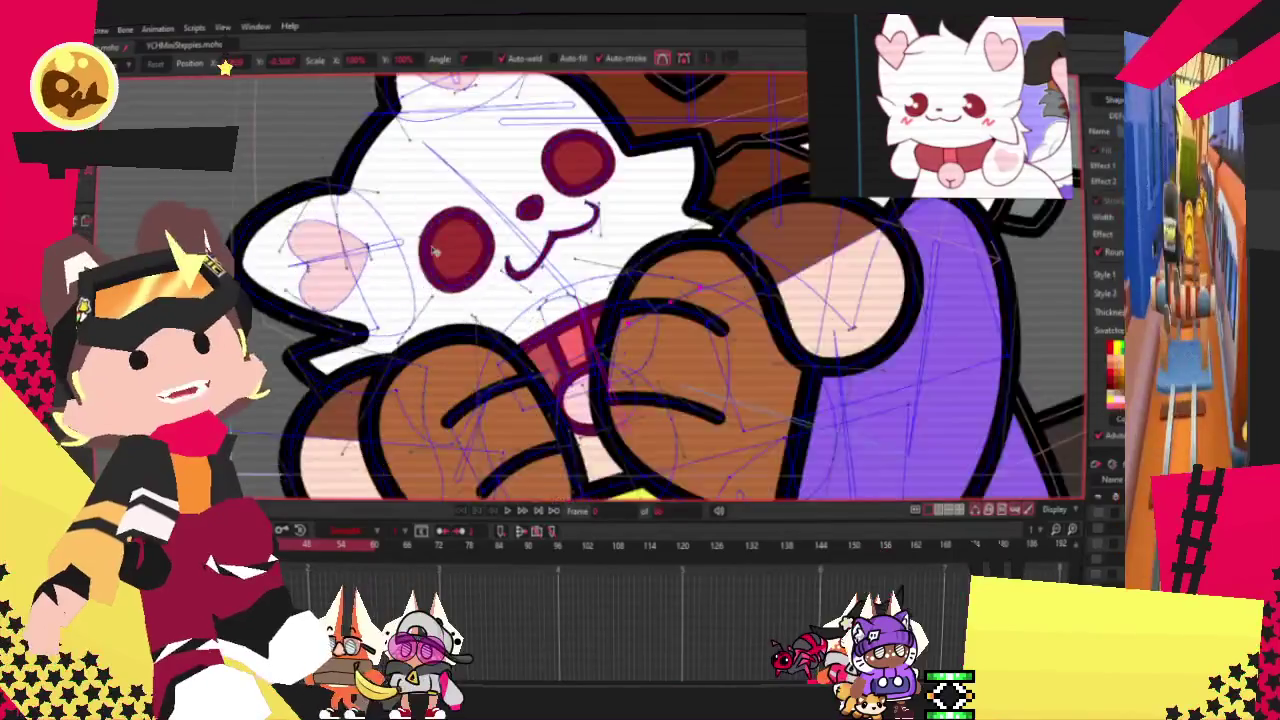